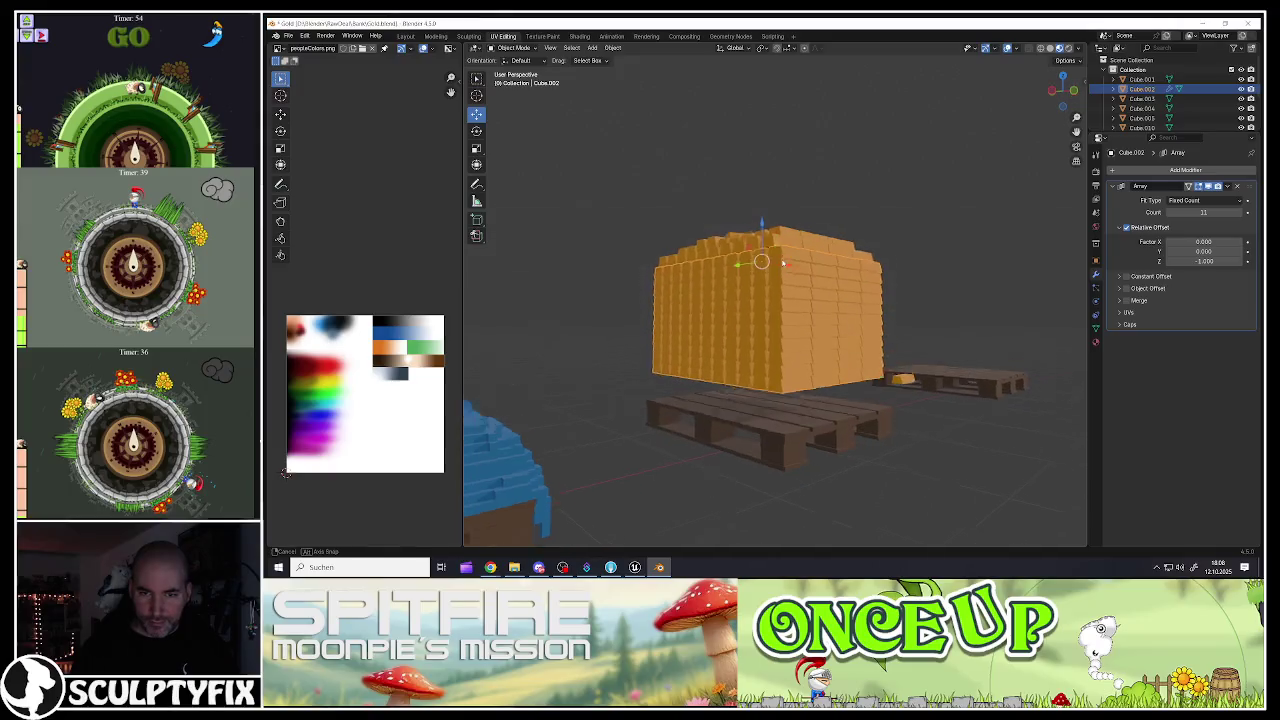
# Step: Raise the orange stack's Array count from 11 to 14 and move it with its pallet vertically to rest on the pallet
pyautogui.click(1240, 214)
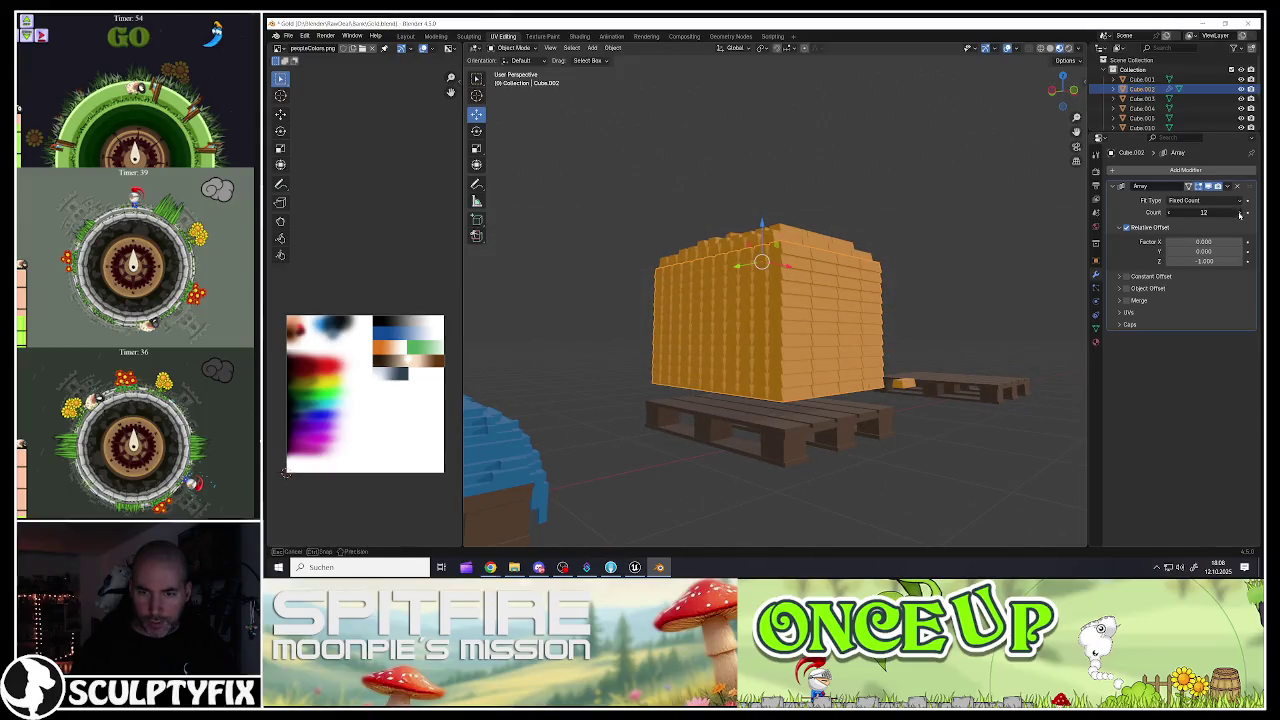
pyautogui.click(1240, 214)
pyautogui.click(1240, 214)
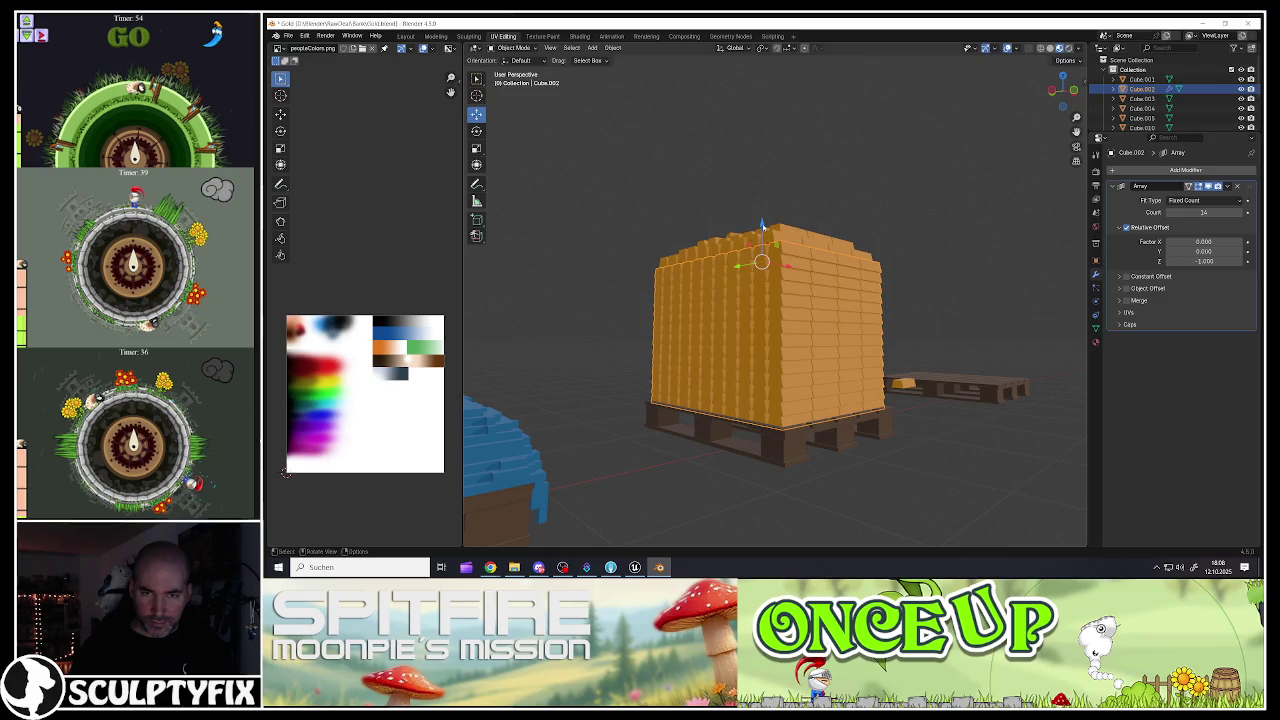
pyautogui.keyDown('shift'); pyautogui.click(777, 240); pyautogui.keyUp('shift')
pyautogui.keyDown('shift'); pyautogui.click(774, 233); pyautogui.keyUp('shift')
pyautogui.keyDown('shift'); pyautogui.click(772, 228); pyautogui.keyUp('shift')
pyautogui.moveTo(761, 226); pyautogui.dragTo(801, 346)
pyautogui.click(767, 223)
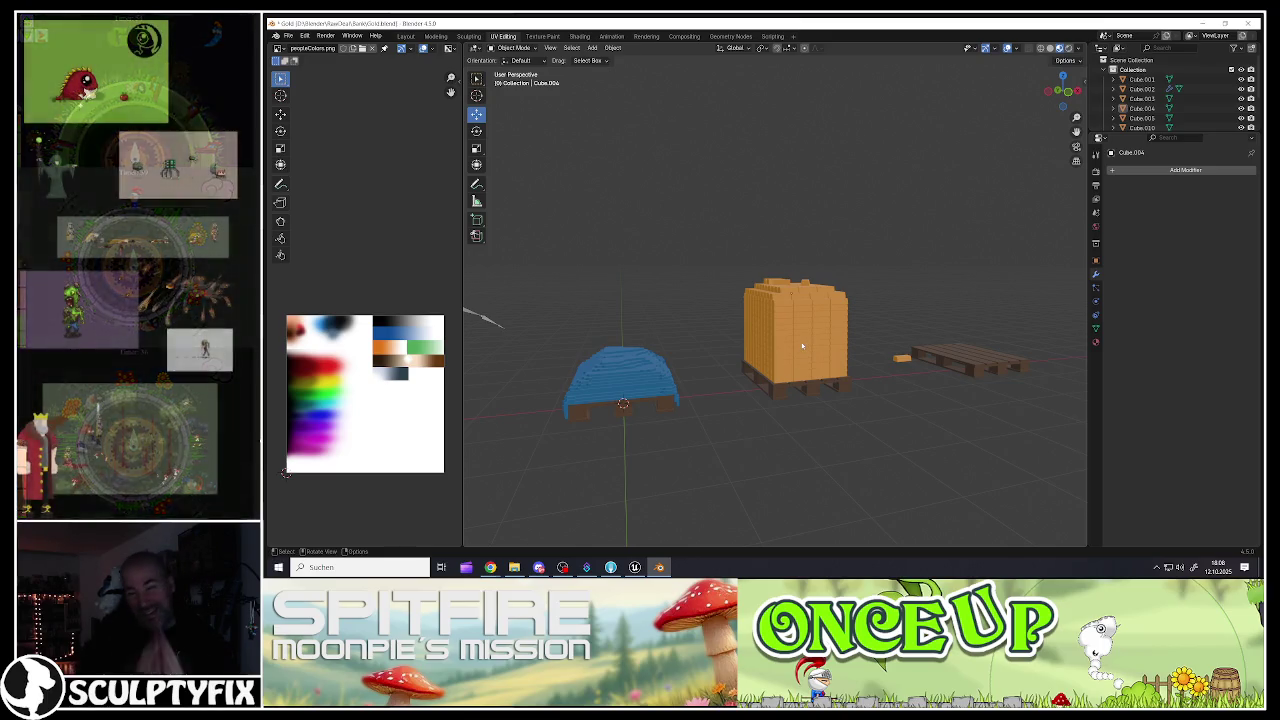
# Step: Look around the pallets, then select the orange crate stack (Cube.002) to show its Array modifier
pyautogui.moveTo(623, 284)
pyautogui.mouseDown()
pyautogui.moveTo(760, 366)
pyautogui.moveTo(654, 368)
pyautogui.moveTo(679, 365)
pyautogui.moveTo(622, 349)
pyautogui.mouseUp()
pyautogui.scroll(3, 679, 365)
pyautogui.scroll(-3, 673, 356)
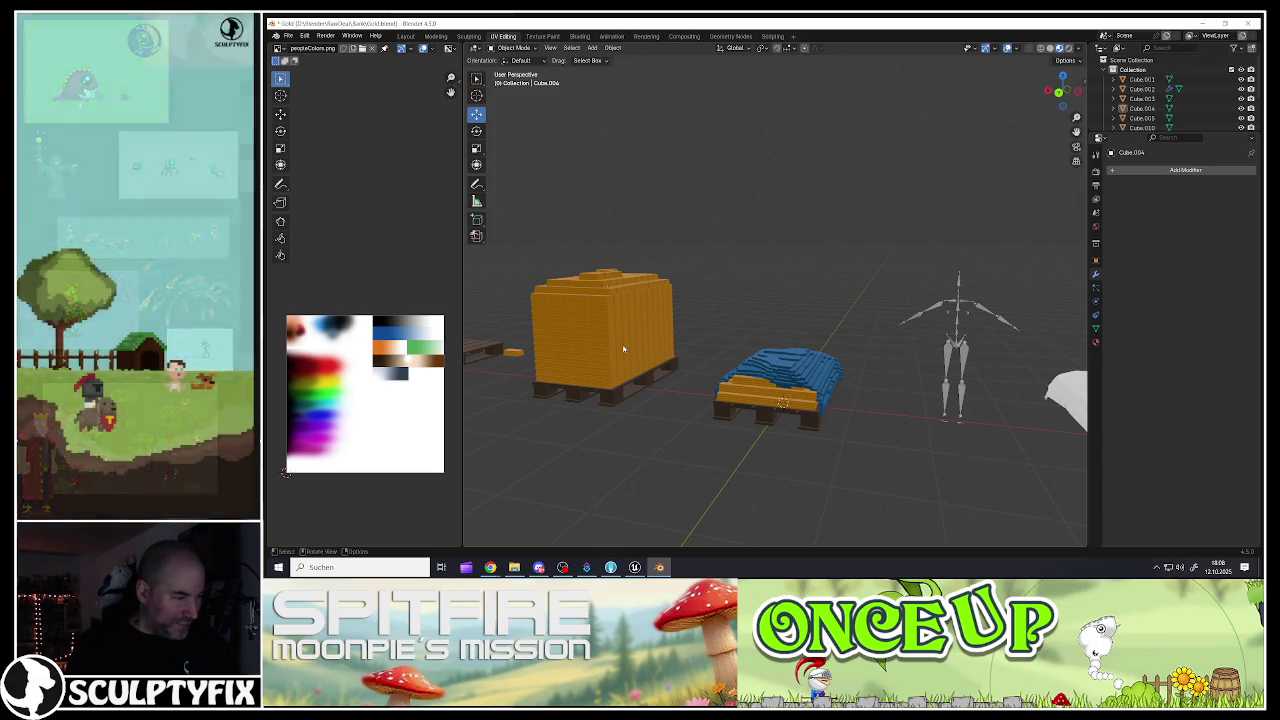
pyautogui.scroll(4, 600, 385)
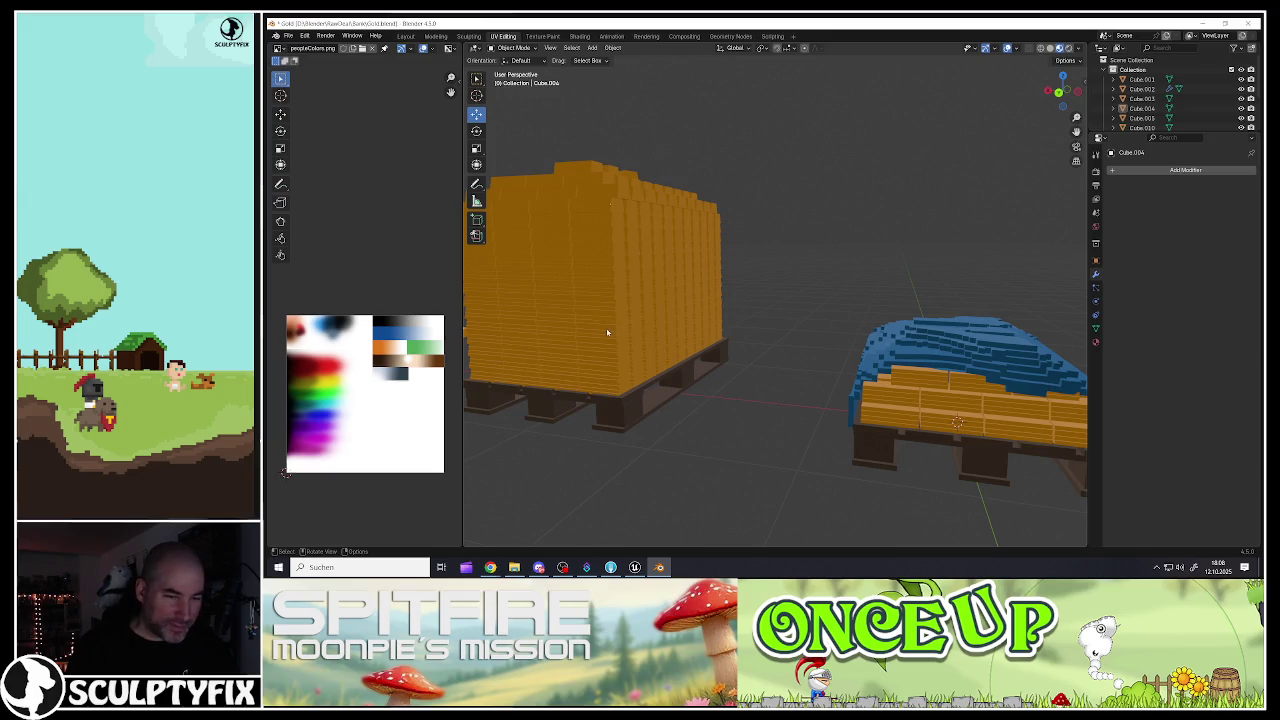
pyautogui.moveTo(601, 359)
pyautogui.mouseDown()
pyautogui.moveTo(717, 363)
pyautogui.moveTo(749, 389)
pyautogui.moveTo(690, 330)
pyautogui.moveTo(735, 365)
pyautogui.moveTo(708, 374)
pyautogui.moveTo(745, 350)
pyautogui.mouseUp()
pyautogui.click(720, 367)
pyautogui.click(708, 374)
pyautogui.scroll(-2, 707, 367)
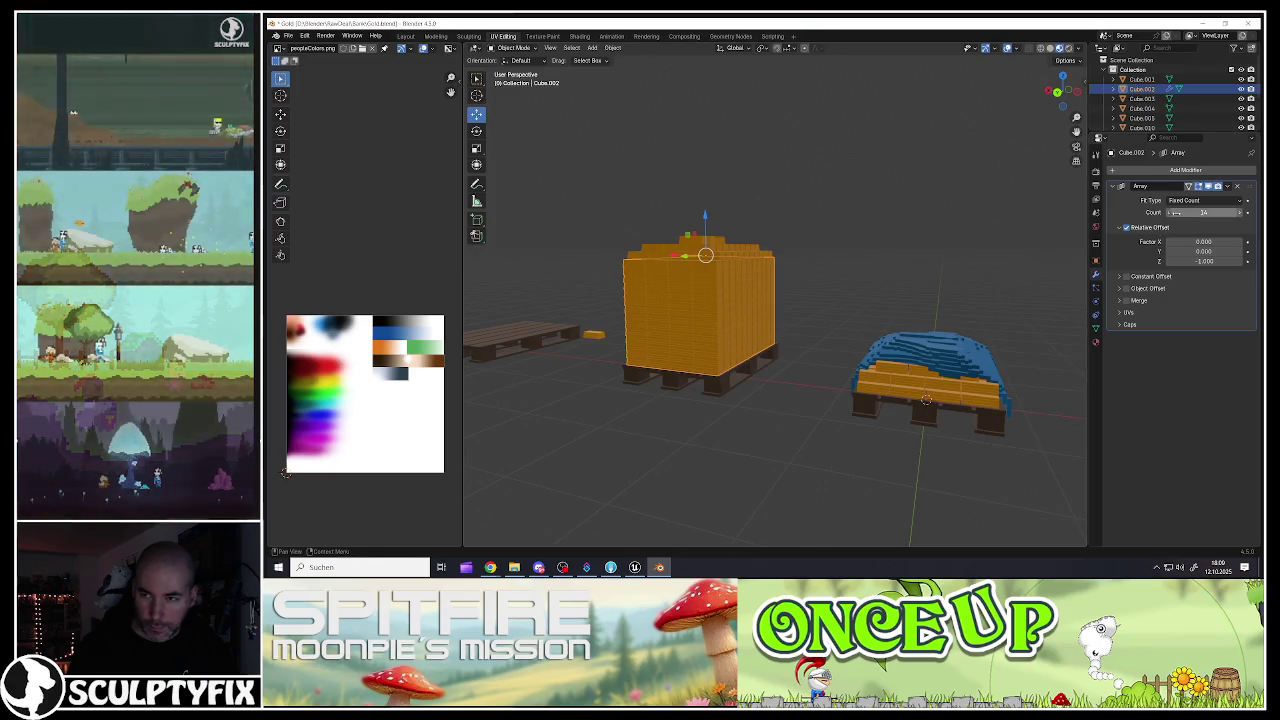
# Step: Cut the orange stack's Array count to 8 and lower it with its pallet using G Z
pyautogui.moveTo(1176, 212); pyautogui.dragTo(1168, 214)
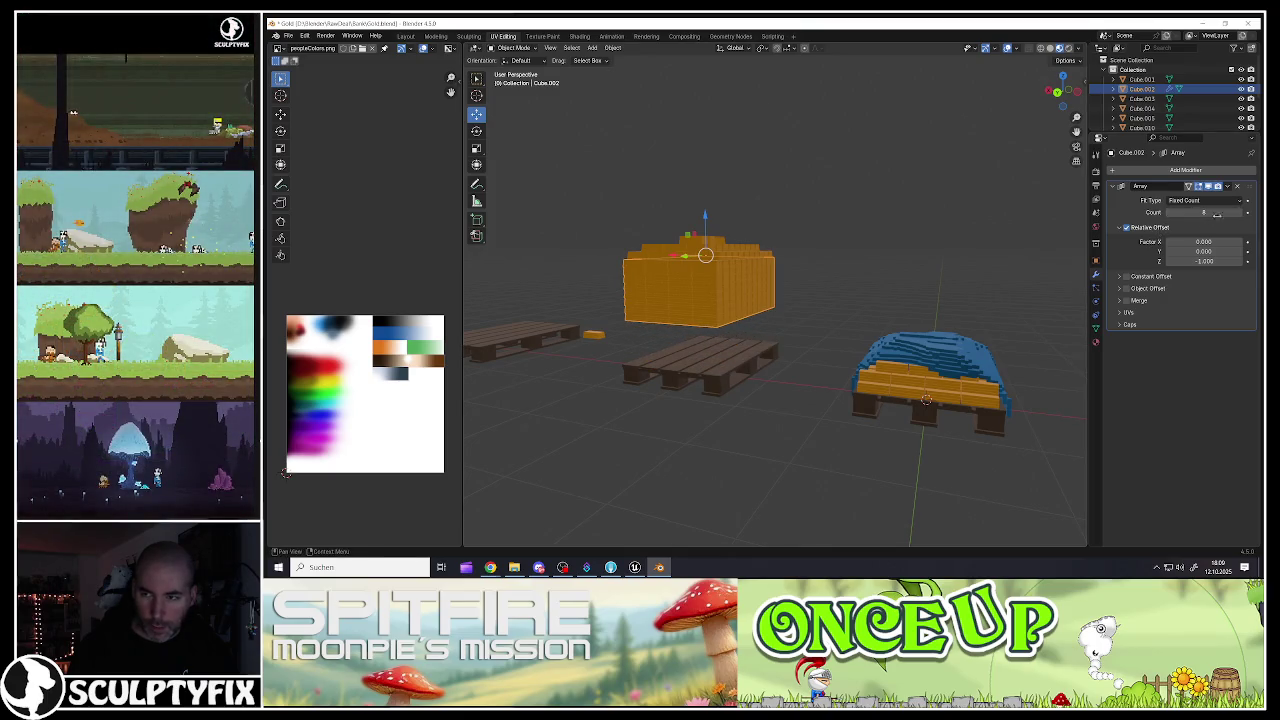
pyautogui.keyDown('shift'); pyautogui.click(722, 254); pyautogui.keyUp('shift')
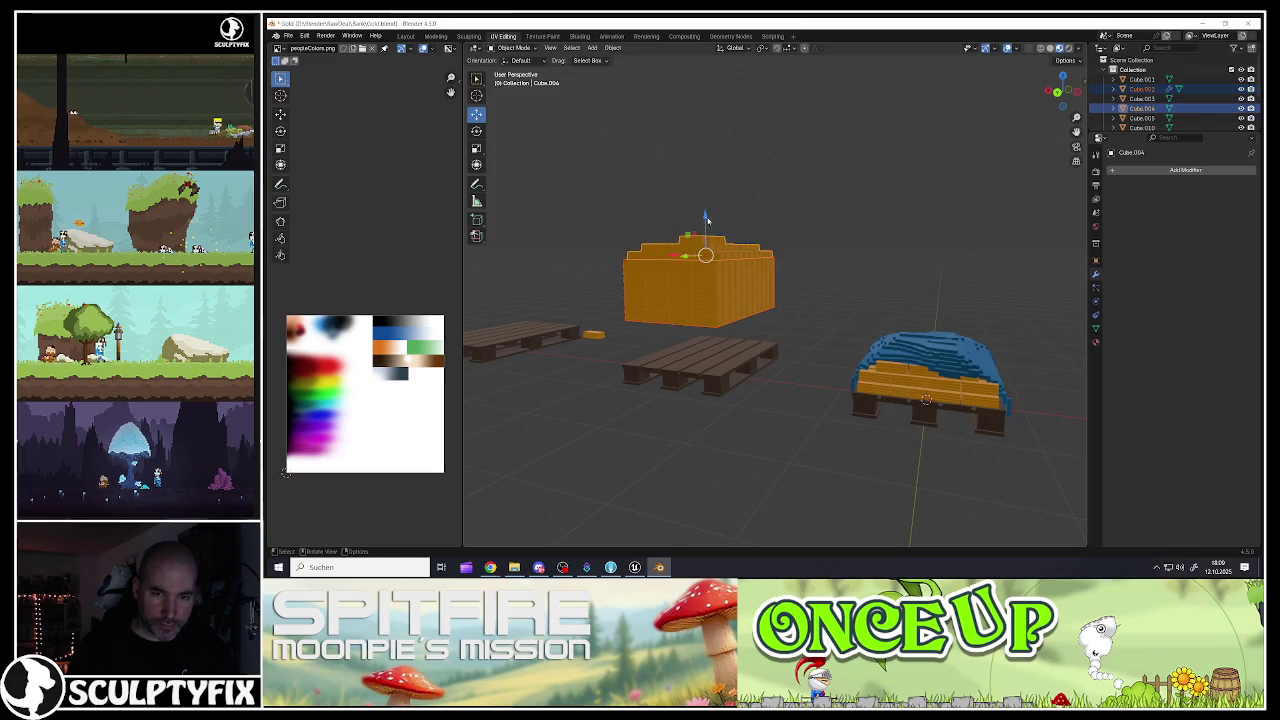
pyautogui.press('g')
pyautogui.press('z')
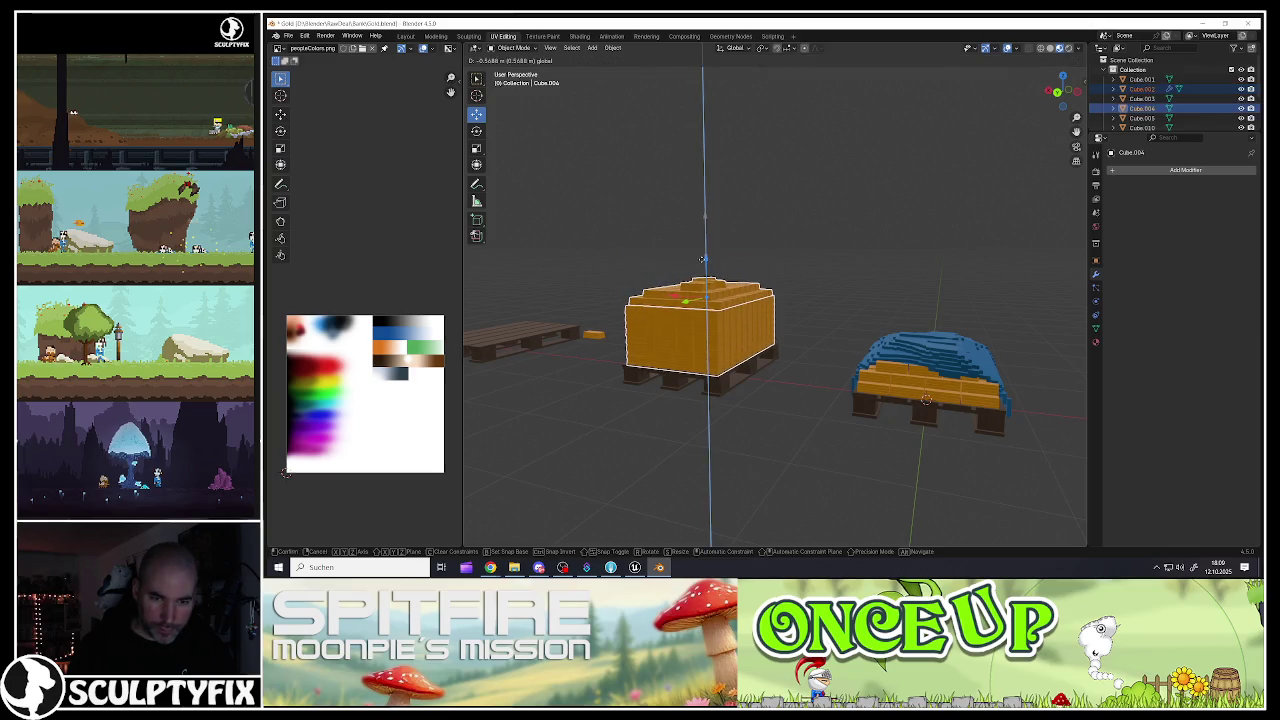
pyautogui.click(703, 258)
pyautogui.scroll(-5, 732, 343)
pyautogui.scroll(2, 734, 320)
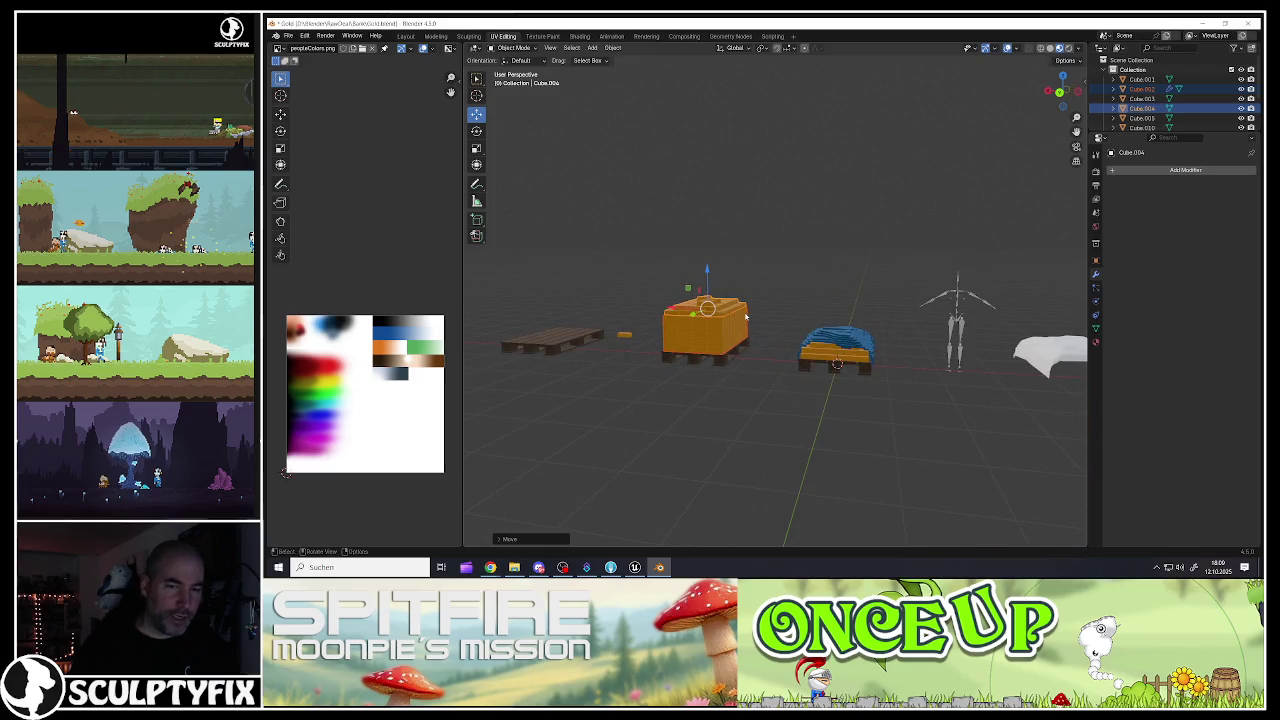
pyautogui.scroll(3, 767, 316)
# Step: Select the orange goods stack and apply its Array modifier
pyautogui.click(879, 400)
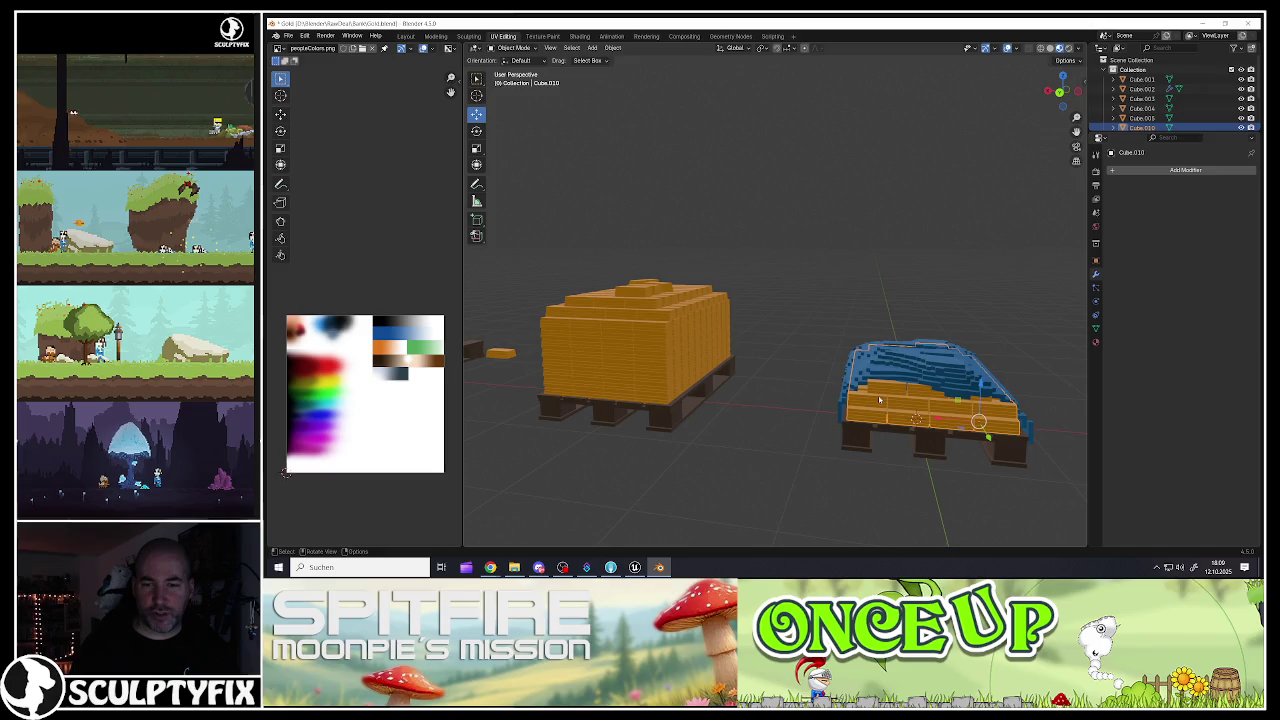
pyautogui.click(692, 342)
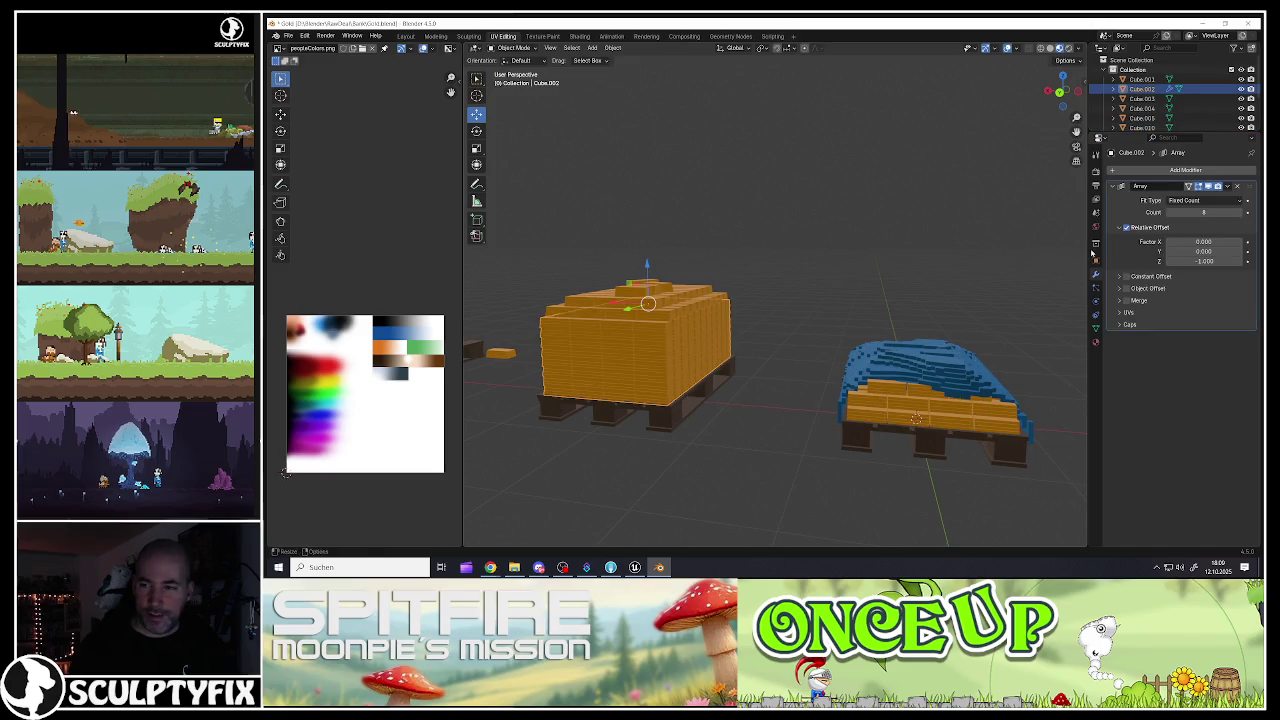
pyautogui.click(1236, 186)
pyautogui.scroll(-3, 662, 313)
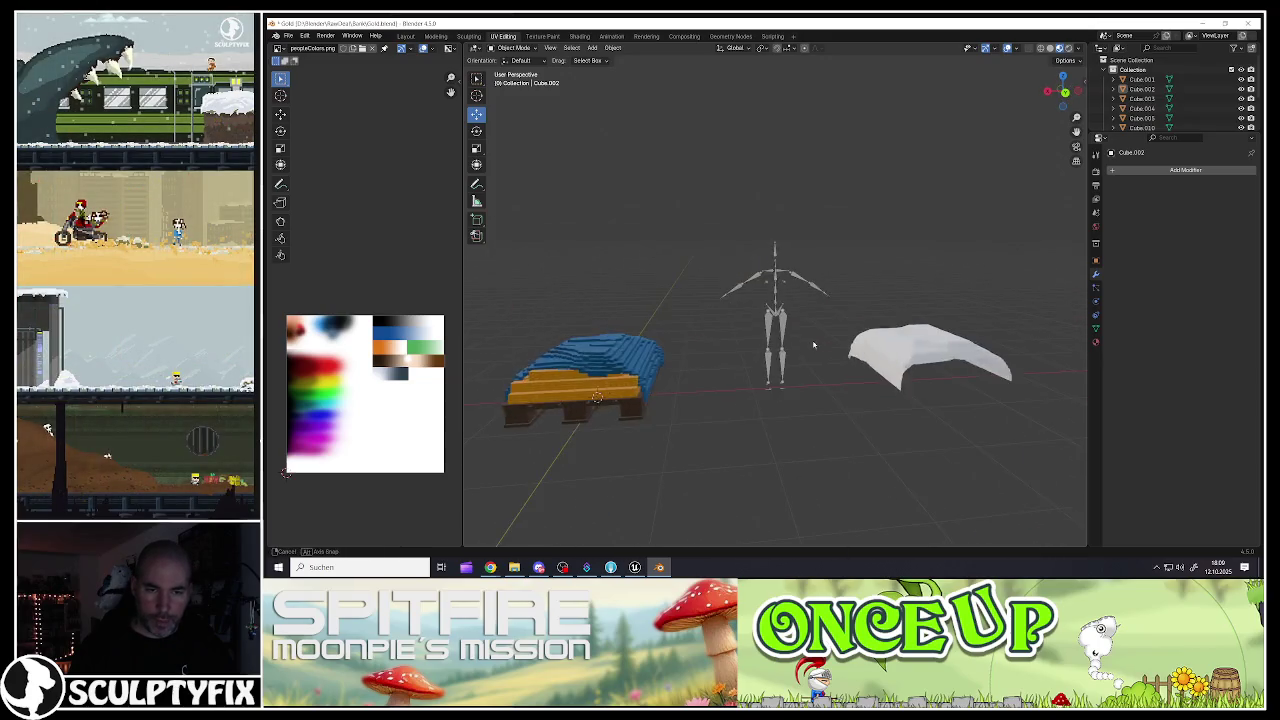
# Step: Join the blue tarp load with its pallet and set the combined object's origin
pyautogui.click(746, 375)
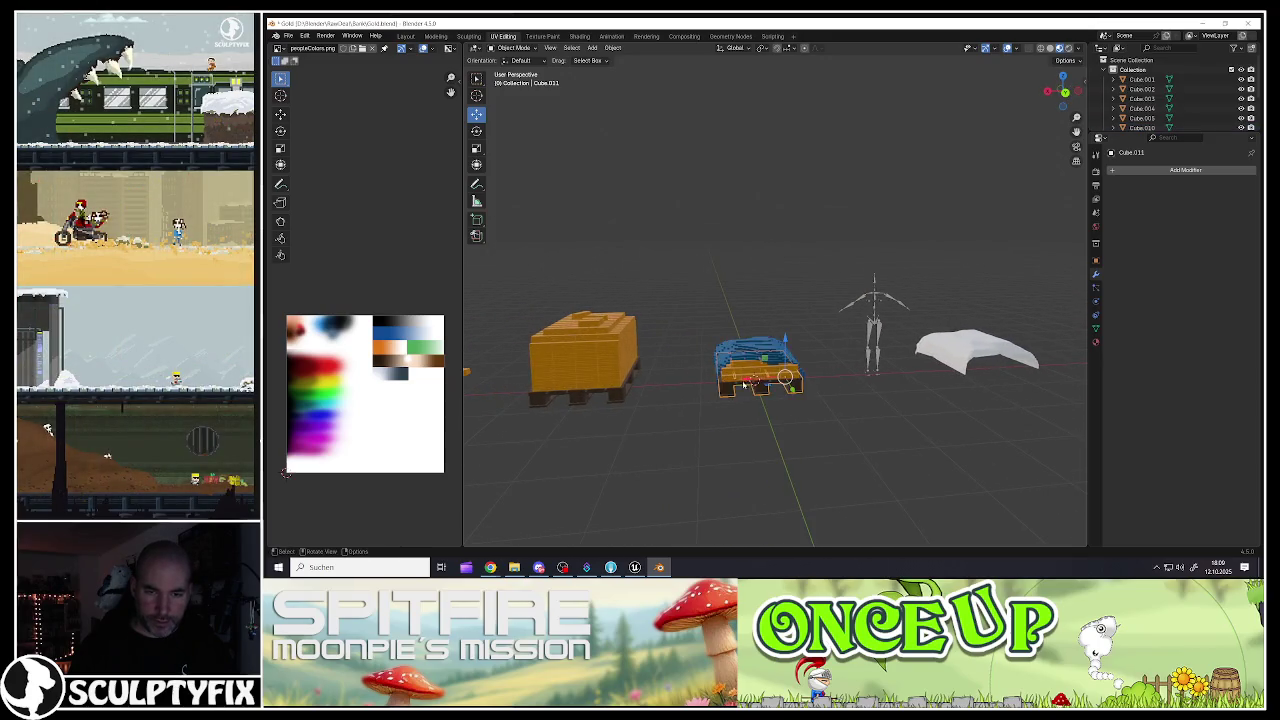
pyautogui.scroll(3, 742, 376)
pyautogui.keyDown('shift'); pyautogui.click(716, 410); pyautogui.keyUp('shift')
pyautogui.rightClick(716, 410)
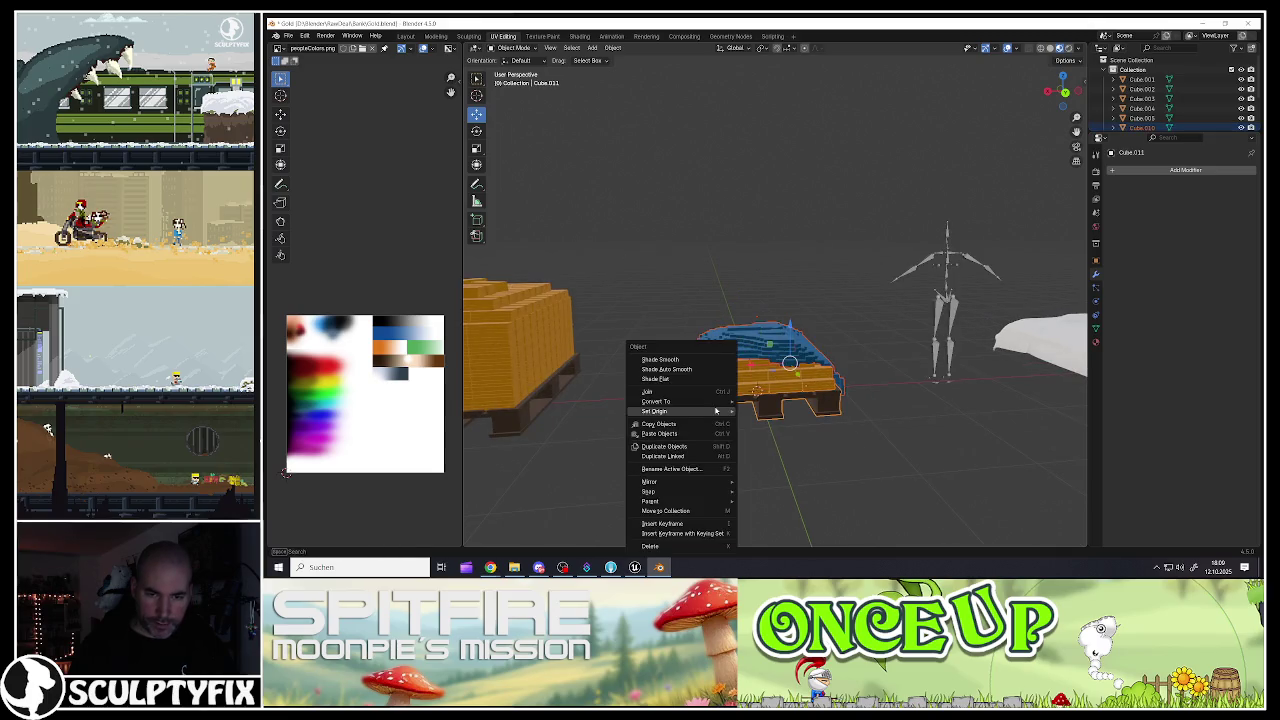
pyautogui.click(660, 397)
pyautogui.scroll(2, 660, 397)
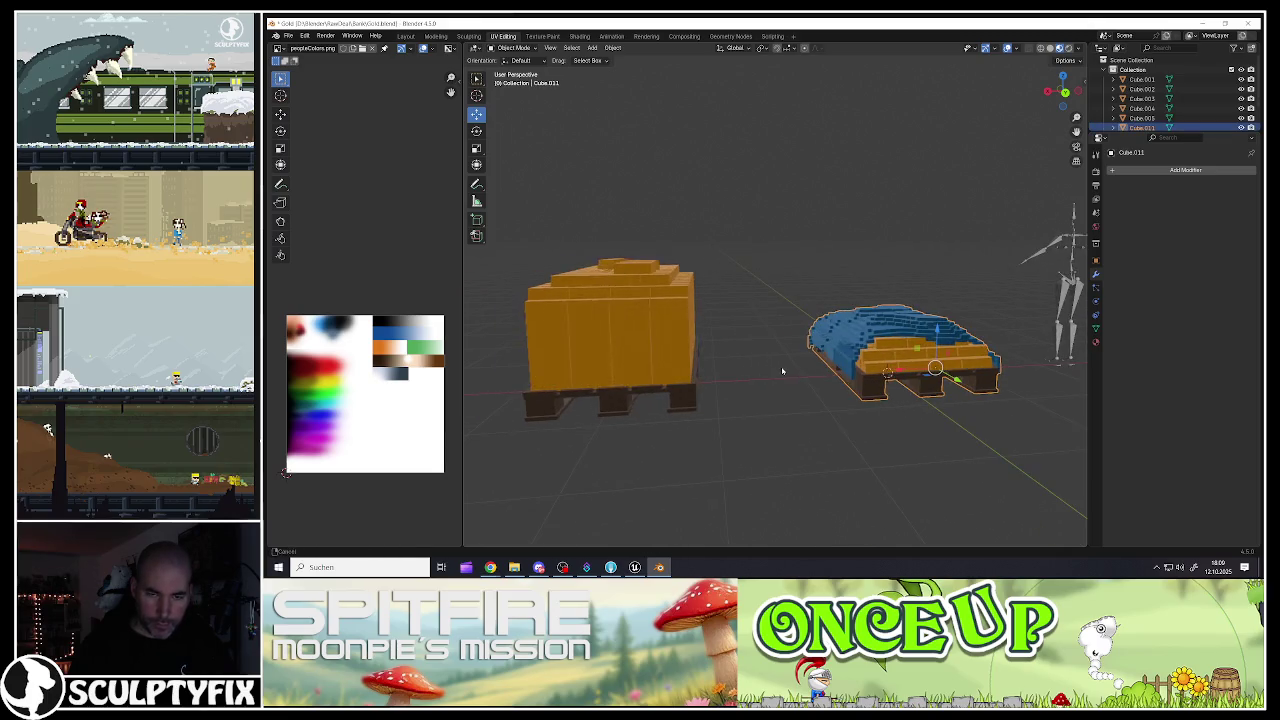
pyautogui.rightClick(783, 369)
pyautogui.moveTo(866, 402)
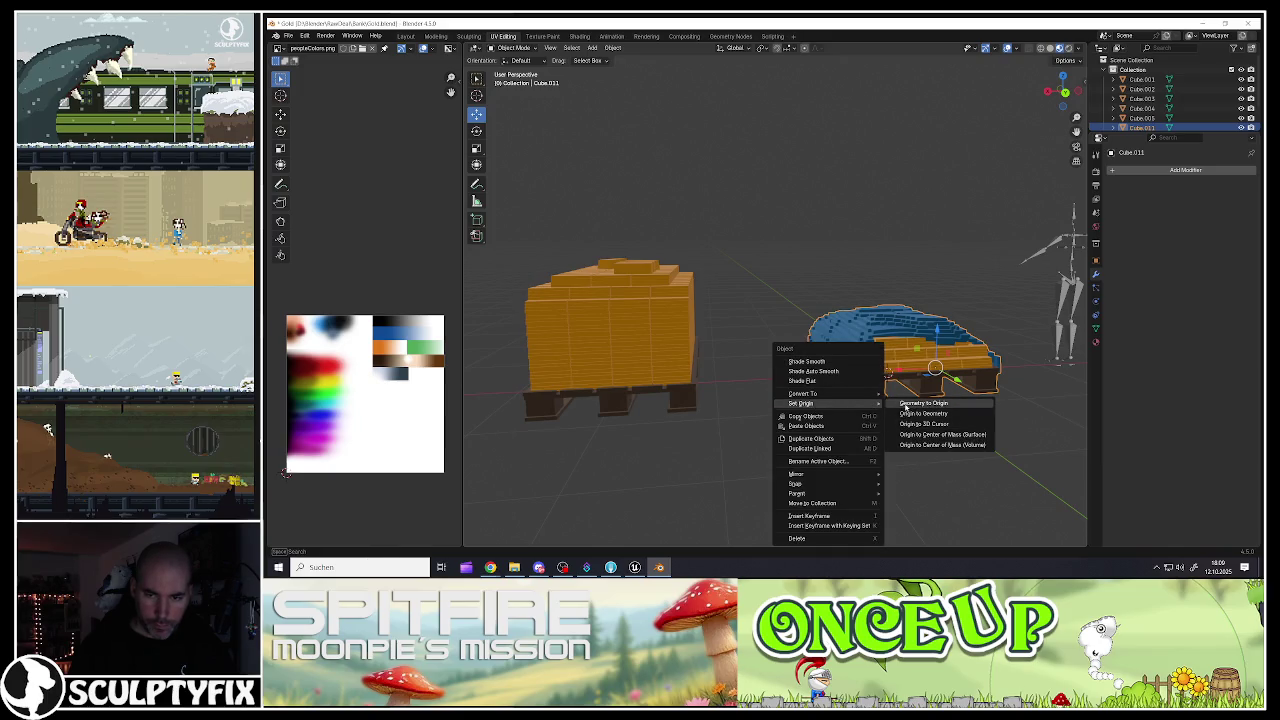
pyautogui.click(915, 413)
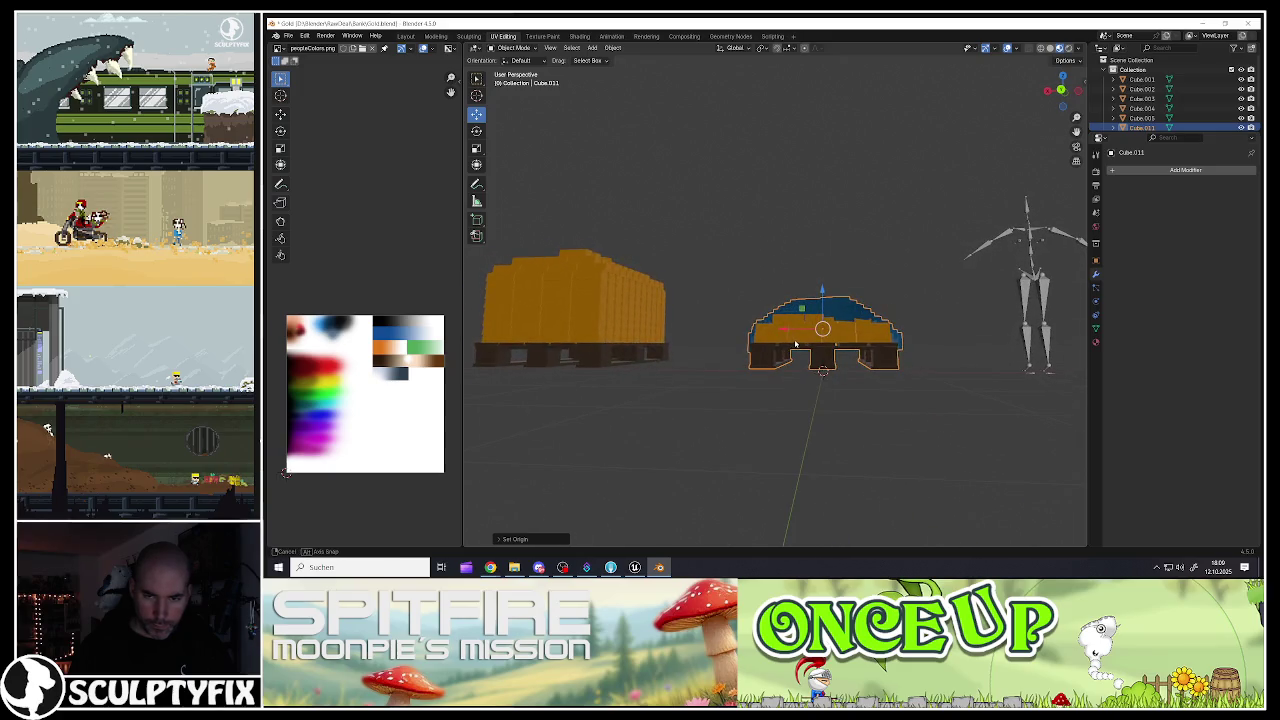
# Step: Join the orange goods box with its pallet into one object
pyautogui.click(772, 365)
pyautogui.click(732, 368)
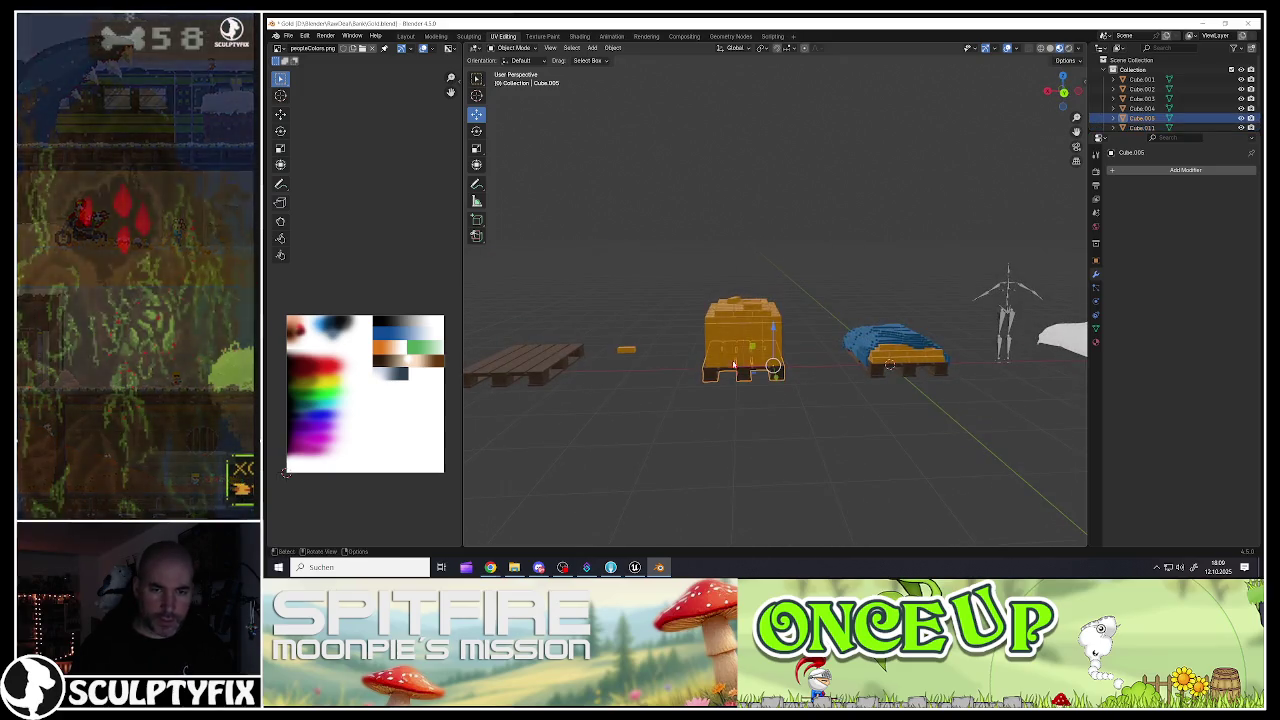
pyautogui.keyDown('shift'); pyautogui.click(762, 374); pyautogui.keyUp('shift')
pyautogui.keyDown('shift'); pyautogui.click(770, 368); pyautogui.keyUp('shift')
pyautogui.rightClick(770, 368)
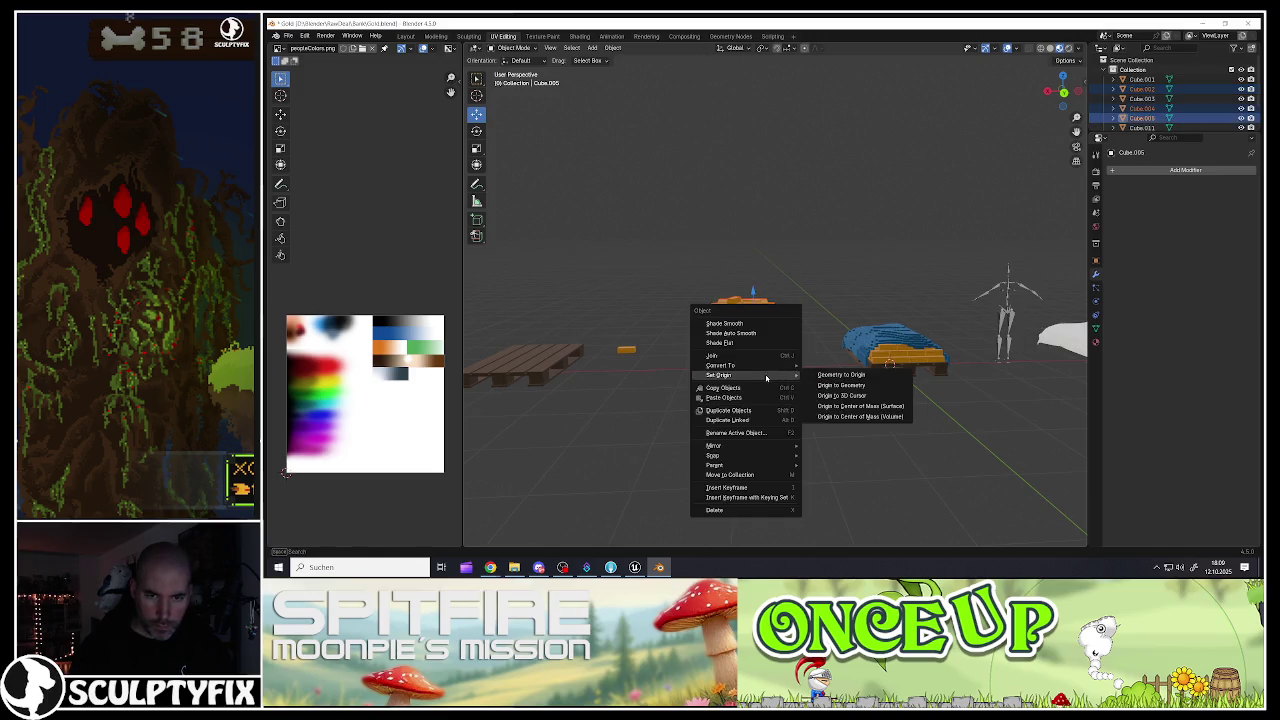
pyautogui.click(720, 365)
pyautogui.click(740, 372)
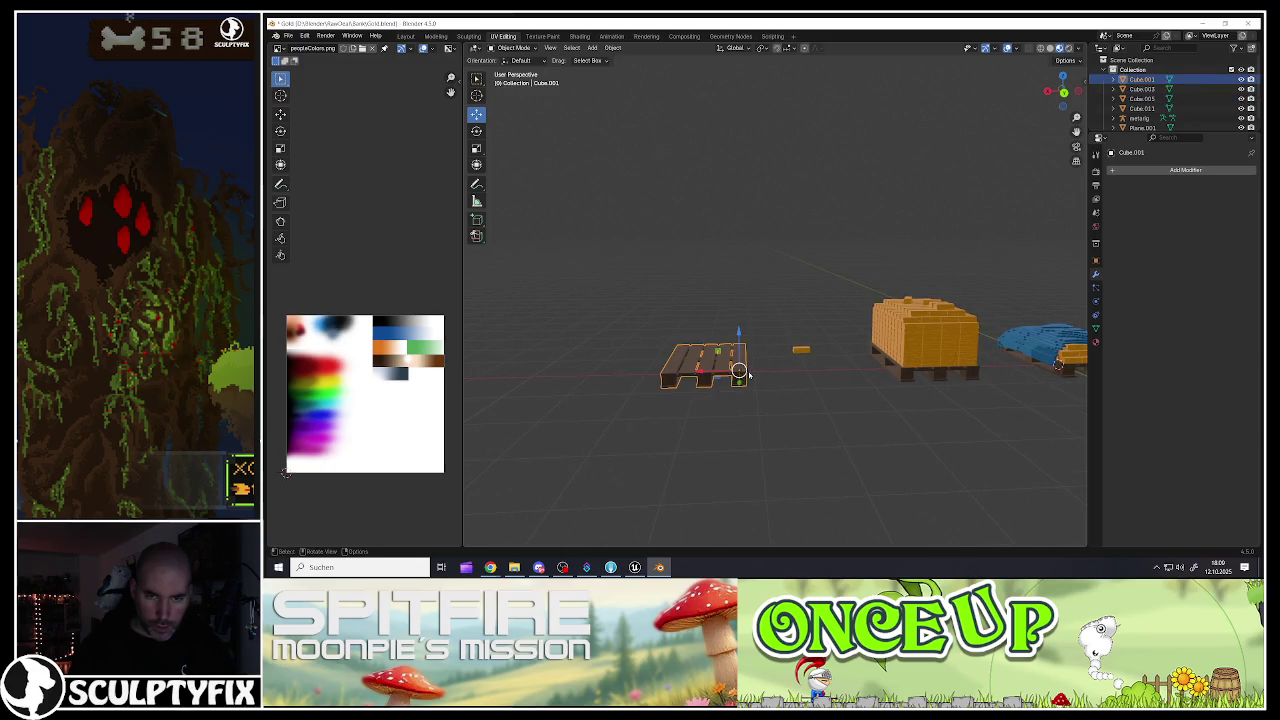
pyautogui.click(801, 350)
# Step: Move the small orange block sideways past the empty pallet and adjust its height
pyautogui.moveTo(801, 350); pyautogui.dragTo(852, 349)
pyautogui.moveTo(775, 349)
pyautogui.mouseDown()
pyautogui.moveTo(930, 360)
pyautogui.moveTo(806, 374)
pyautogui.moveTo(760, 352)
pyautogui.moveTo(720, 405)
pyautogui.moveTo(720, 380)
pyautogui.moveTo(753, 390)
pyautogui.moveTo(750, 407)
pyautogui.mouseUp()
pyautogui.press('g')
pyautogui.press('z')
pyautogui.click(760, 352)
pyautogui.click(685, 385)
pyautogui.click(757, 371)
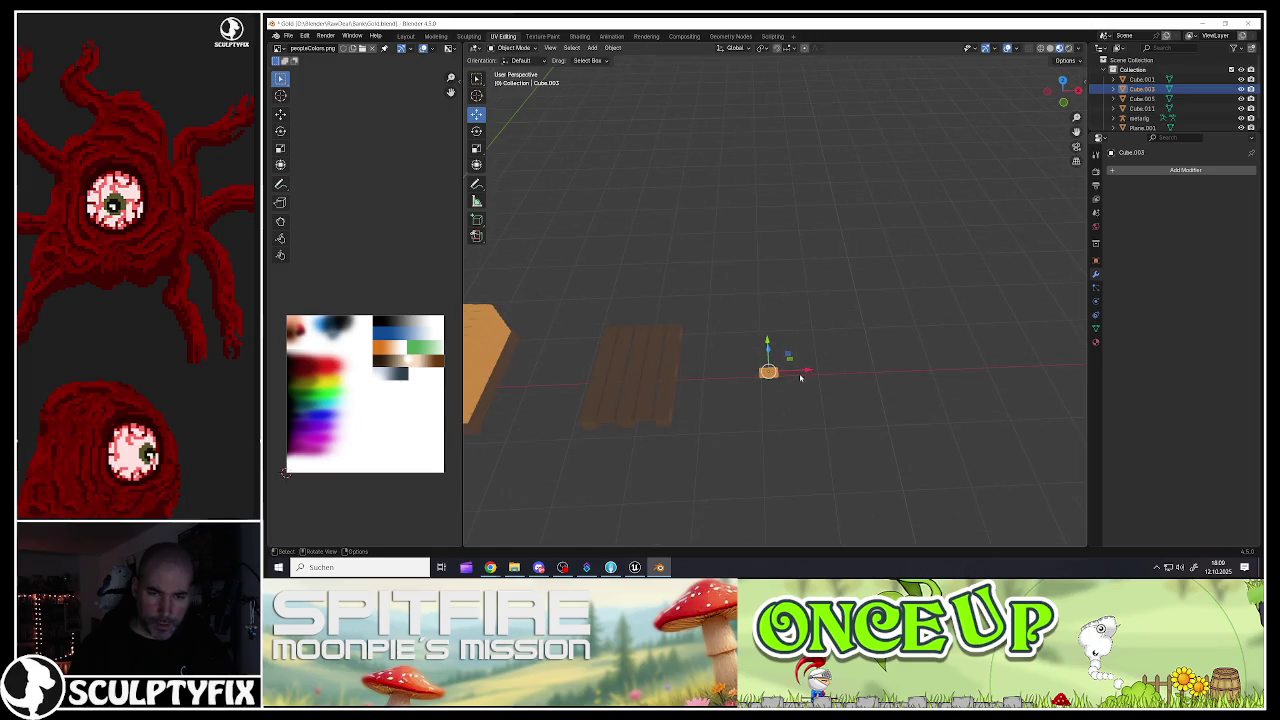
# Step: Subdivide the empty pallet's mesh twice in Edit Mode
pyautogui.click(662, 390)
pyautogui.press('KP_Decimal')
pyautogui.press('Tab')
pyautogui.moveTo(661, 400); pyautogui.dragTo(448, 366)
pyautogui.moveTo(591, 330)
pyautogui.mouseDown()
pyautogui.moveTo(780, 368)
pyautogui.moveTo(690, 348)
pyautogui.moveTo(779, 346)
pyautogui.moveTo(770, 380)
pyautogui.moveTo(749, 287)
pyautogui.moveTo(710, 318)
pyautogui.moveTo(720, 345)
pyautogui.mouseUp()
pyautogui.rightClick(786, 371)
pyautogui.click(772, 371)
pyautogui.rightClick(779, 346)
pyautogui.click(779, 346)
# Step: Smart UV Project the empty pallet and scale all its UV islands down
pyautogui.press('u')
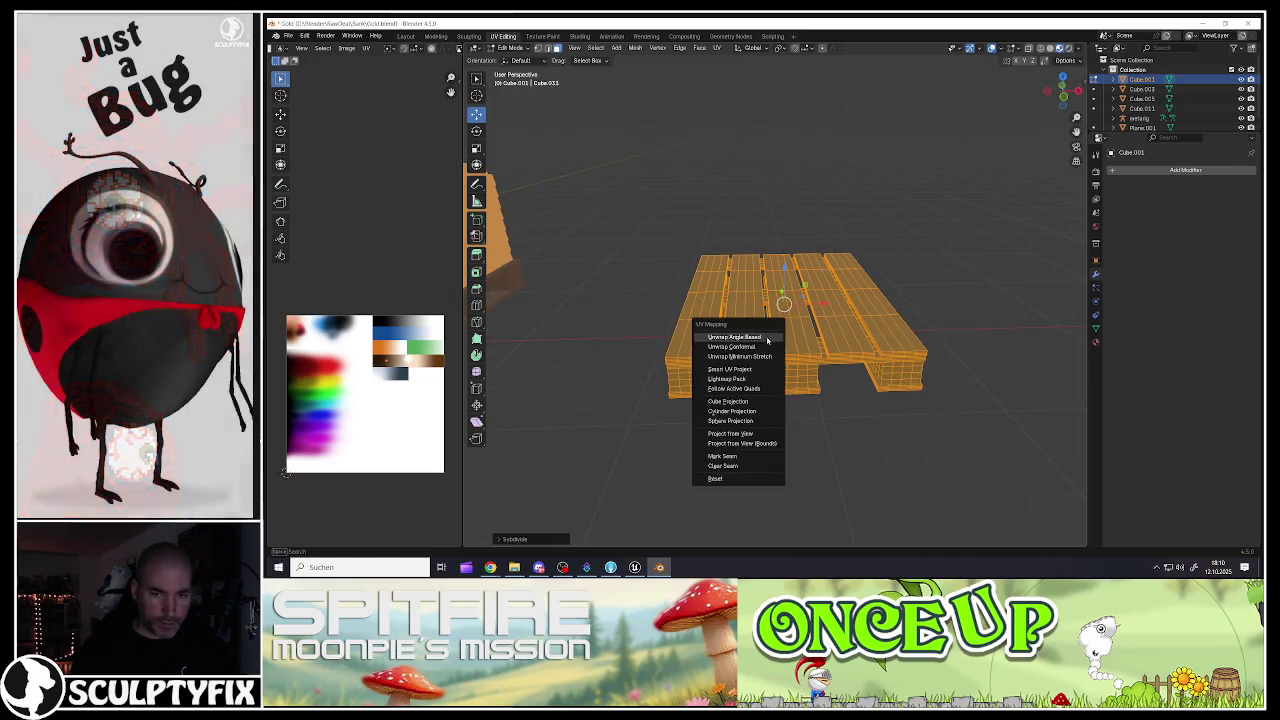
pyautogui.click(729, 370)
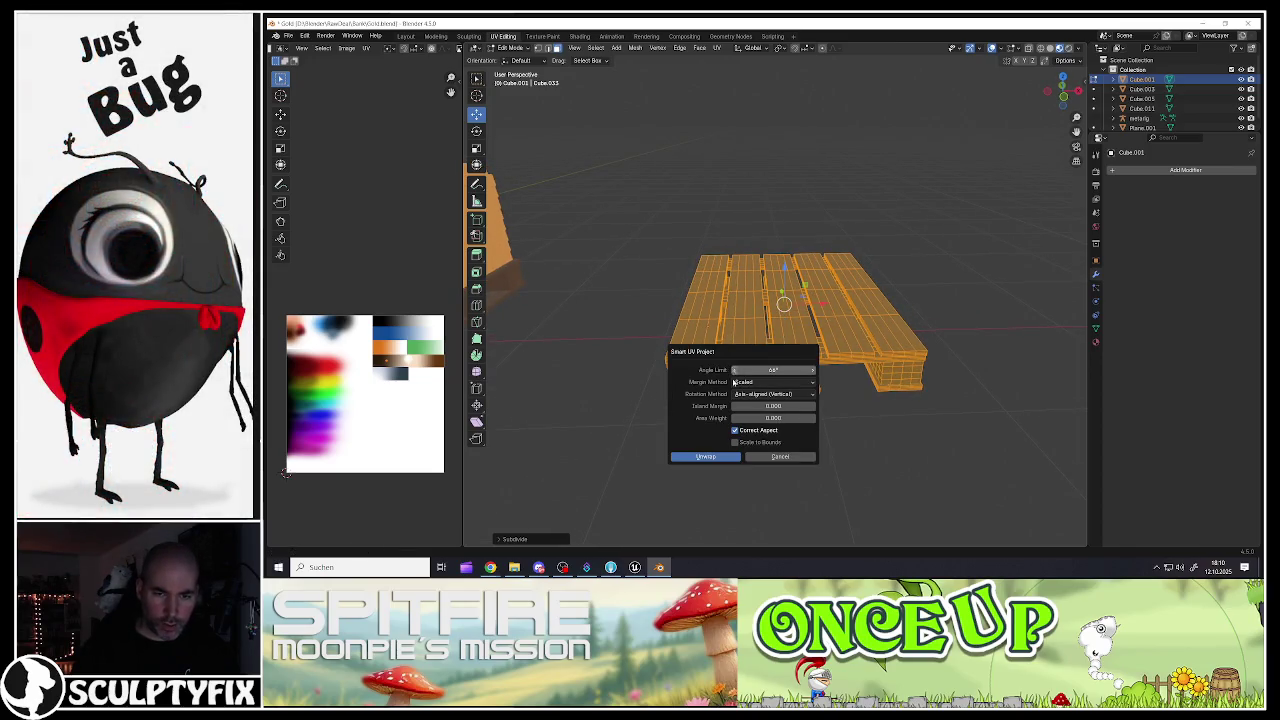
pyautogui.click(703, 457)
pyautogui.press('a')
pyautogui.press('s')
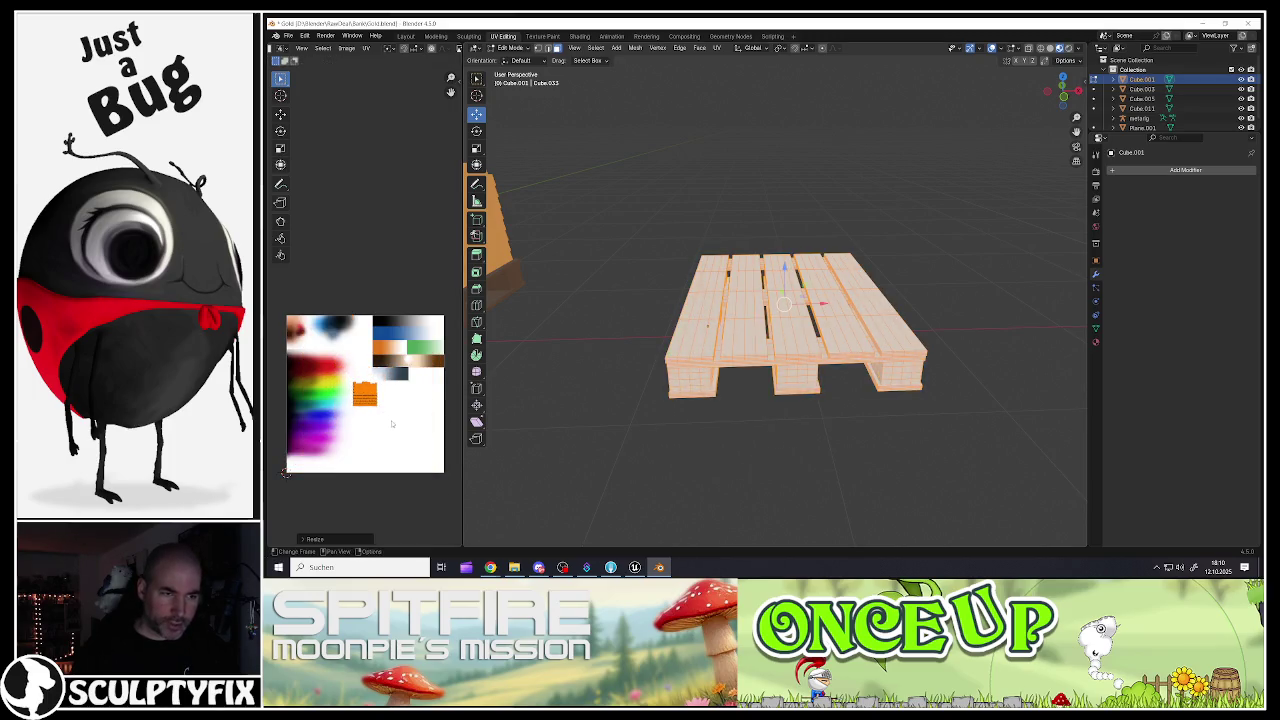
pyautogui.click(390, 432)
# Step: Move and rescale the UV islands onto the palette texture's brown wood band
pyautogui.scroll(1, 391, 407)
pyautogui.press('g')
pyautogui.click(391, 372)
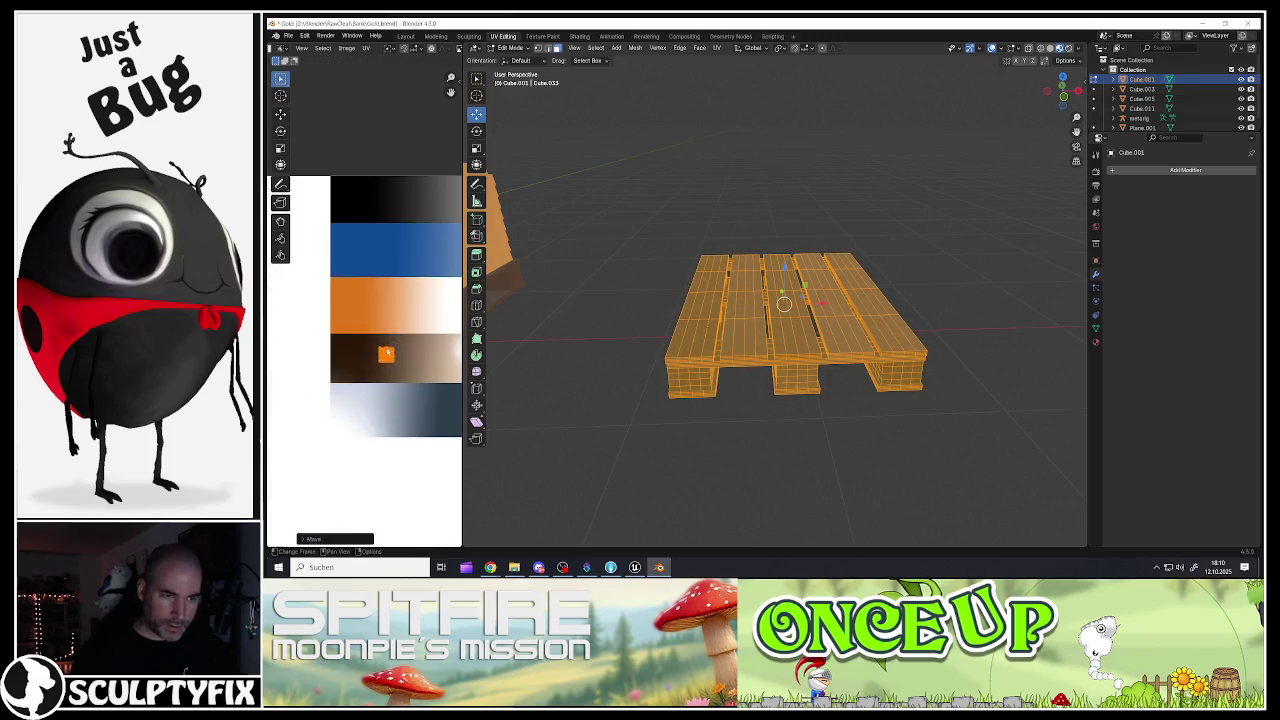
pyautogui.scroll(5, 391, 372)
pyautogui.press('s')
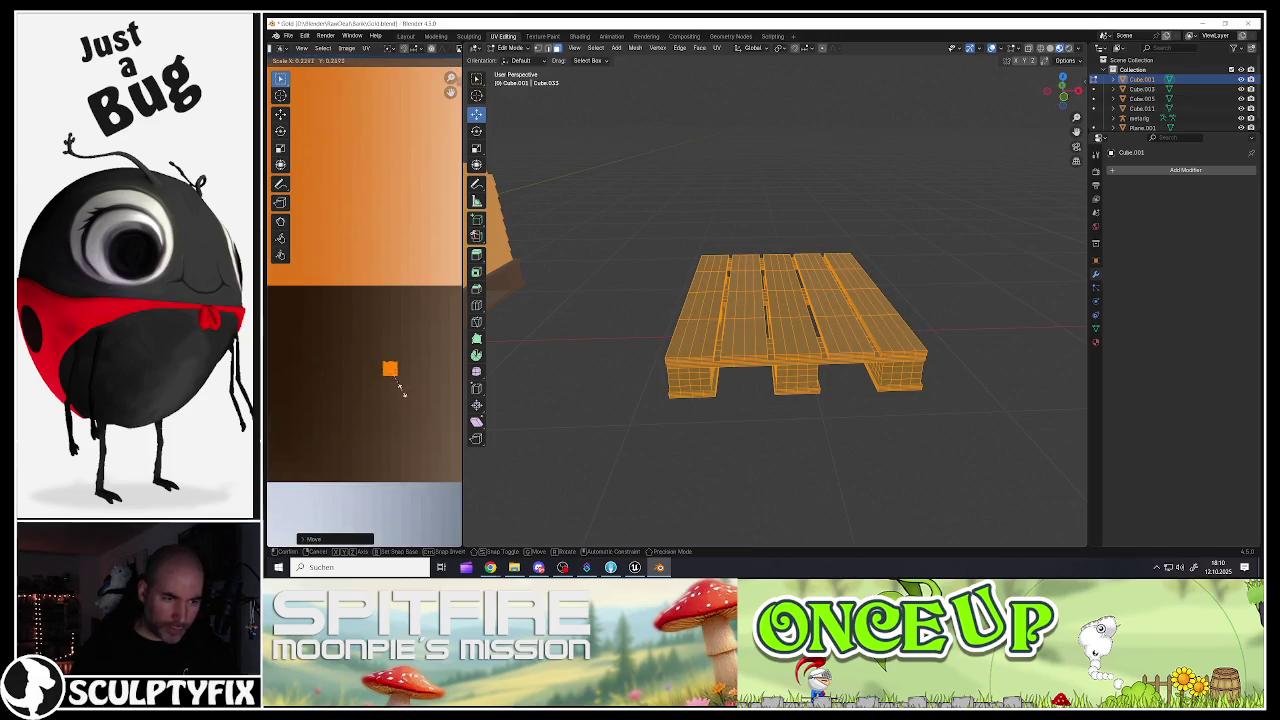
pyautogui.click(391, 372)
pyautogui.press('g')
pyautogui.click(391, 381)
pyautogui.scroll(-3, 391, 381)
pyautogui.press('s')
pyautogui.press('Return')
pyautogui.press('s')
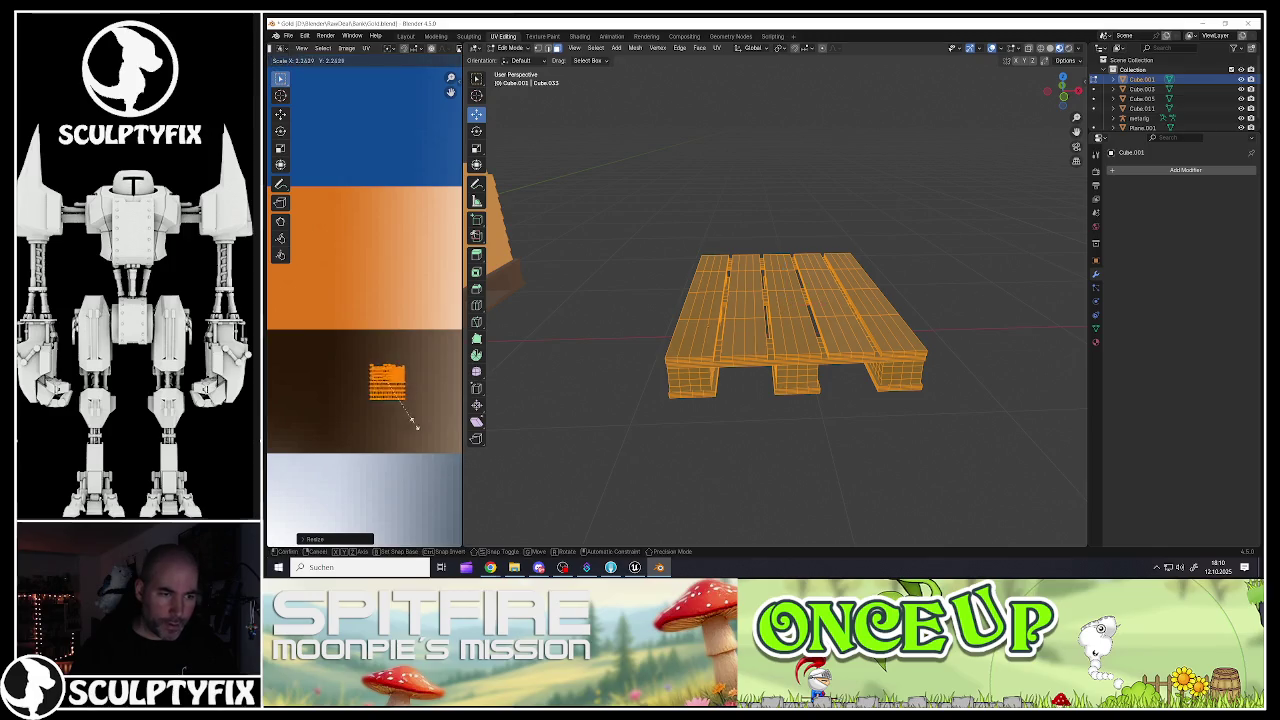
pyautogui.click(434, 449)
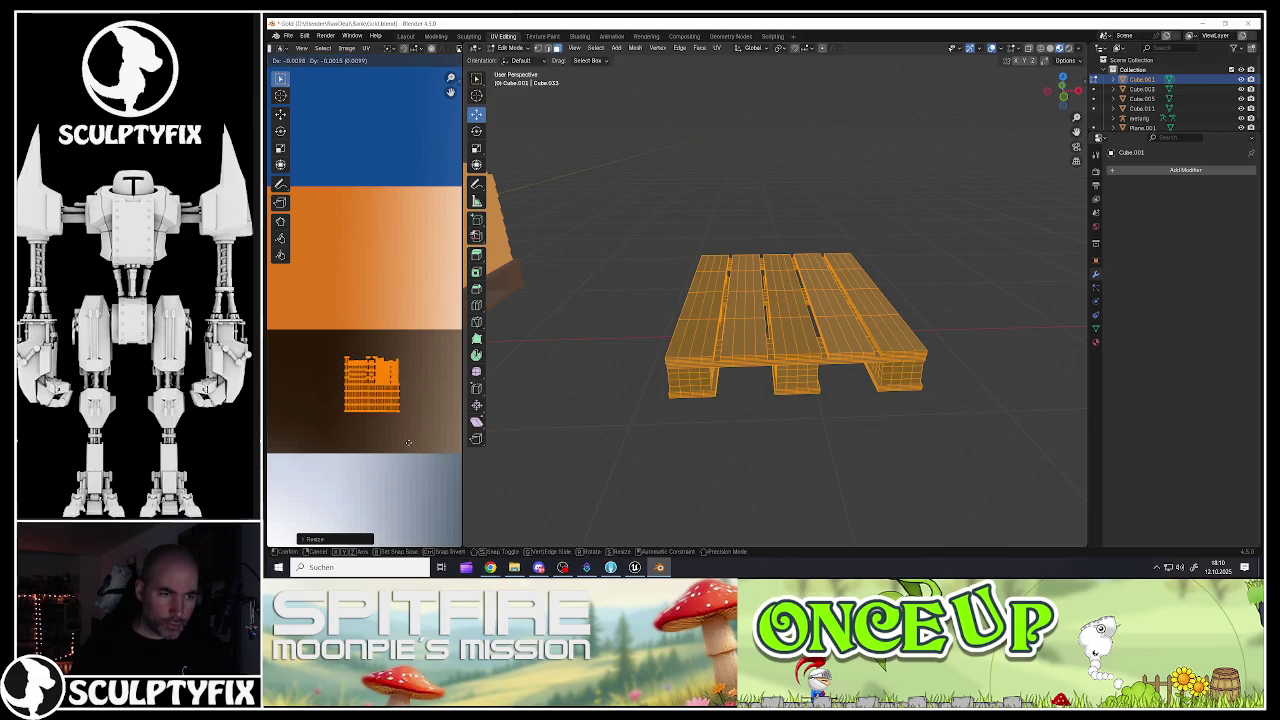
# Step: Check the wood-brown pallet in Object Mode, then return to Edit Mode
pyautogui.press('Tab')
pyautogui.moveTo(773, 313)
pyautogui.mouseDown()
pyautogui.moveTo(770, 400)
pyautogui.moveTo(730, 380)
pyautogui.moveTo(760, 360)
pyautogui.moveTo(772, 315)
pyautogui.moveTo(745, 330)
pyautogui.moveTo(765, 300)
pyautogui.moveTo(730, 345)
pyautogui.moveTo(833, 333)
pyautogui.moveTo(686, 357)
pyautogui.mouseUp()
pyautogui.scroll(5, 833, 333)
pyautogui.scroll(-5, 793, 337)
pyautogui.press('Tab')
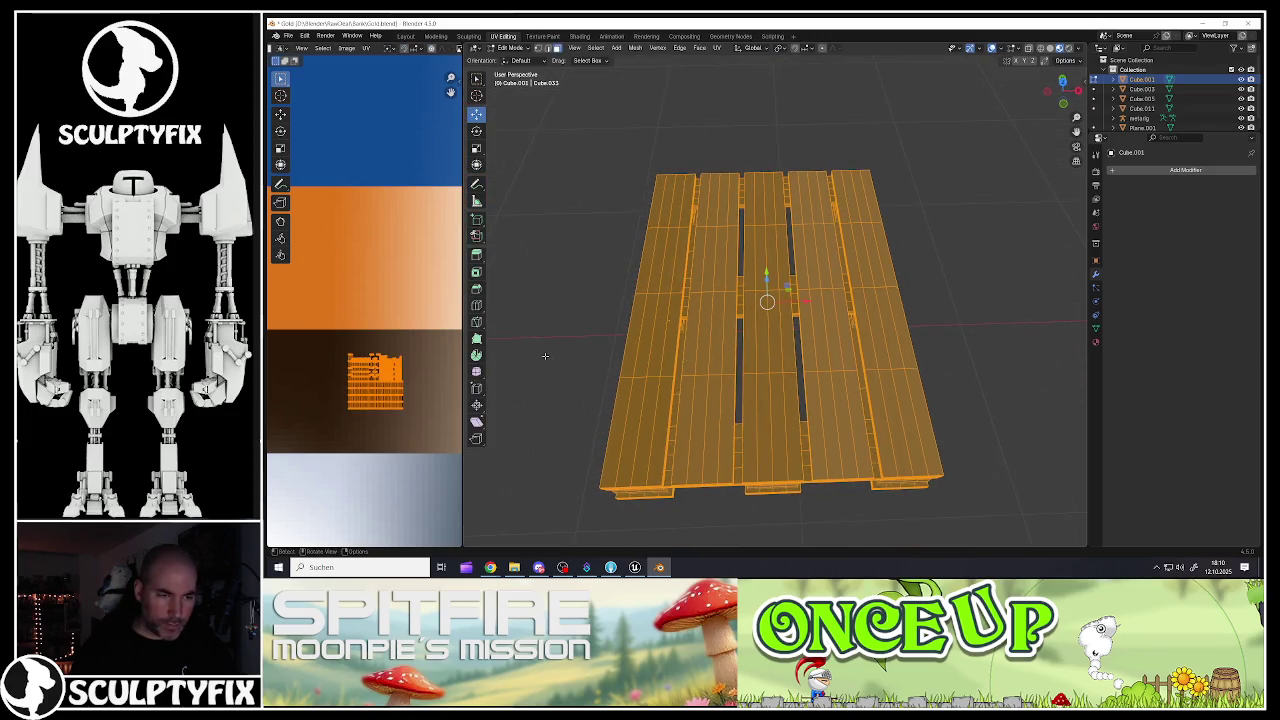
# Step: Deselect the UV islands and shift a plank island to a new spot on the wood texture
pyautogui.click(430, 385)
pyautogui.scroll(3, 378, 396)
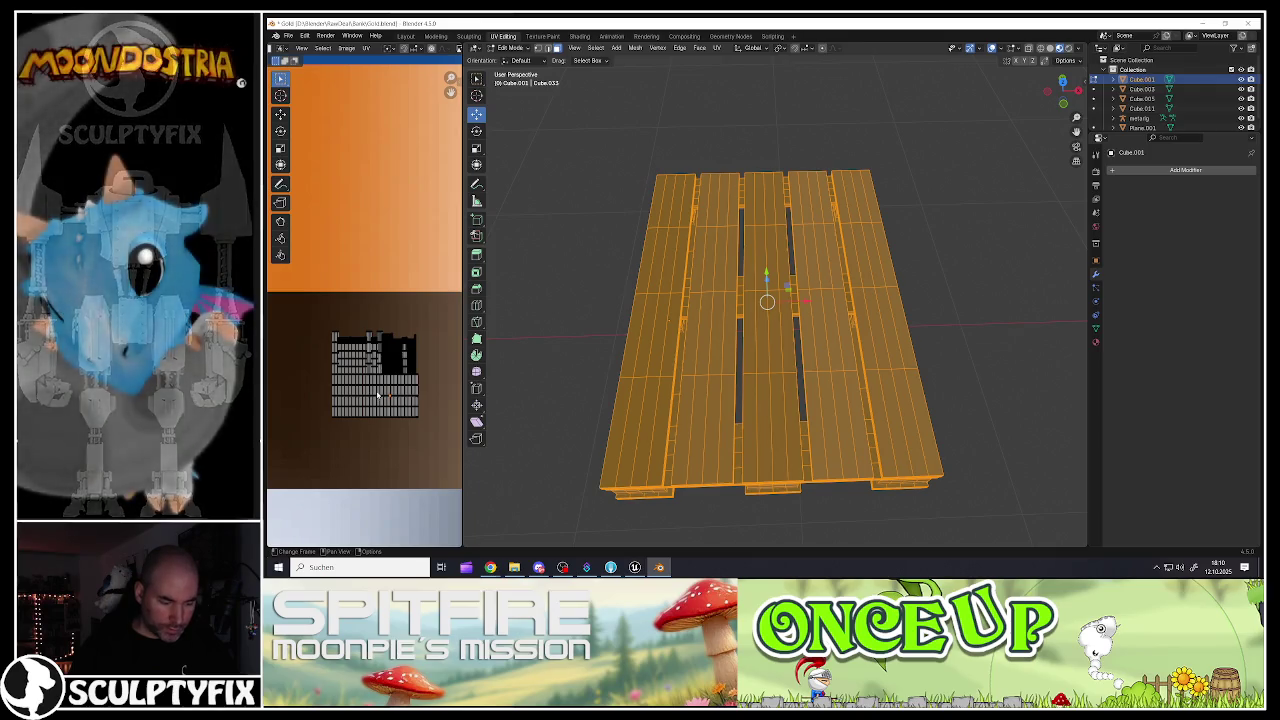
pyautogui.scroll(3, 384, 399)
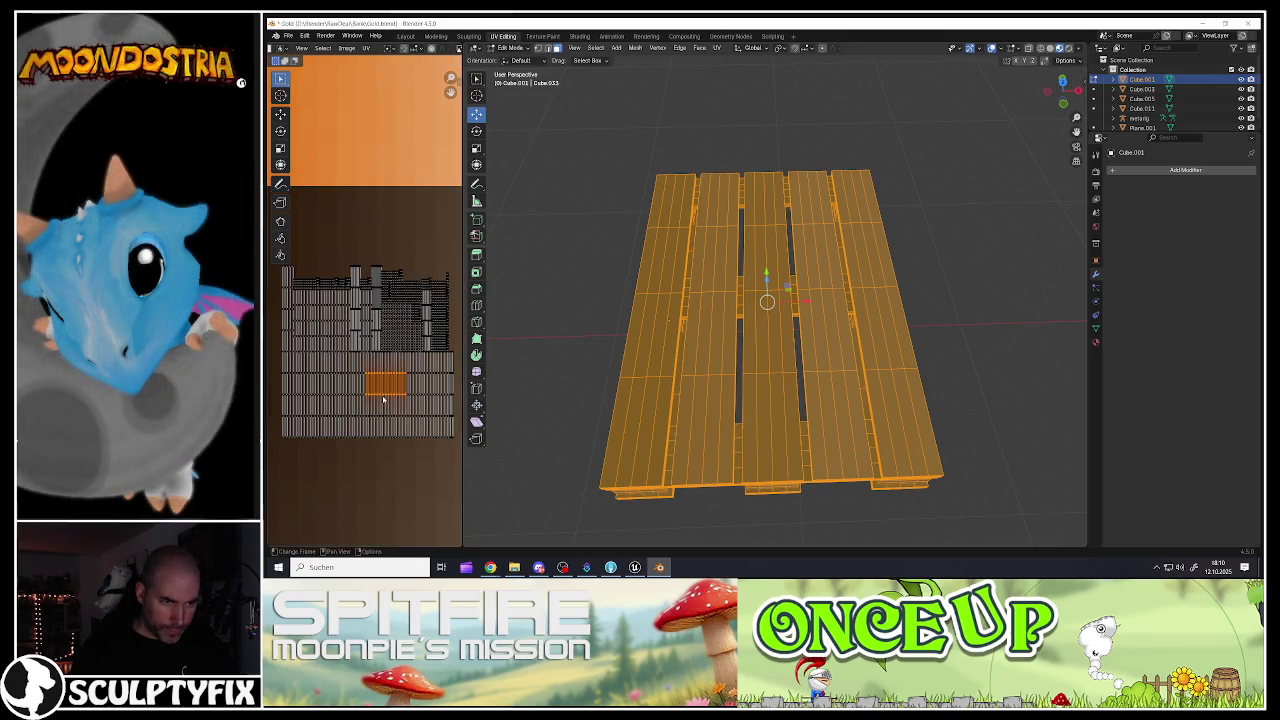
pyautogui.scroll(3, 396, 382)
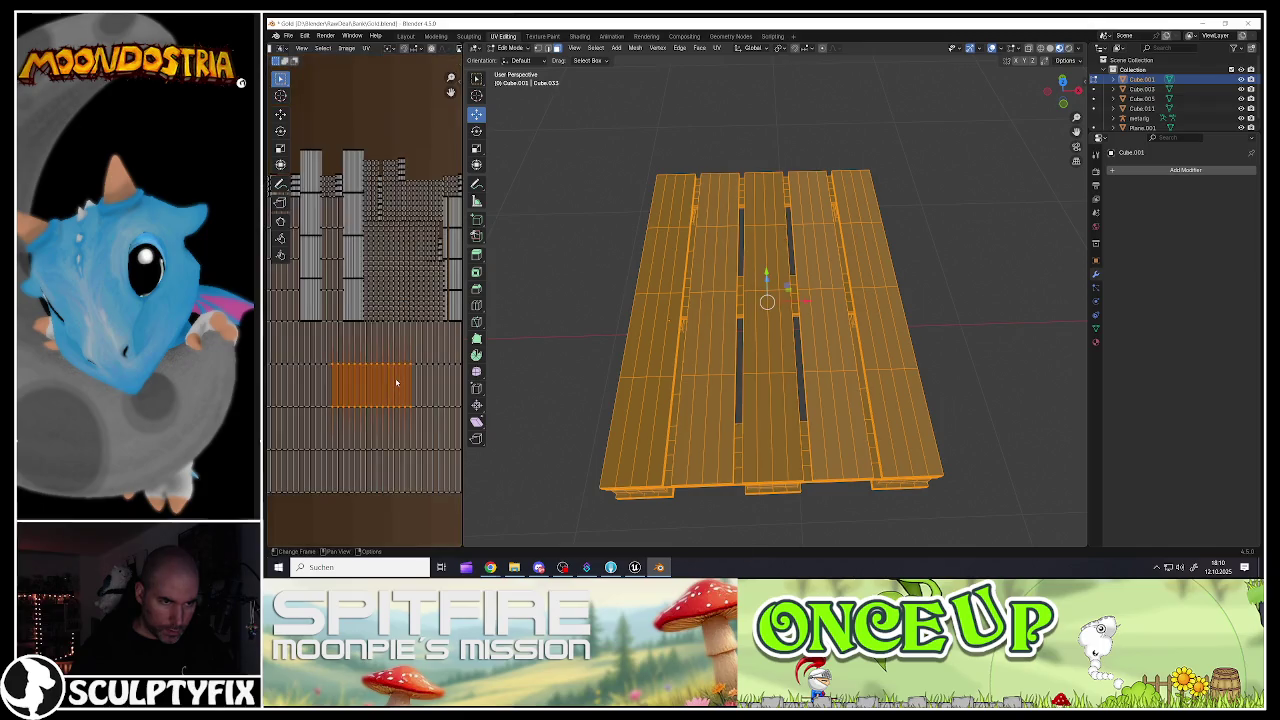
pyautogui.scroll(-3, 396, 366)
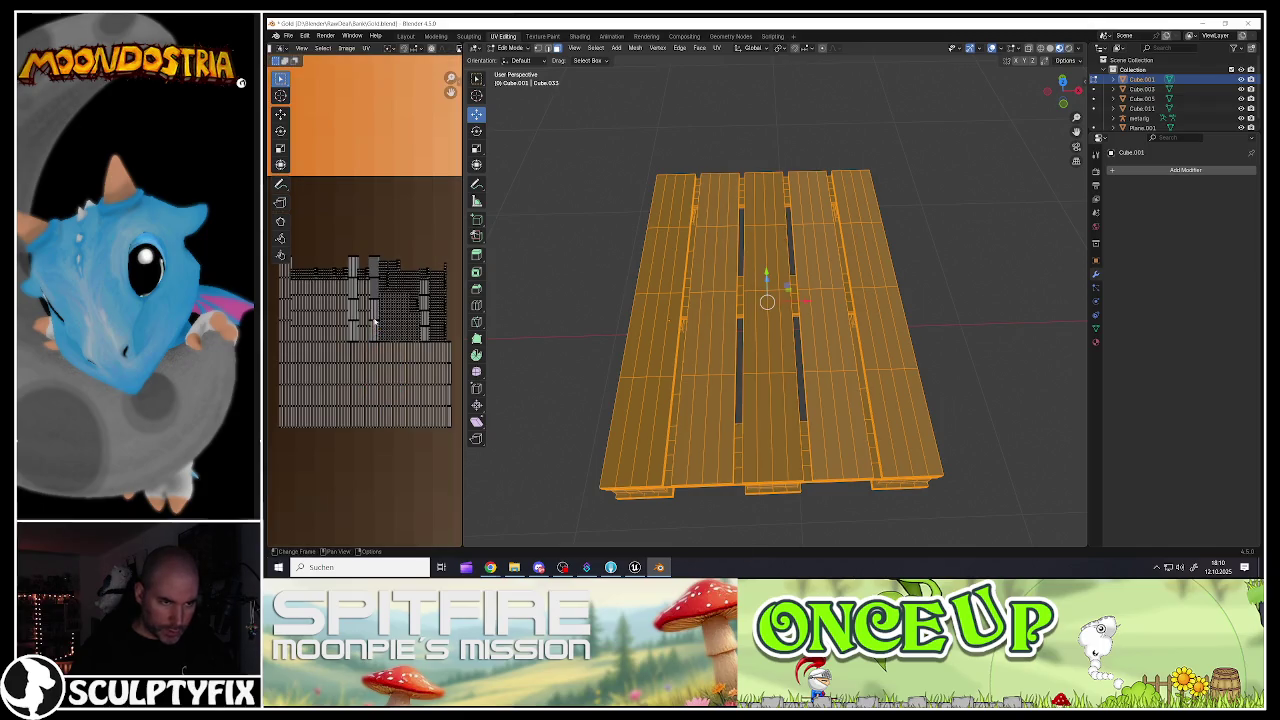
pyautogui.scroll(2, 374, 324)
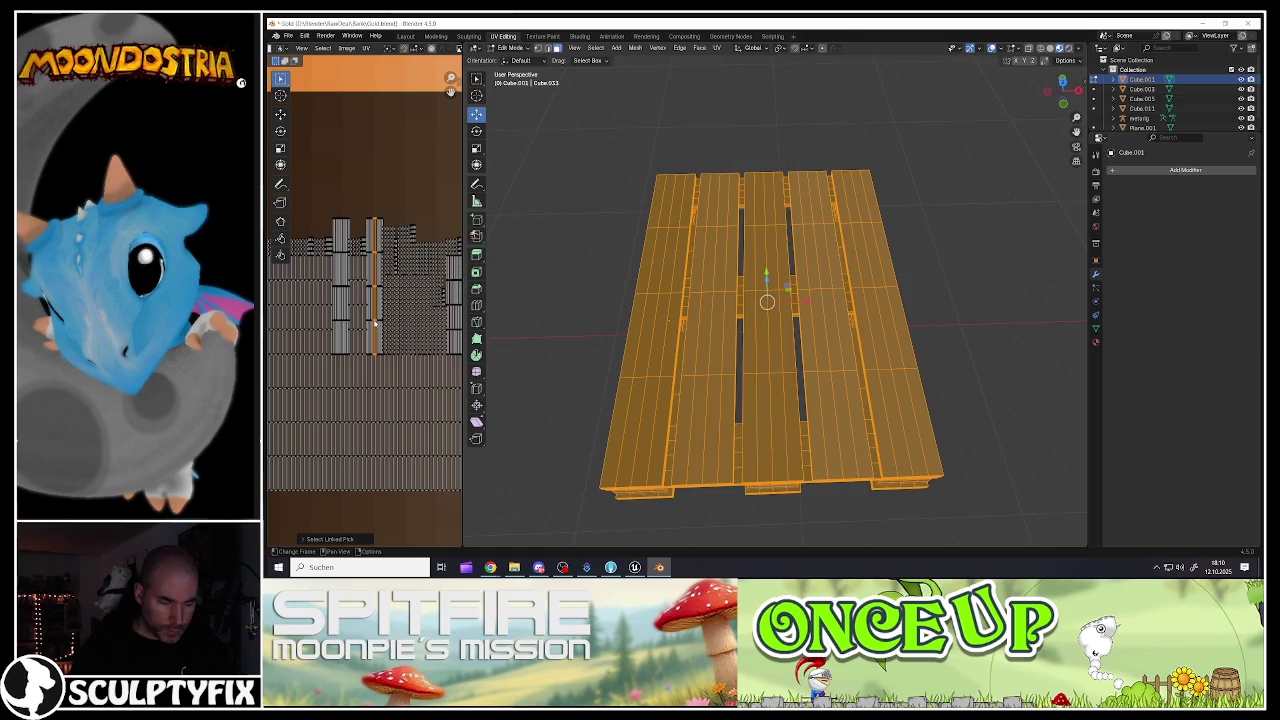
pyautogui.scroll(-1, 376, 324)
pyautogui.press('g')
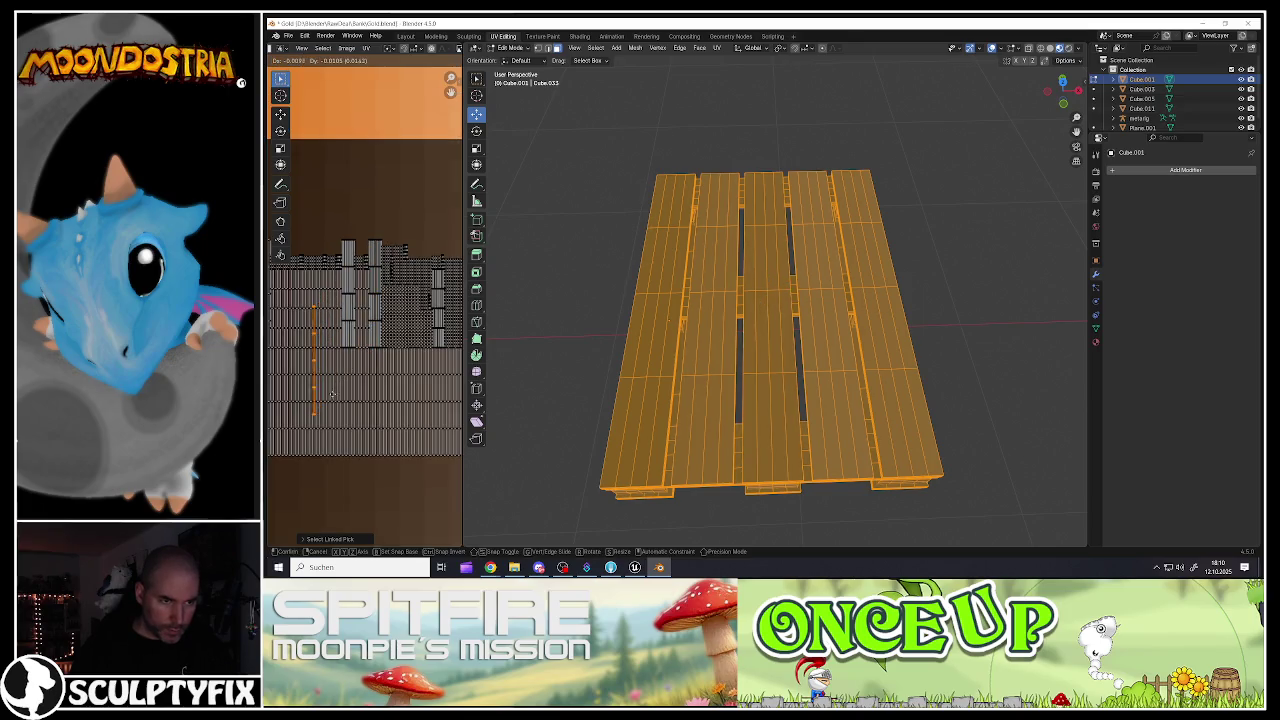
pyautogui.click(332, 395)
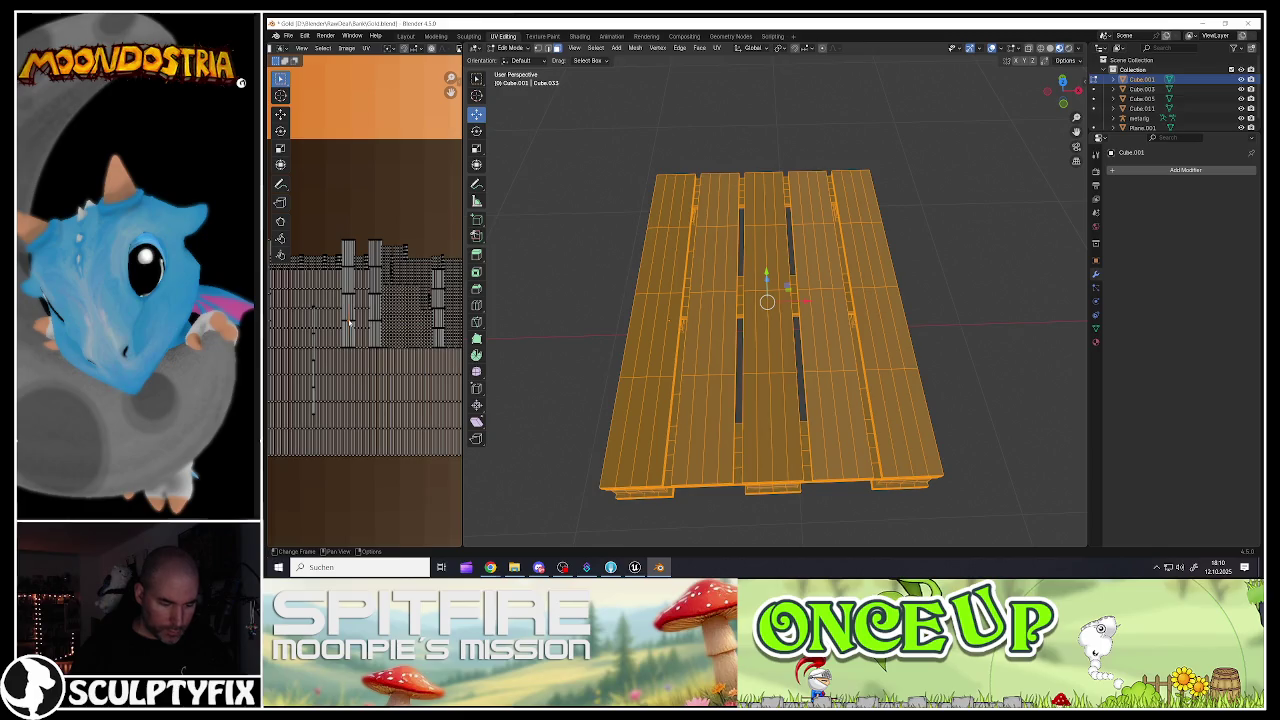
pyautogui.press('g')
pyautogui.press('Escape')
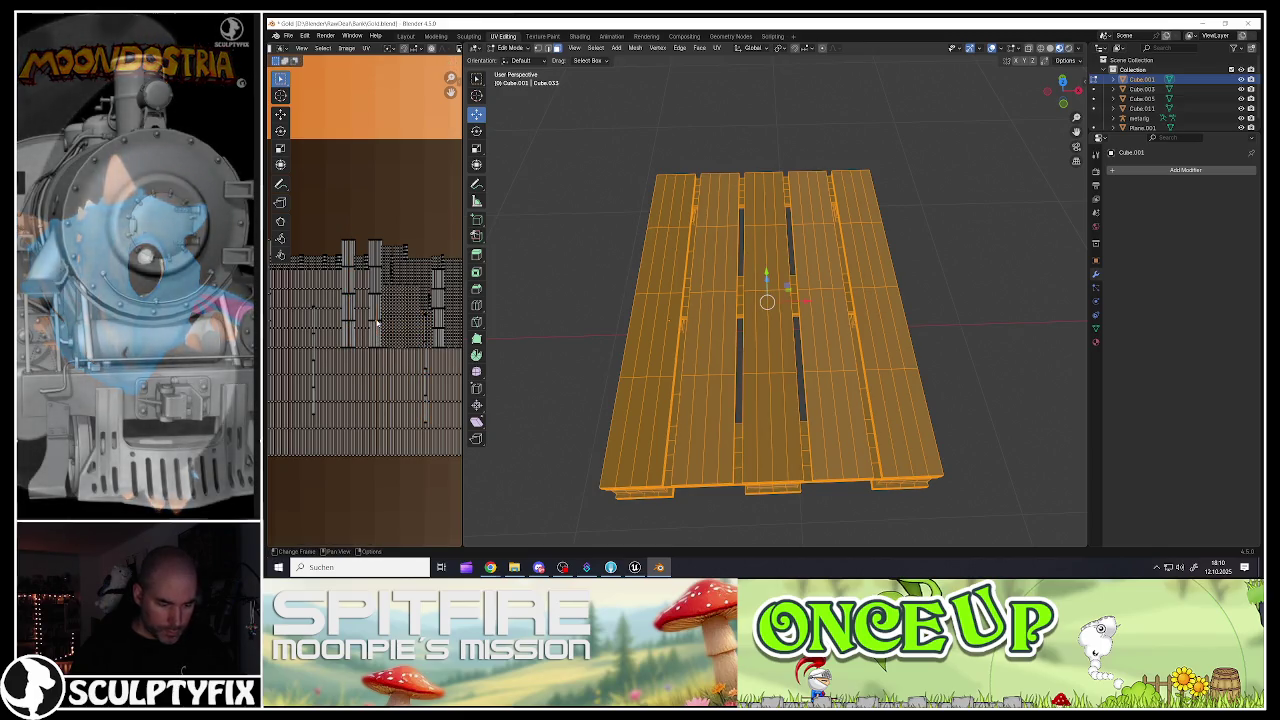
# Step: Pick a plank's linked UV island with L and reposition it across the wood grain
pyautogui.press('l')
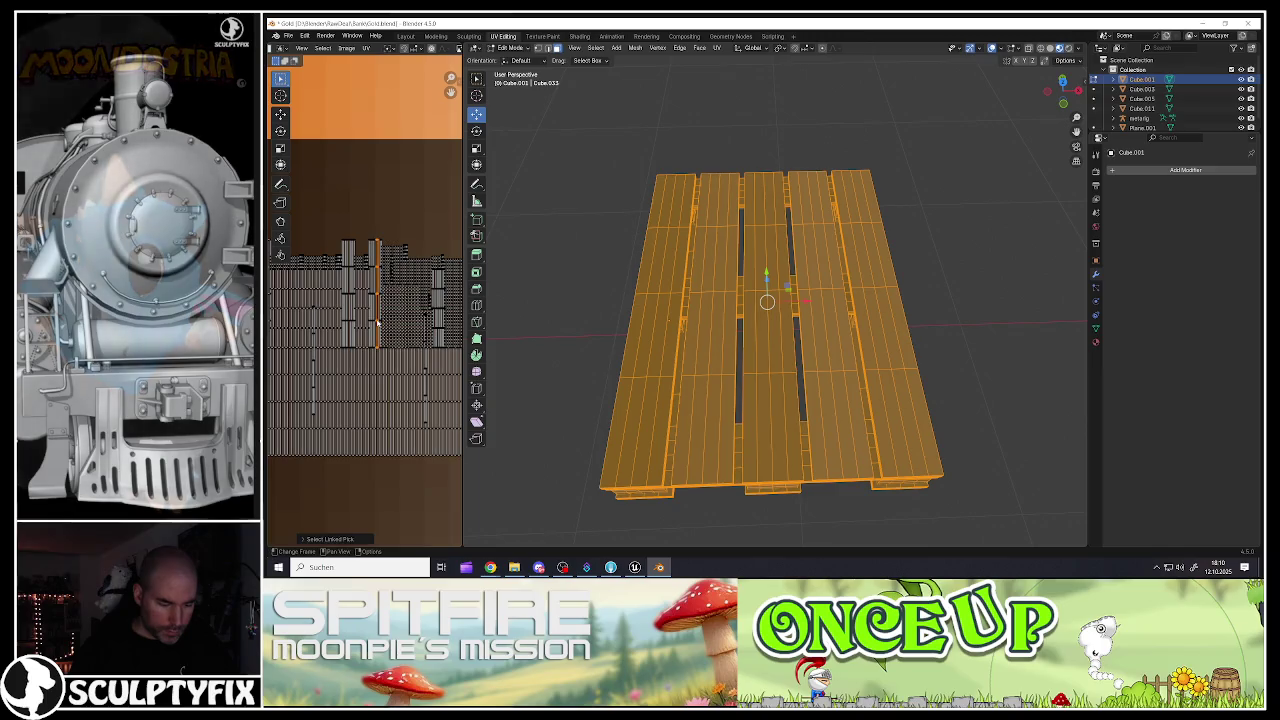
pyautogui.press('g')
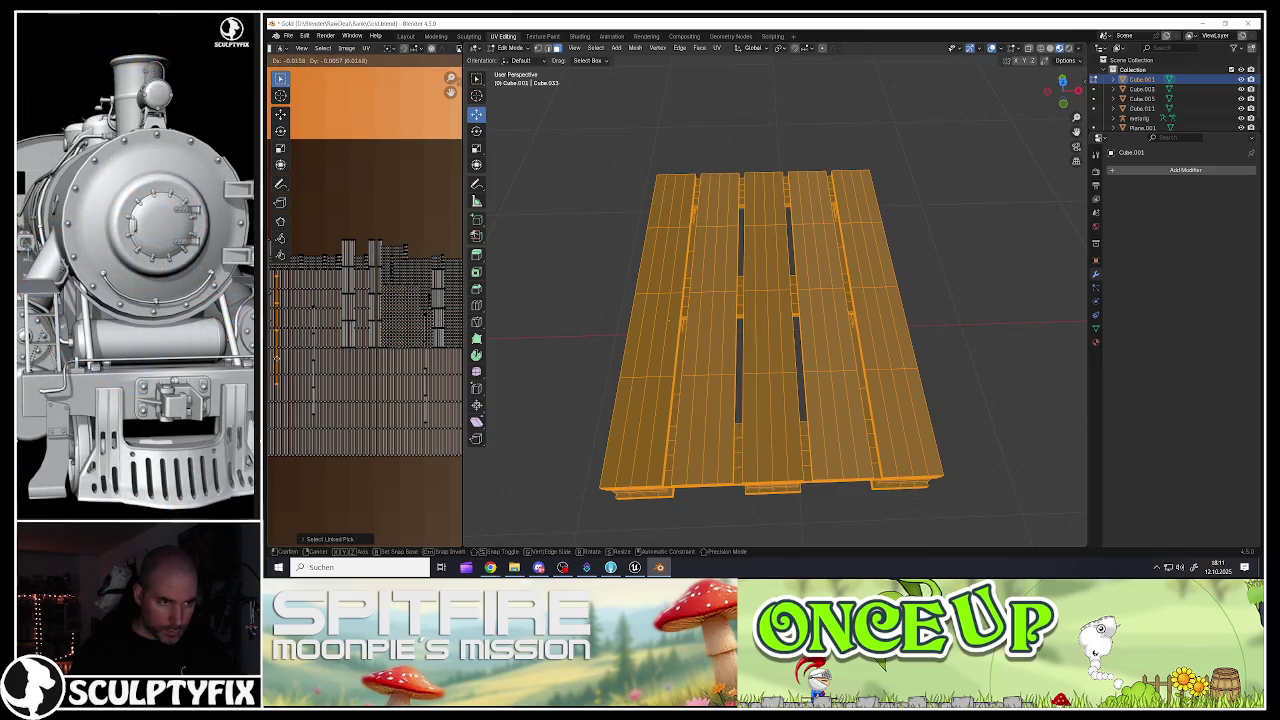
pyautogui.click(324, 330)
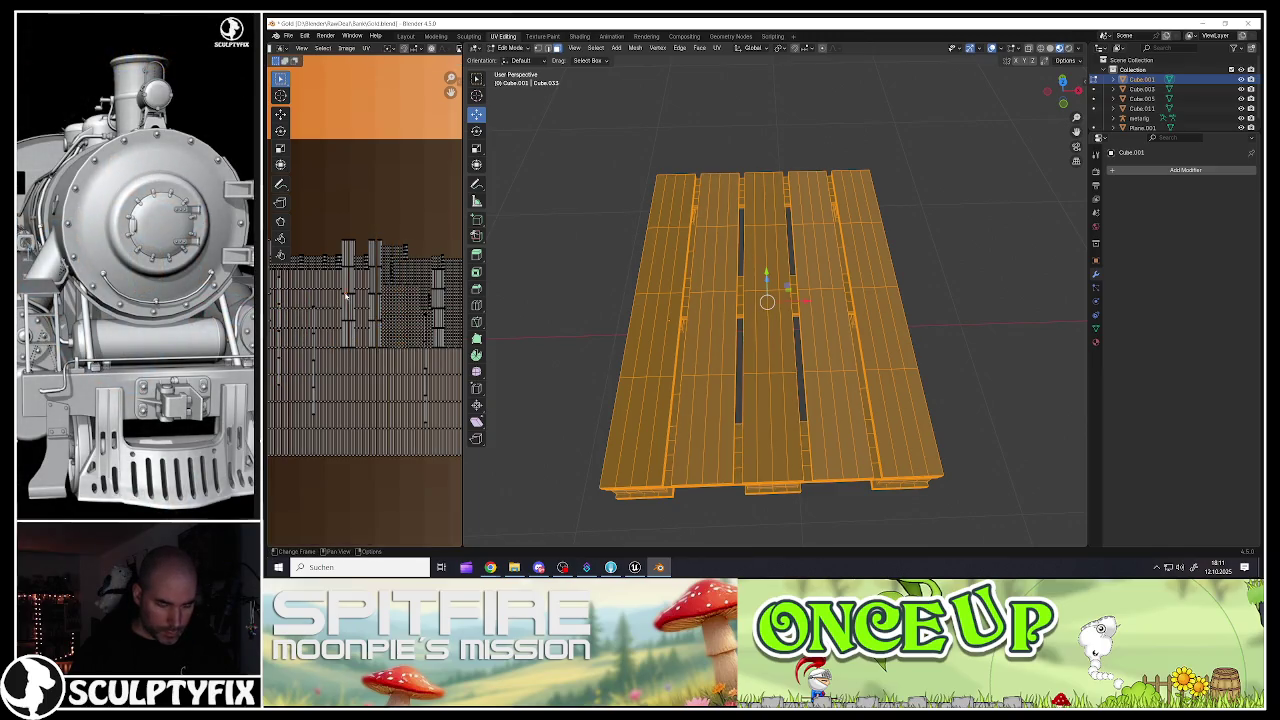
pyautogui.press('g')
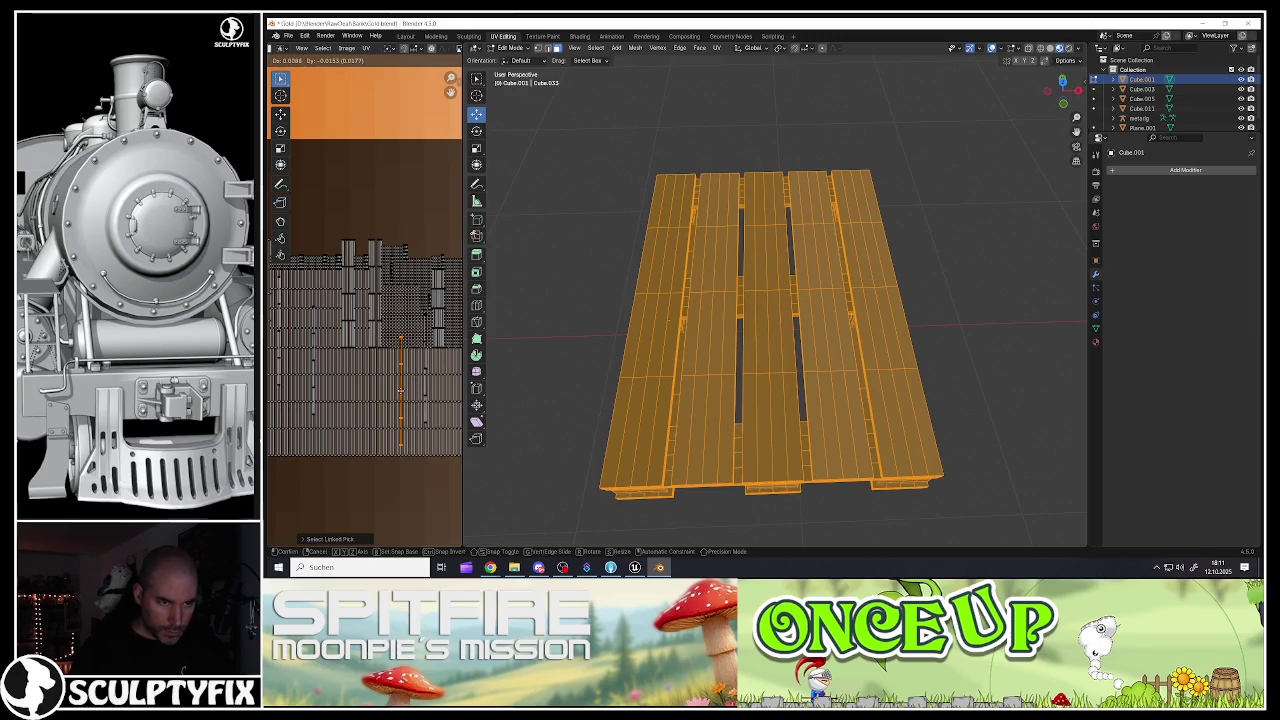
pyautogui.click(395, 373)
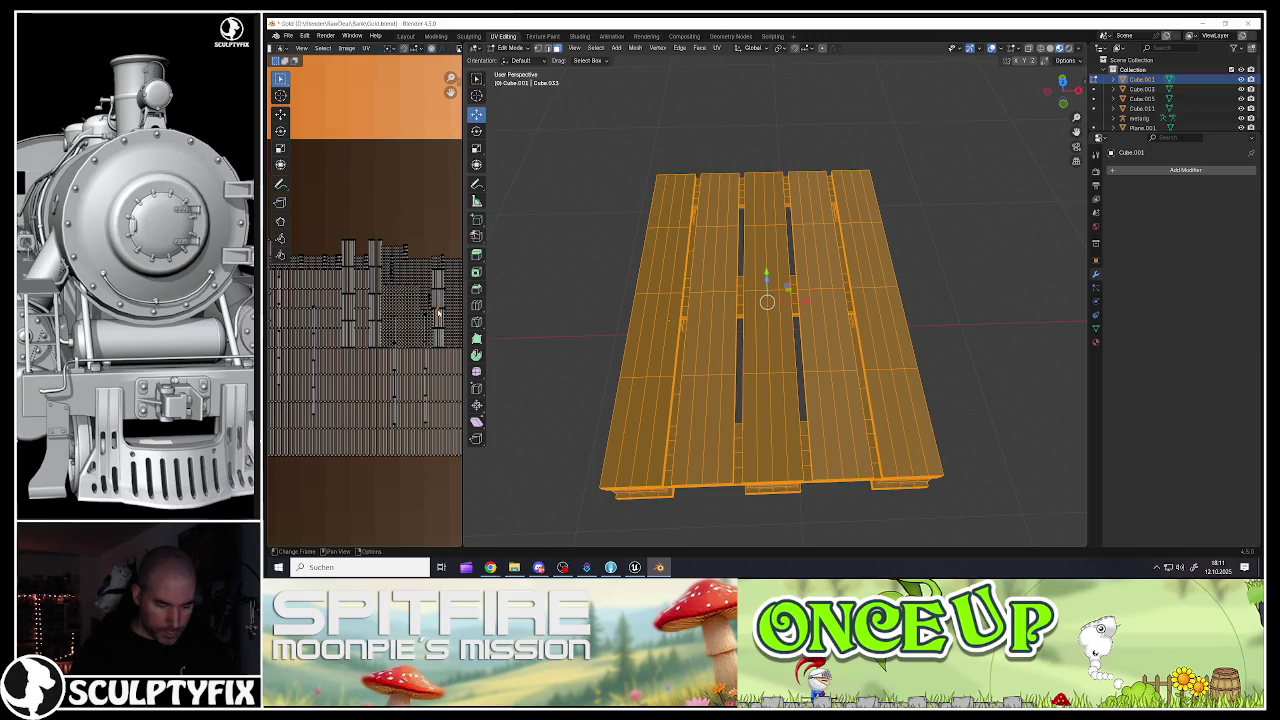
pyautogui.press('g')
pyautogui.click(378, 370)
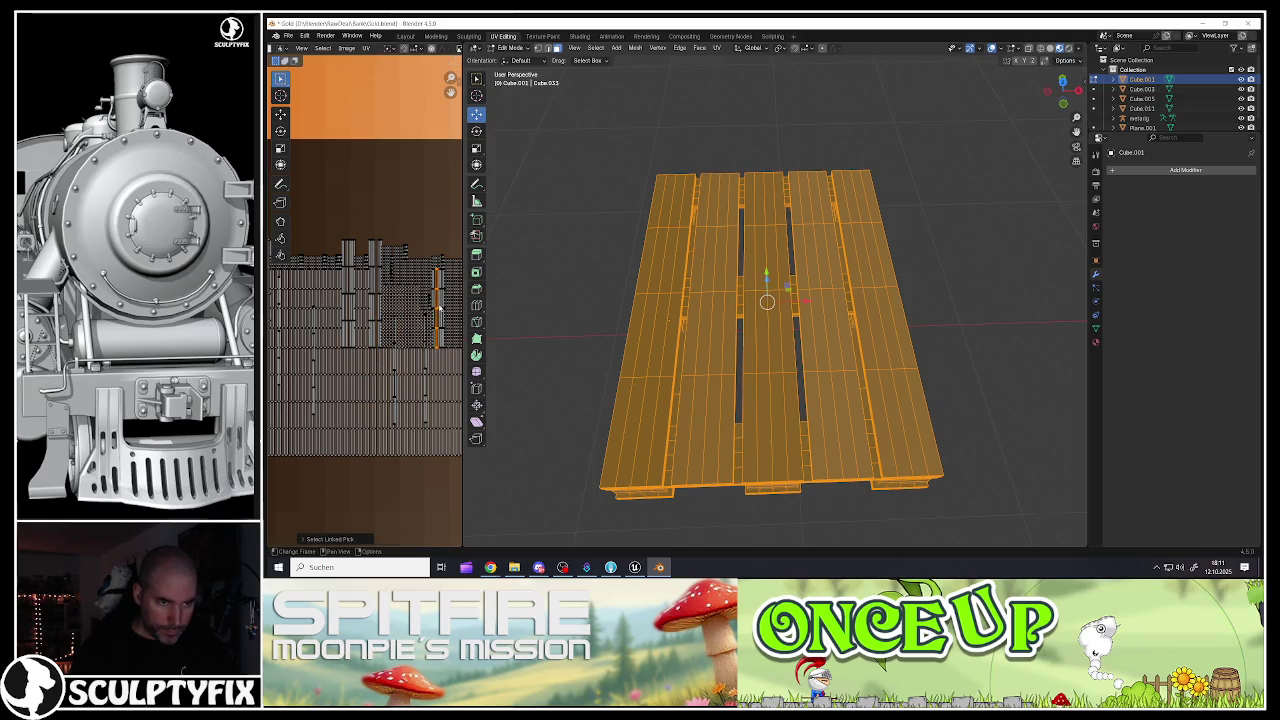
# Step: Slide another plank island left on the texture and return to Object Mode
pyautogui.scroll(5, 428, 318)
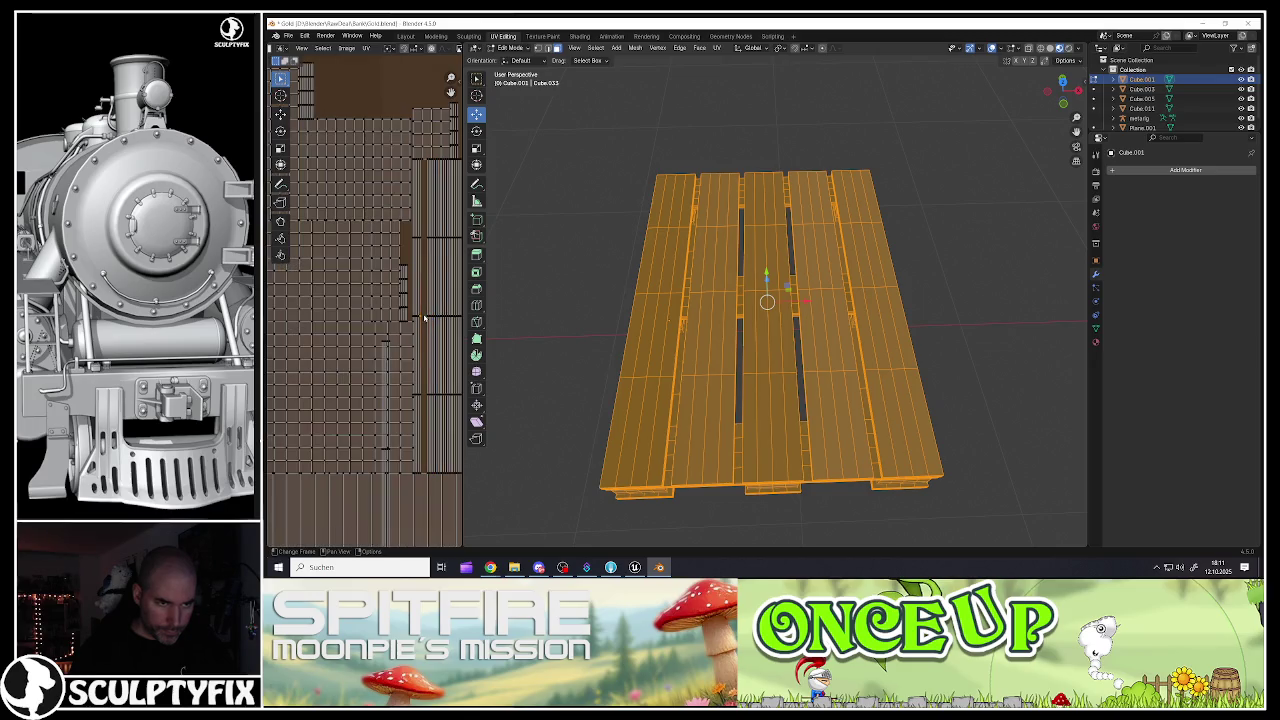
pyautogui.press('l')
pyautogui.scroll(-5, 425, 320)
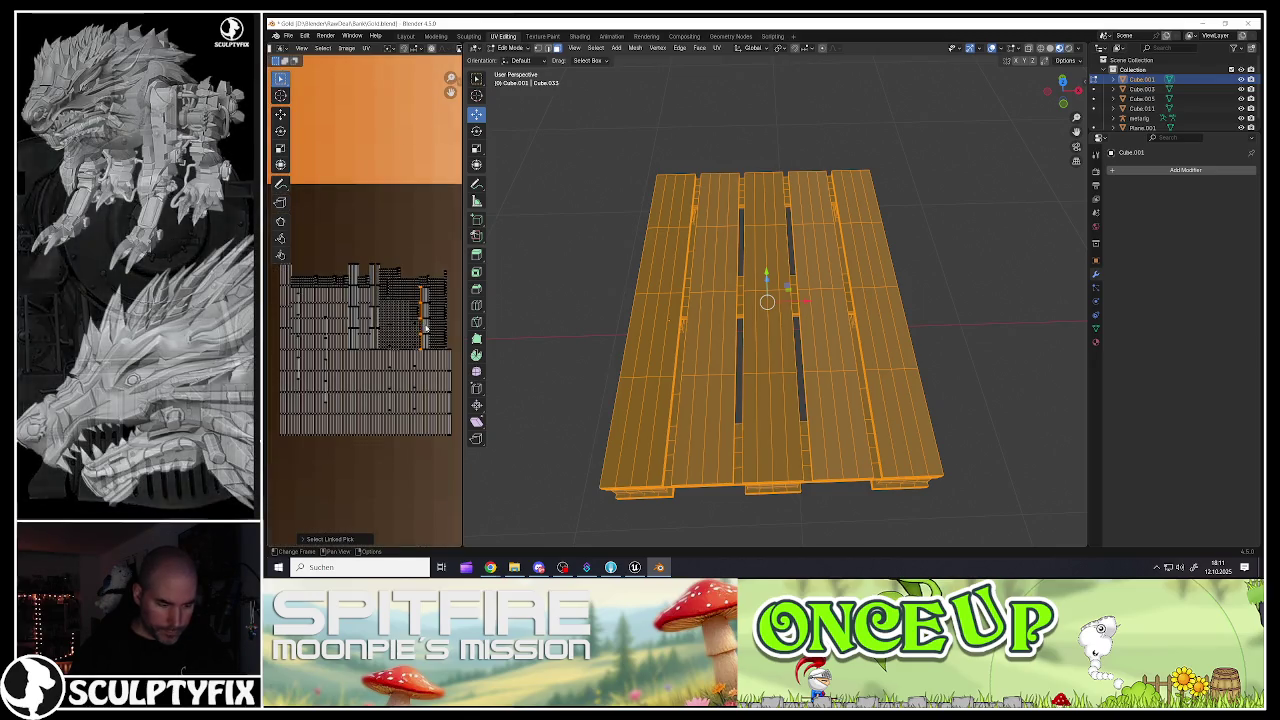
pyautogui.press('g')
pyautogui.click(358, 380)
pyautogui.press('Tab')
pyautogui.scroll(-3, 700, 300)
pyautogui.scroll(5, 744, 318)
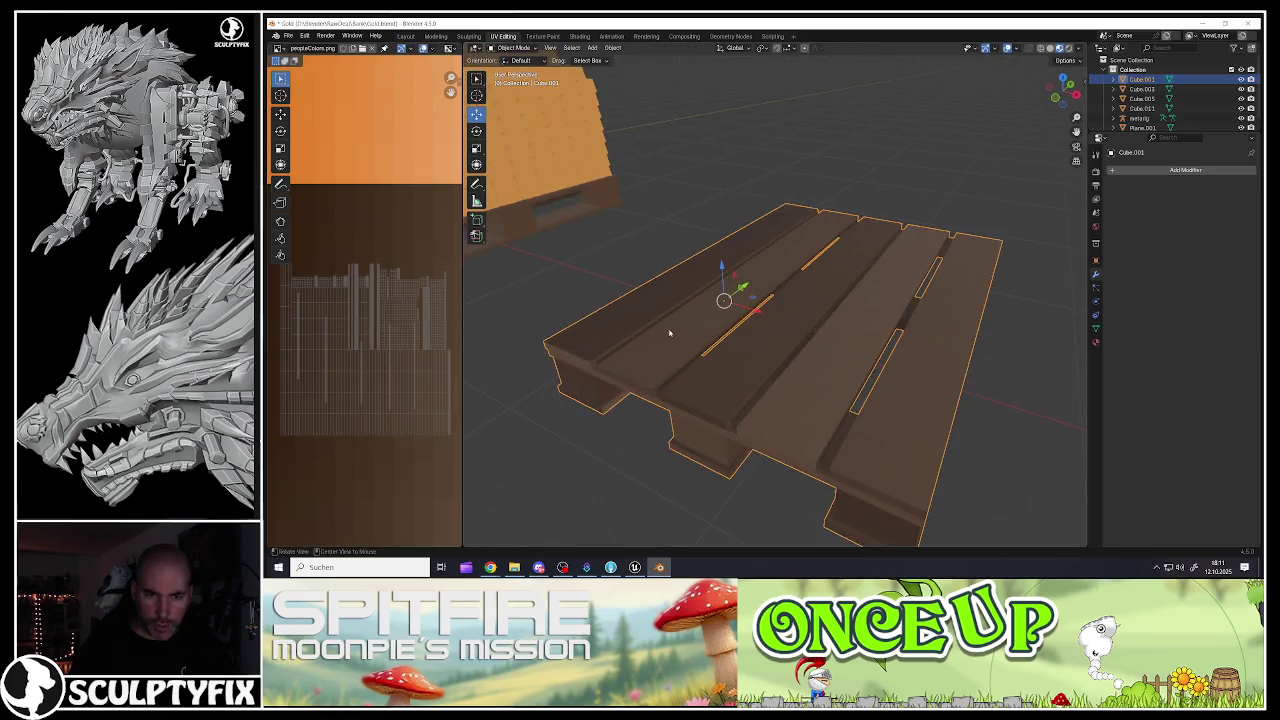
# Step: Orbit to a top-down view of the pallet and re-enter Edit Mode
pyautogui.moveTo(706, 323); pyautogui.dragTo(705, 365)
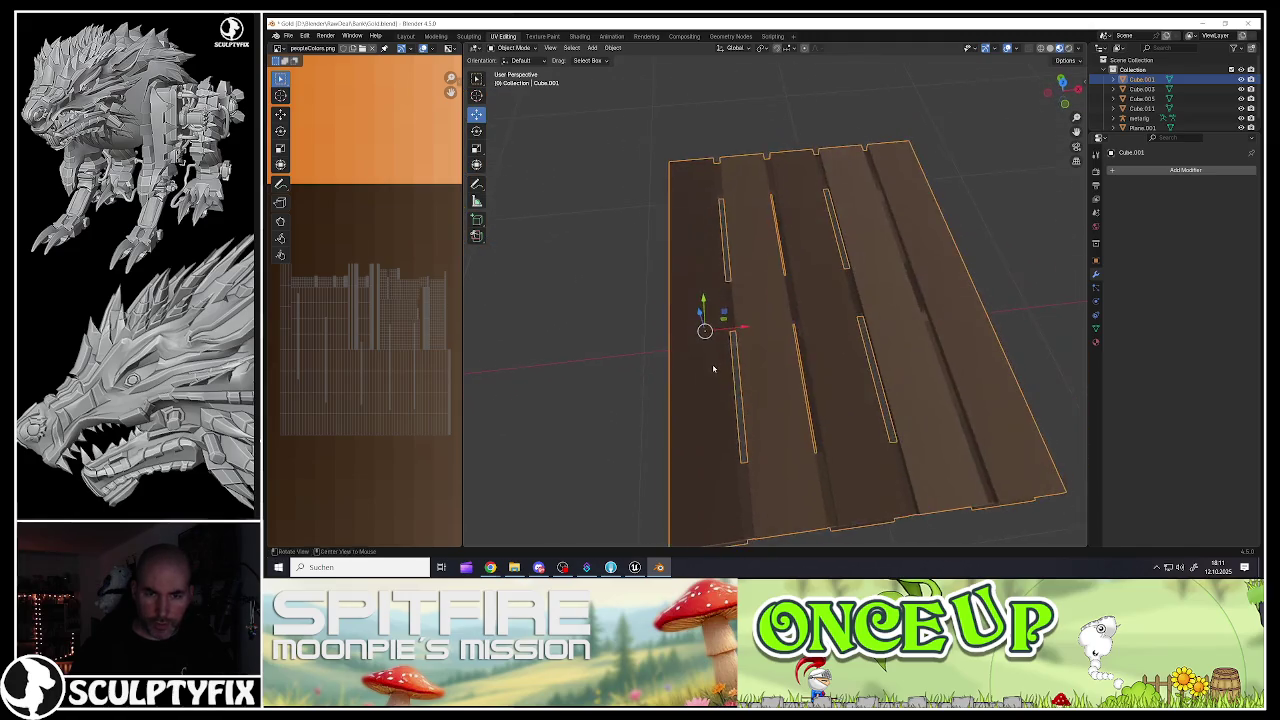
pyautogui.scroll(-2, 705, 375)
pyautogui.scroll(2, 704, 382)
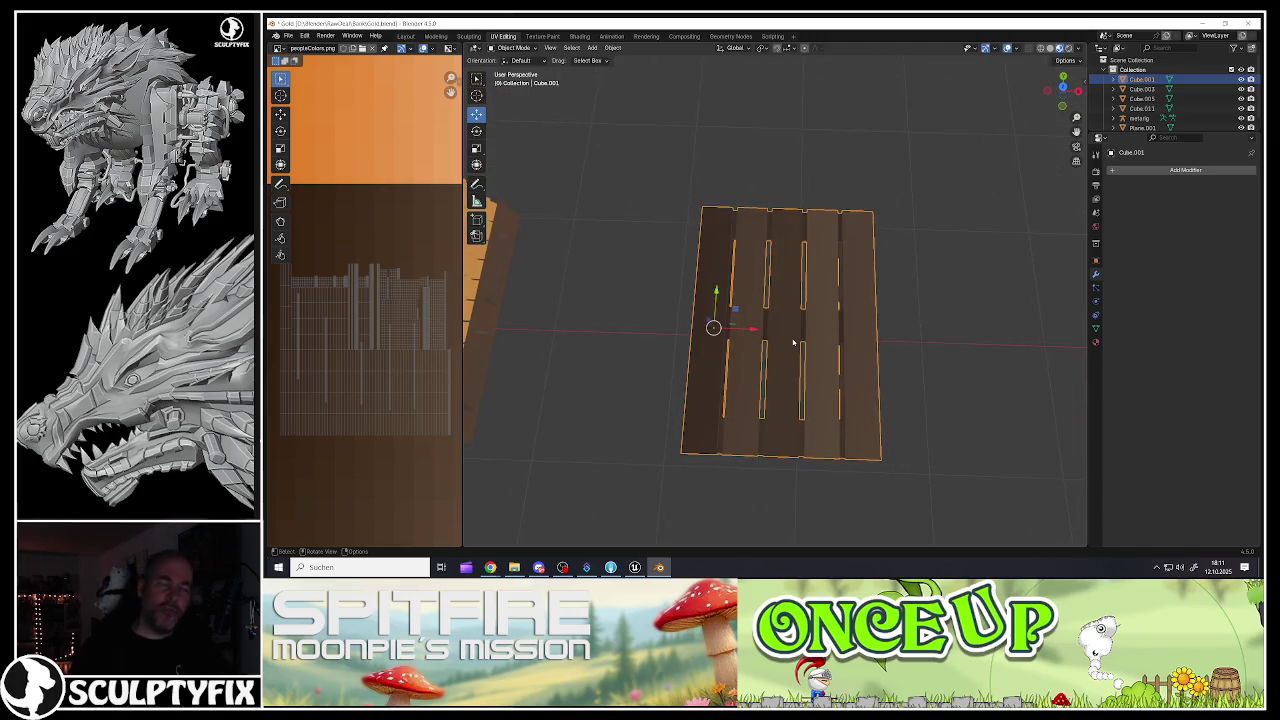
pyautogui.press('Tab')
pyautogui.scroll(2, 797, 335)
pyautogui.scroll(-2, 760, 367)
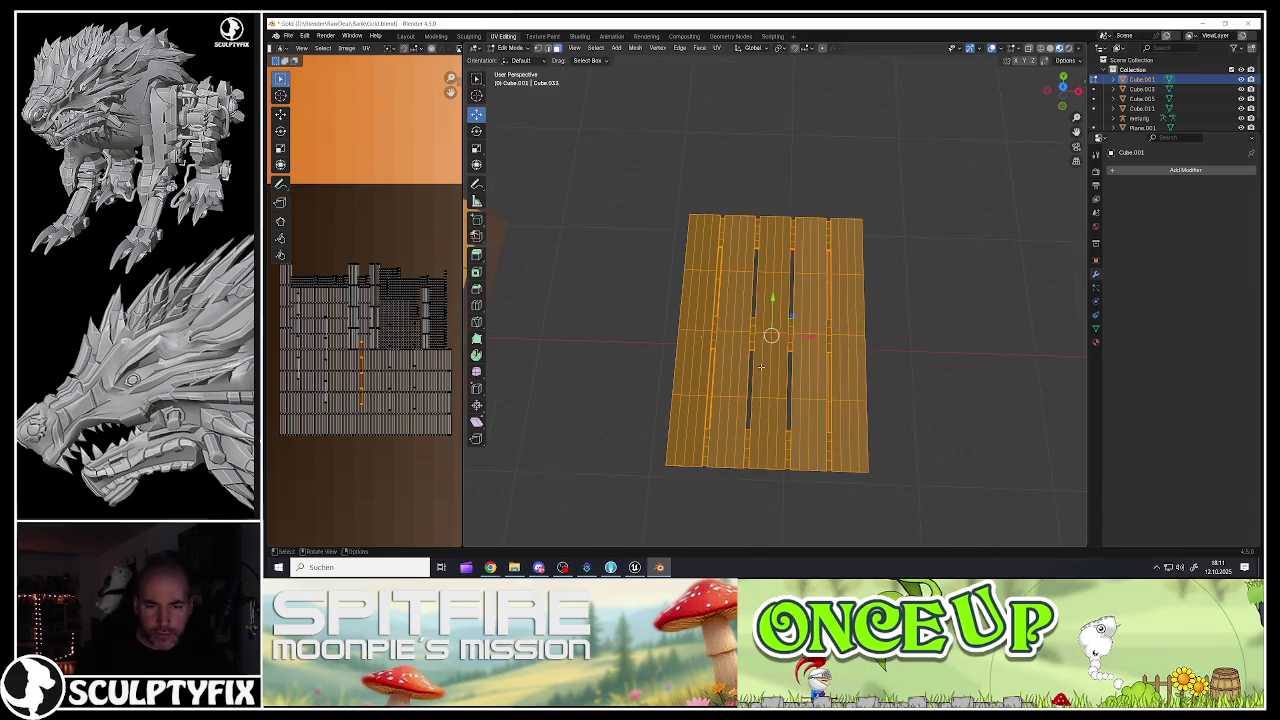
# Step: Select a plank face and add six more scattered plank strips to the selection
pyautogui.click(757, 419)
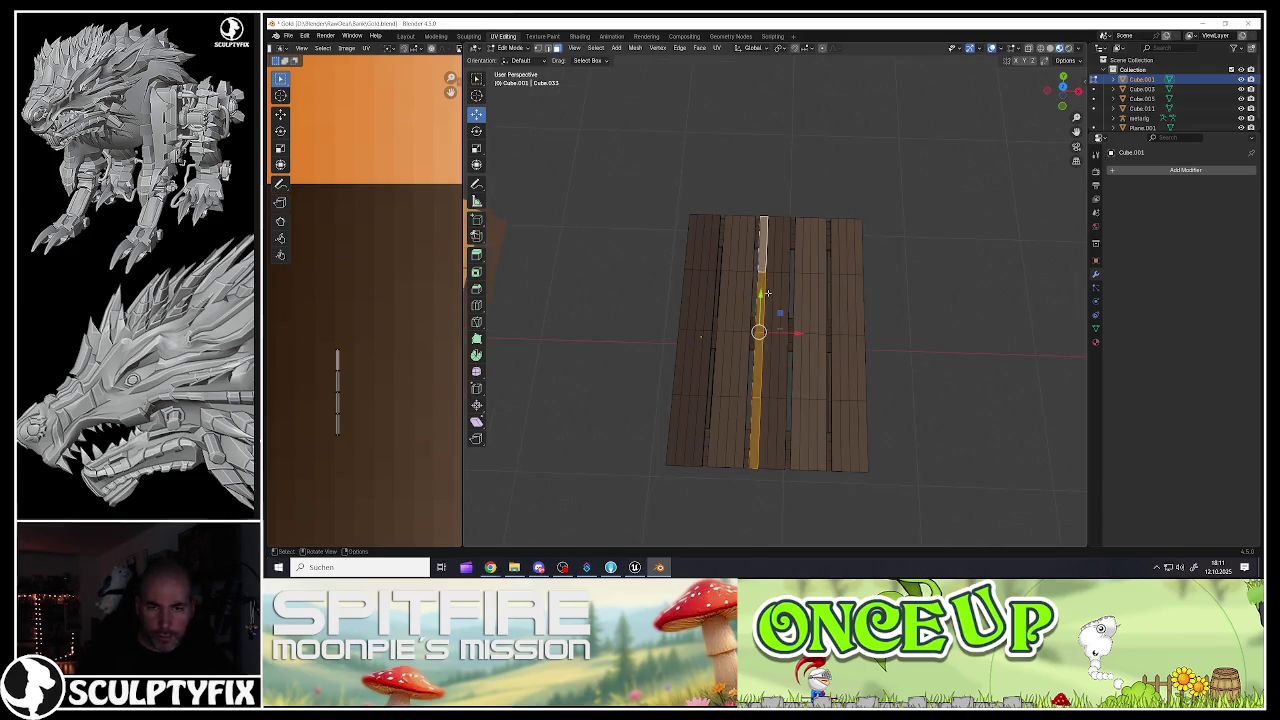
pyautogui.click(759, 263)
pyautogui.keyDown('shift'); pyautogui.click(700, 340); pyautogui.keyUp('shift')
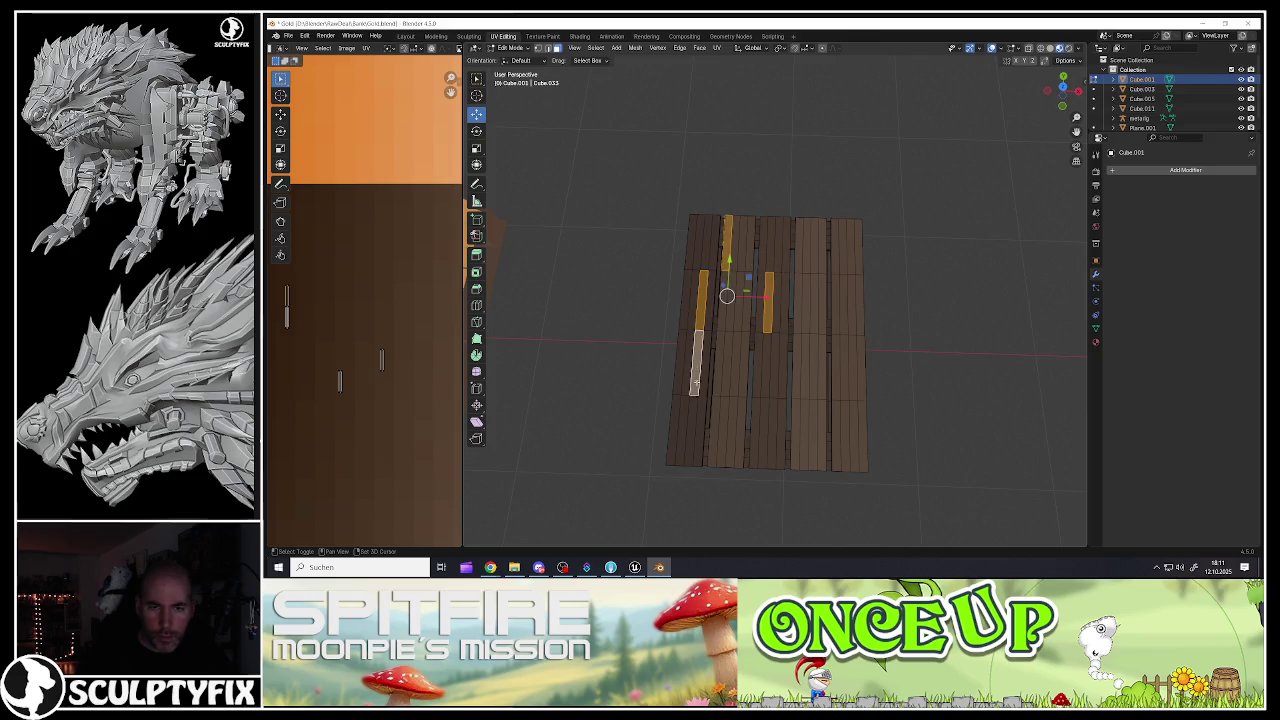
pyautogui.keyDown('shift'); pyautogui.click(820, 425); pyautogui.keyUp('shift')
pyautogui.keyDown('shift'); pyautogui.click(808, 380); pyautogui.keyUp('shift')
pyautogui.keyDown('shift'); pyautogui.click(845, 268); pyautogui.keyUp('shift')
pyautogui.keyDown('shift'); pyautogui.click(777, 434); pyautogui.keyUp('shift')
pyautogui.keyDown('shift'); pyautogui.click(722, 430); pyautogui.keyUp('shift')
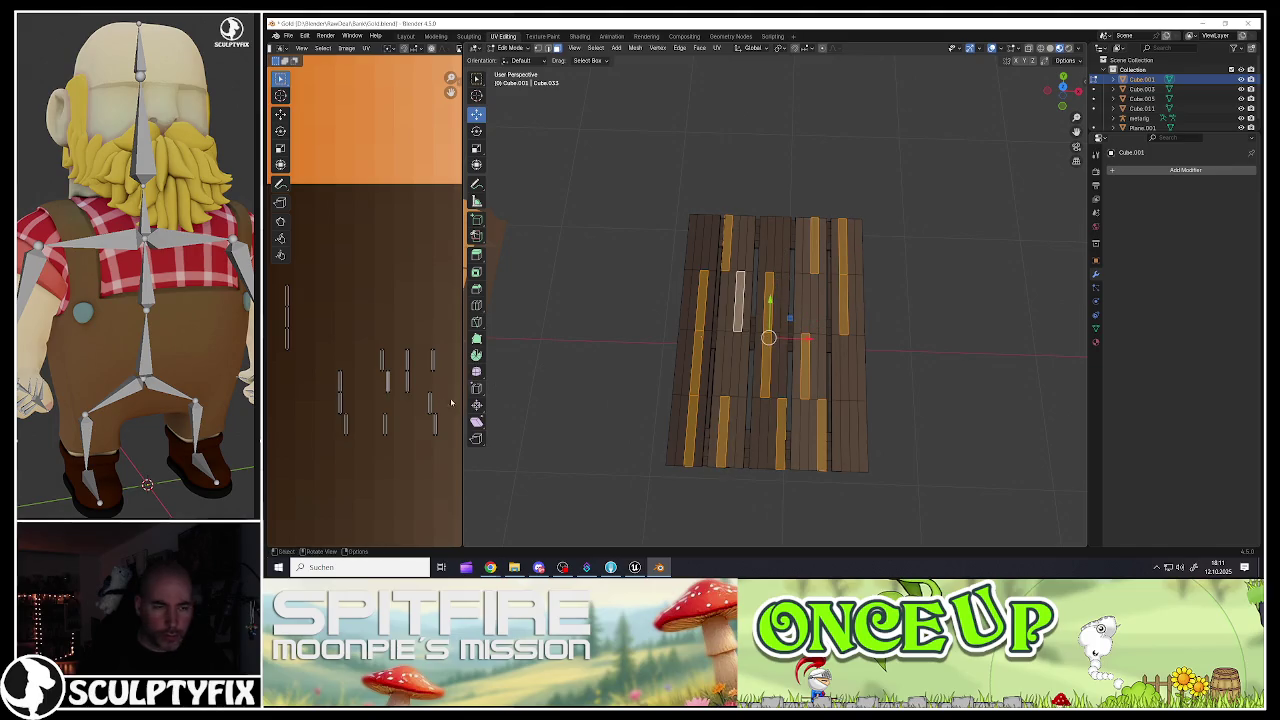
pyautogui.scroll(-3, 420, 405)
# Step: Nudge the selected strips' UV islands, turn them 180 degrees, and shift one island up-left
pyautogui.press('a')
pyautogui.press('g')
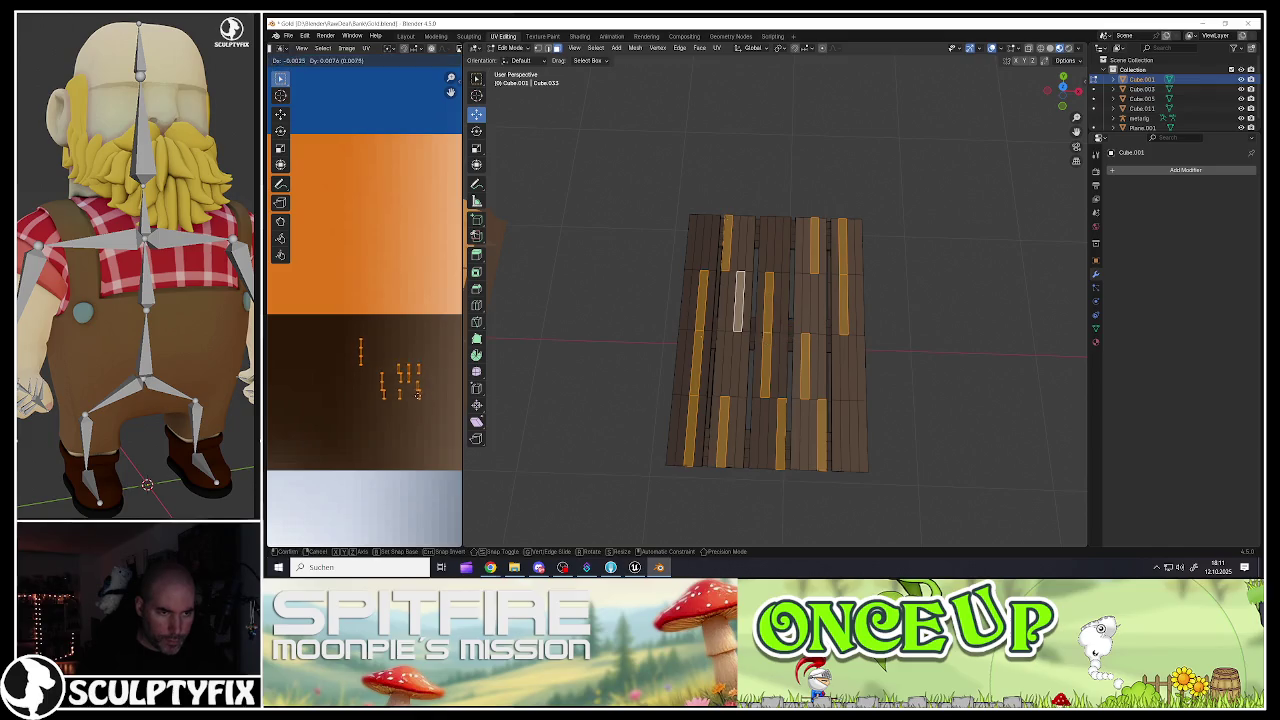
pyautogui.click(420, 412)
pyautogui.press('r')
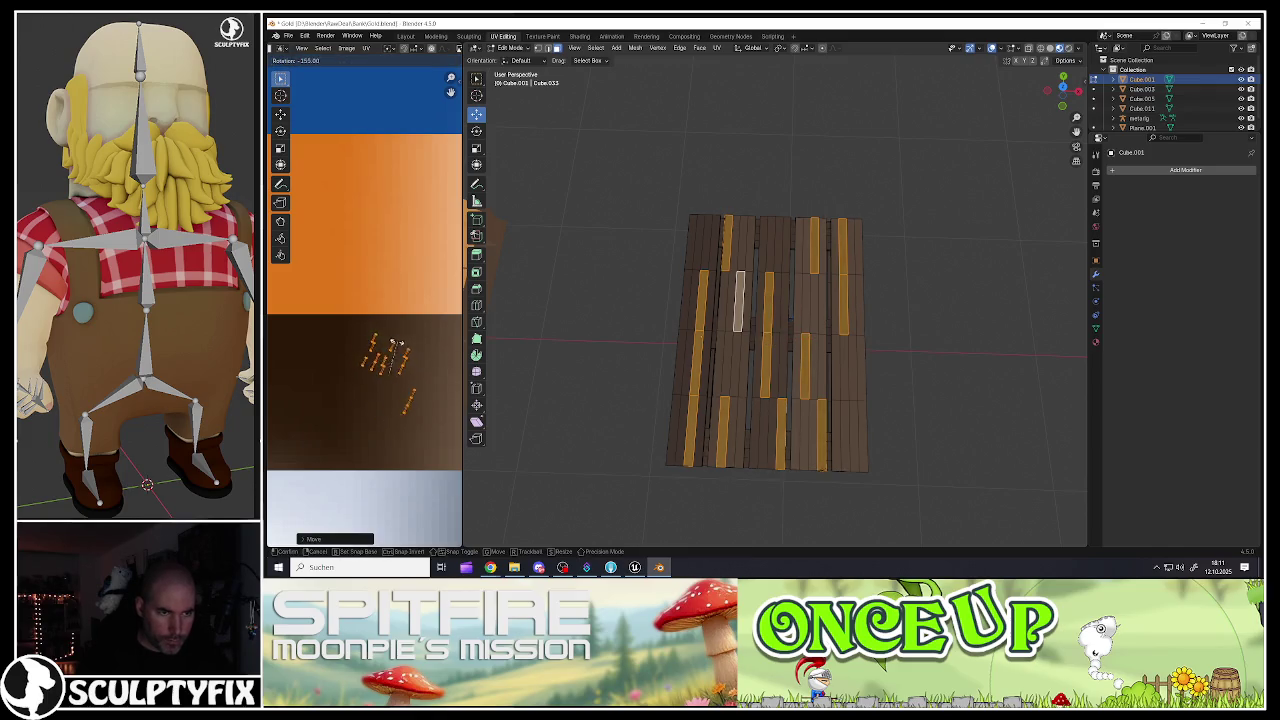
pyautogui.click(387, 349)
pyautogui.click(420, 392)
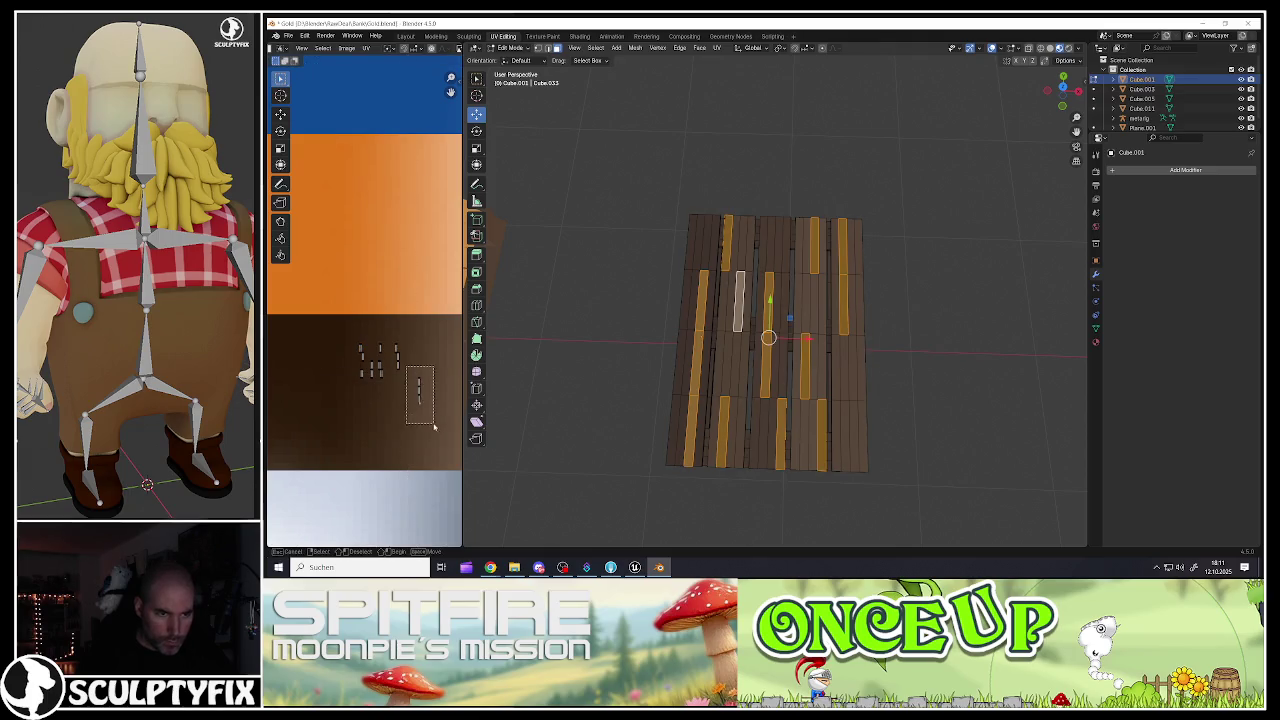
pyautogui.press('g')
pyautogui.click(425, 403)
pyautogui.press('a')
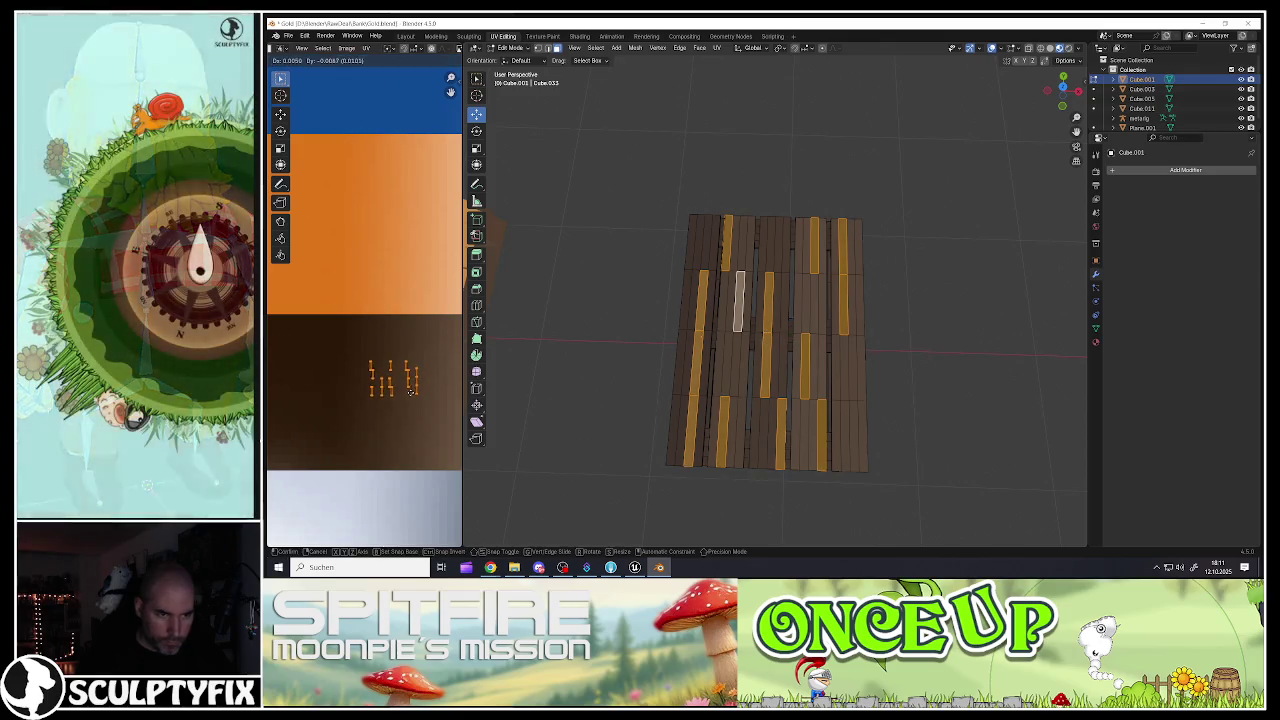
pyautogui.press('Tab')
pyautogui.press('Tab')
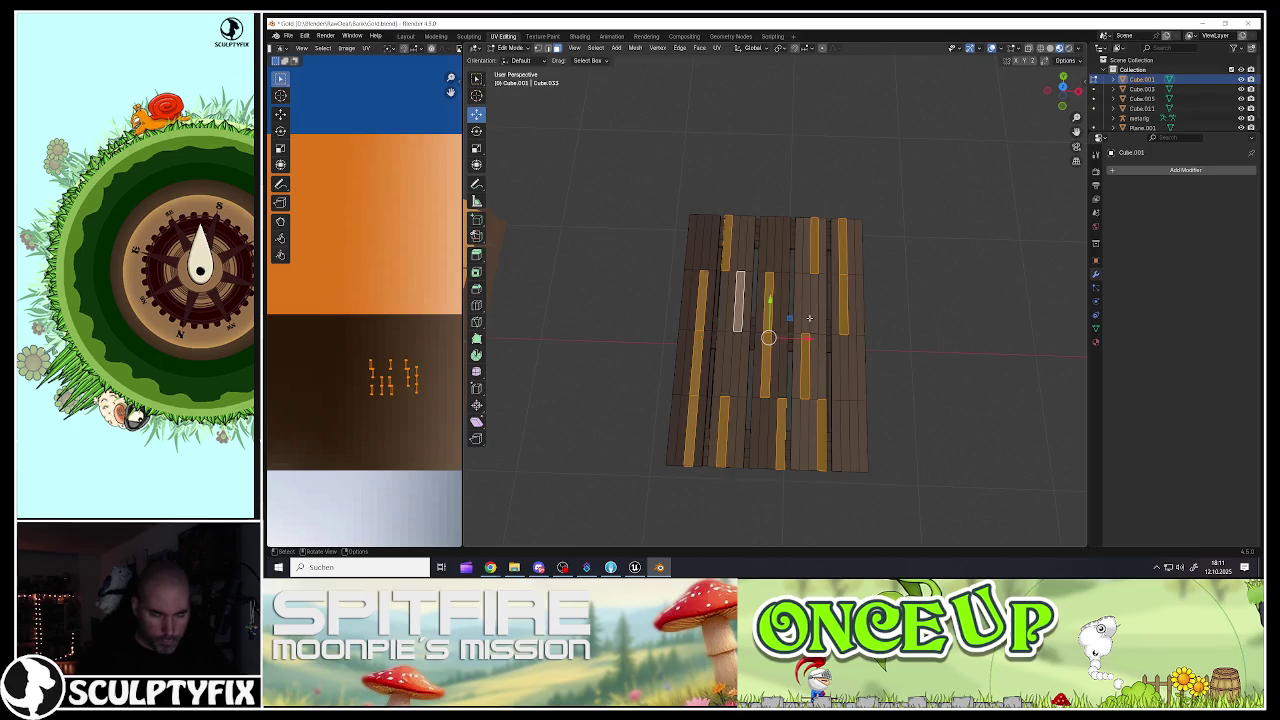
# Step: Select nine top plank faces and rotate their UV islands on the wood texture
pyautogui.click(809, 318)
pyautogui.keyDown('shift'); pyautogui.click(812, 368); pyautogui.keyUp('shift')
pyautogui.keyDown('shift'); pyautogui.click(845, 435); pyautogui.keyUp('shift')
pyautogui.keyDown('shift'); pyautogui.click(862, 435); pyautogui.keyUp('shift')
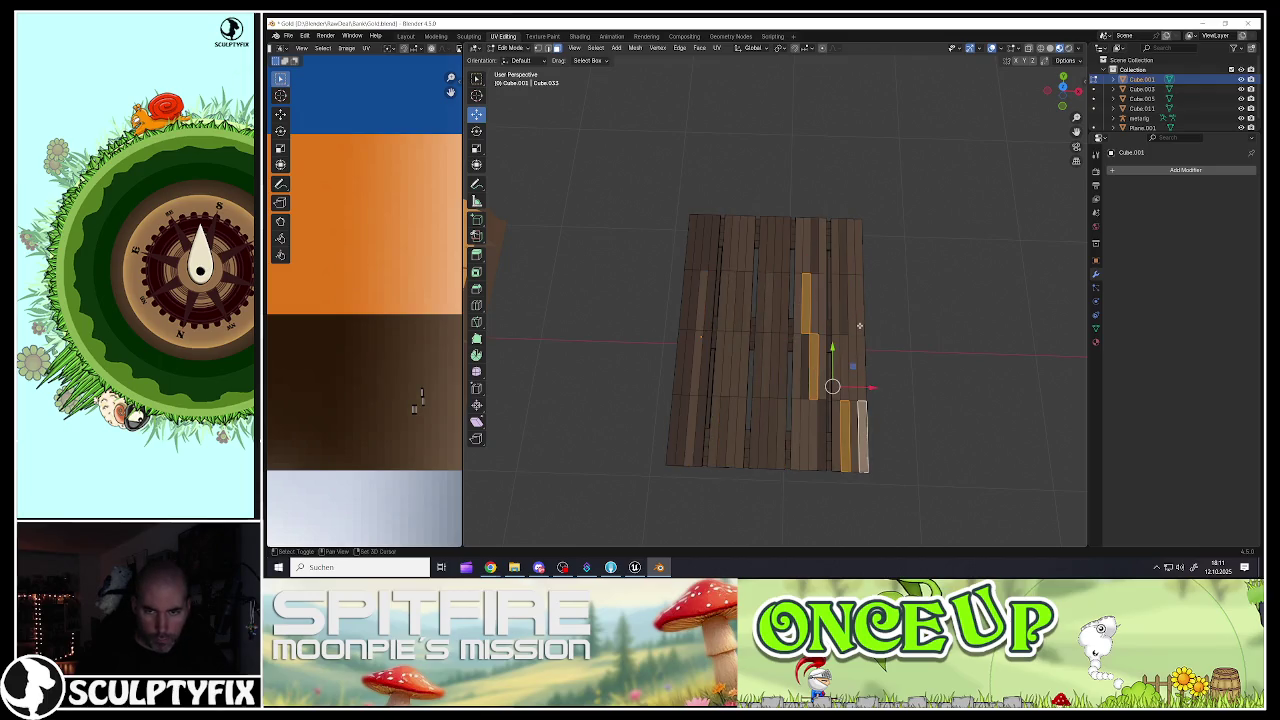
pyautogui.keyDown('shift'); pyautogui.click(858, 326); pyautogui.keyUp('shift')
pyautogui.keyDown('shift'); pyautogui.click(773, 248); pyautogui.keyUp('shift')
pyautogui.keyDown('shift'); pyautogui.click(706, 242); pyautogui.keyUp('shift')
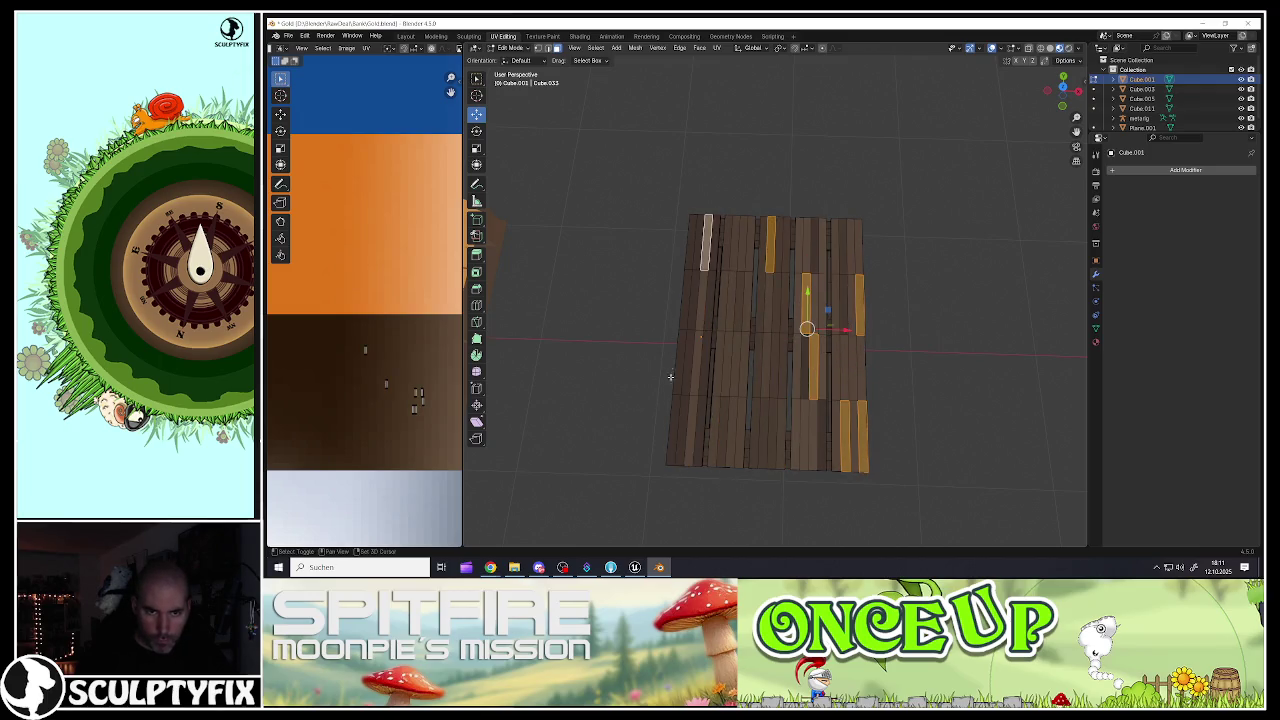
pyautogui.keyDown('shift'); pyautogui.click(676, 398); pyautogui.keyUp('shift')
pyautogui.keyDown('shift'); pyautogui.click(742, 372); pyautogui.keyUp('shift')
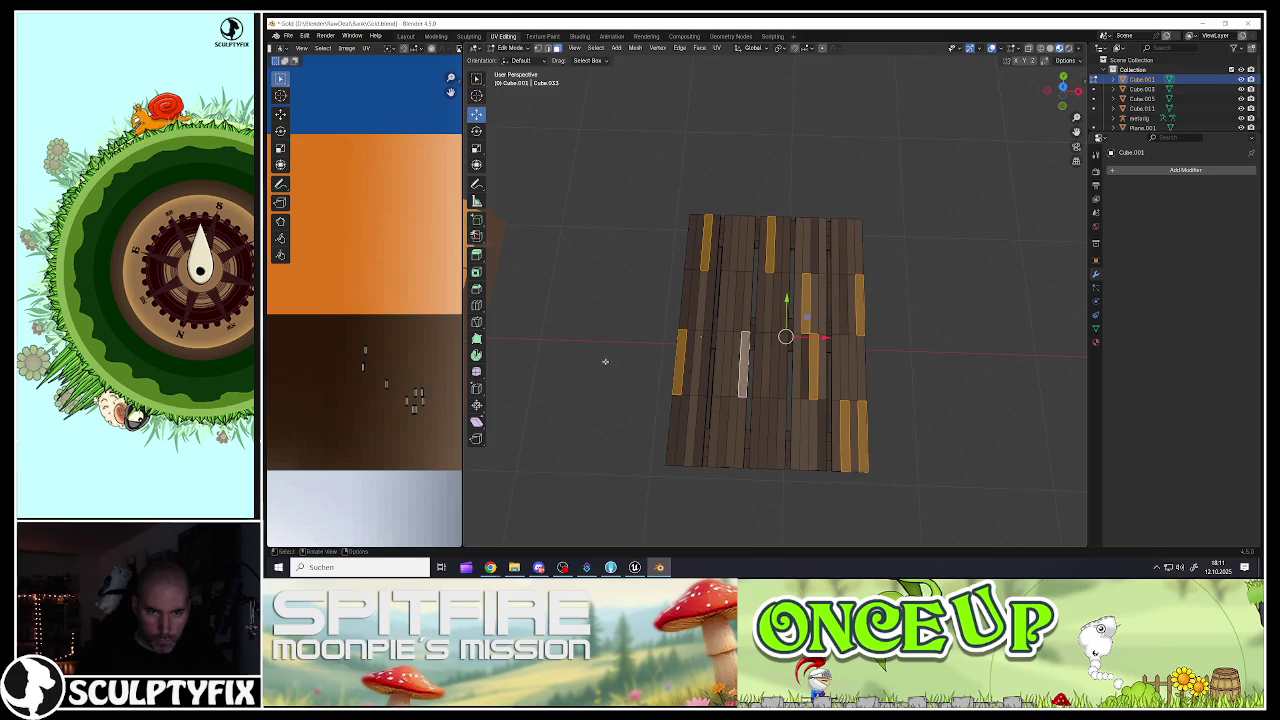
pyautogui.keyDown('shift'); pyautogui.click(721, 311); pyautogui.keyUp('shift')
pyautogui.press('r')
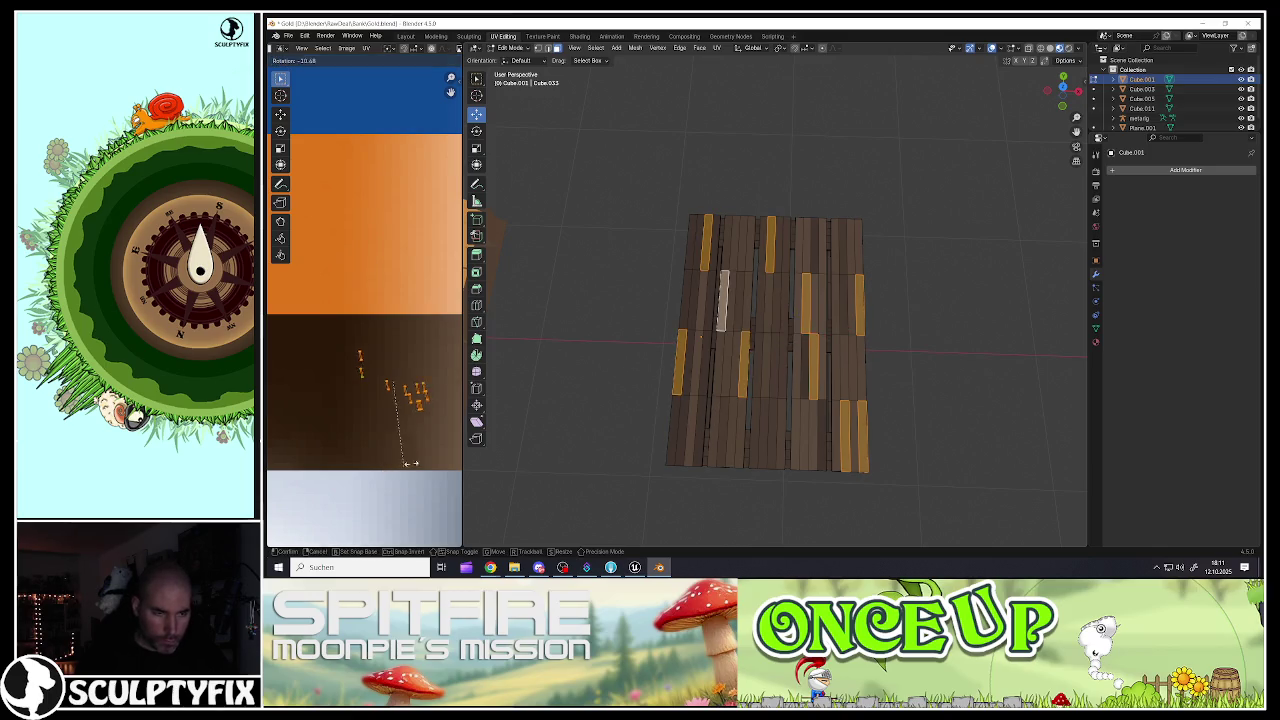
pyautogui.click(405, 372)
# Step: Box-select a group of UV islands and move them to a different wood area
pyautogui.hotkey('alt', 'a')
pyautogui.press('b')
pyautogui.moveTo(397, 357); pyautogui.dragTo(427, 421)
pyautogui.press('g')
pyautogui.click(403, 398)
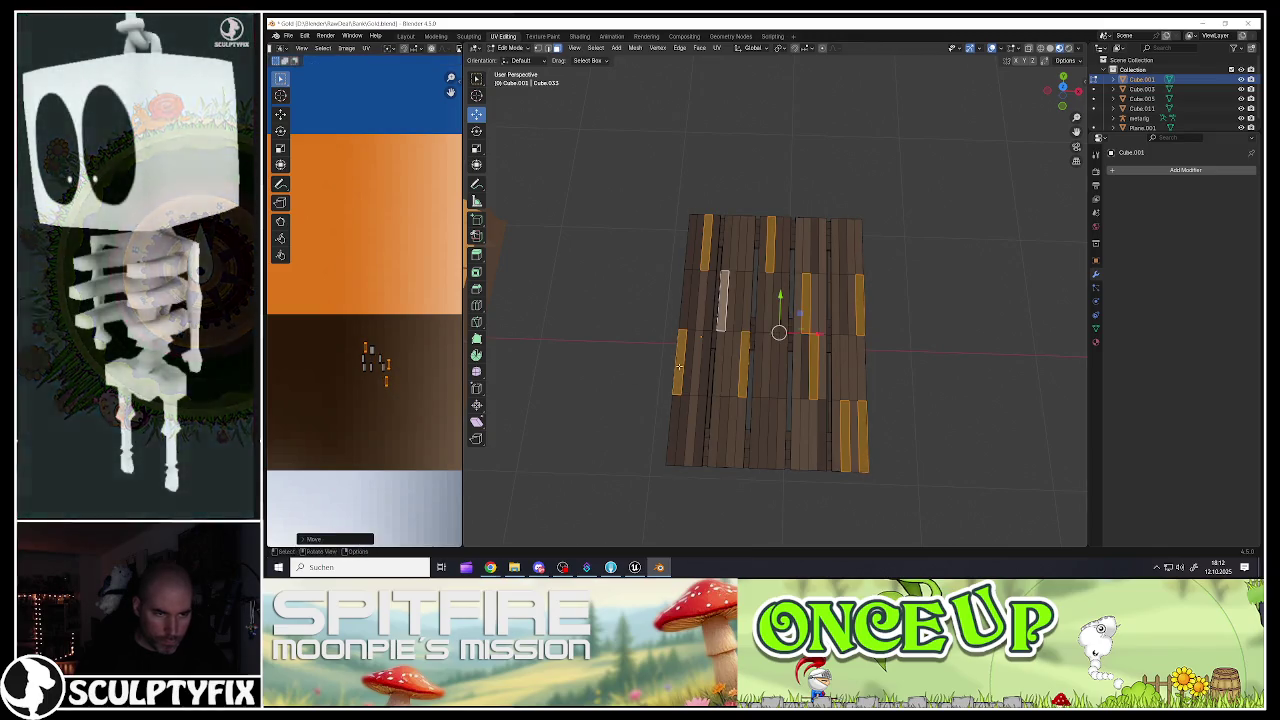
pyautogui.press('Tab')
pyautogui.press('Tab')
# Step: Rotate and shift the UVs of seven more planks to vary their grain
pyautogui.click(804, 430)
pyautogui.keyDown('shift'); pyautogui.click(770, 435); pyautogui.keyUp('shift')
pyautogui.keyDown('shift'); pyautogui.click(838, 380); pyautogui.keyUp('shift')
pyautogui.keyDown('shift'); pyautogui.click(852, 375); pyautogui.keyUp('shift')
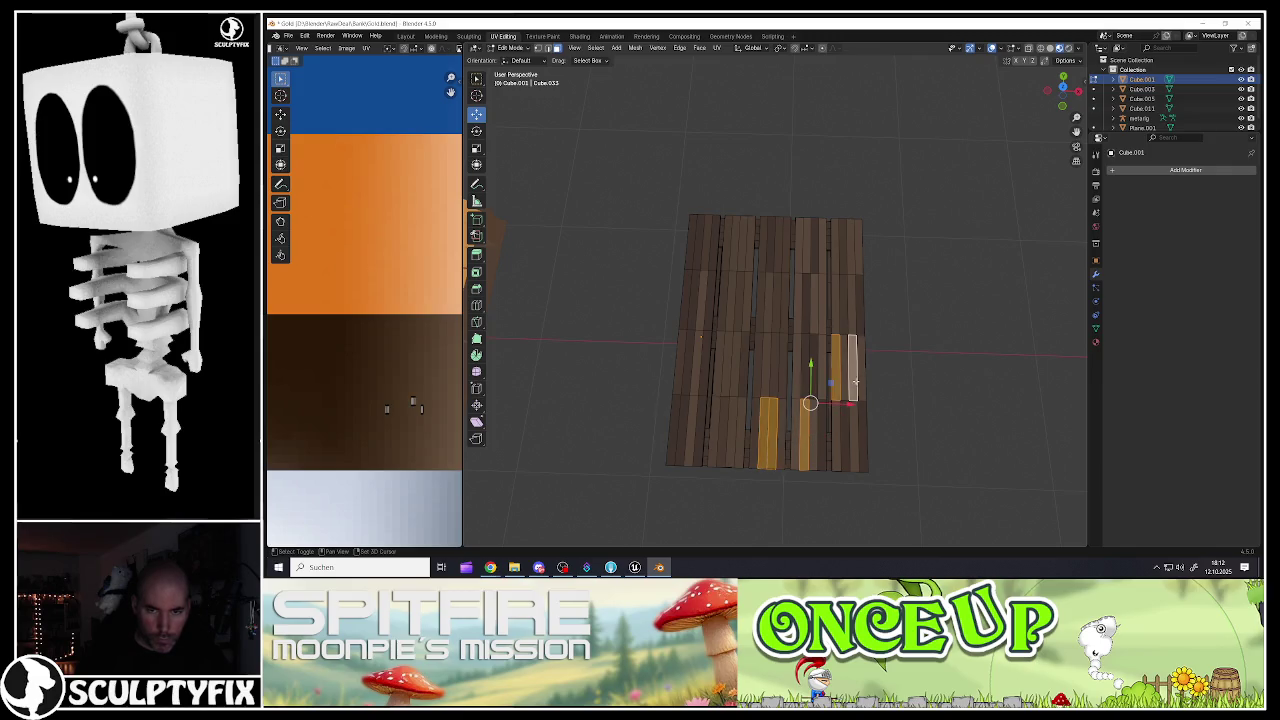
pyautogui.keyDown('shift'); pyautogui.click(731, 432); pyautogui.keyUp('shift')
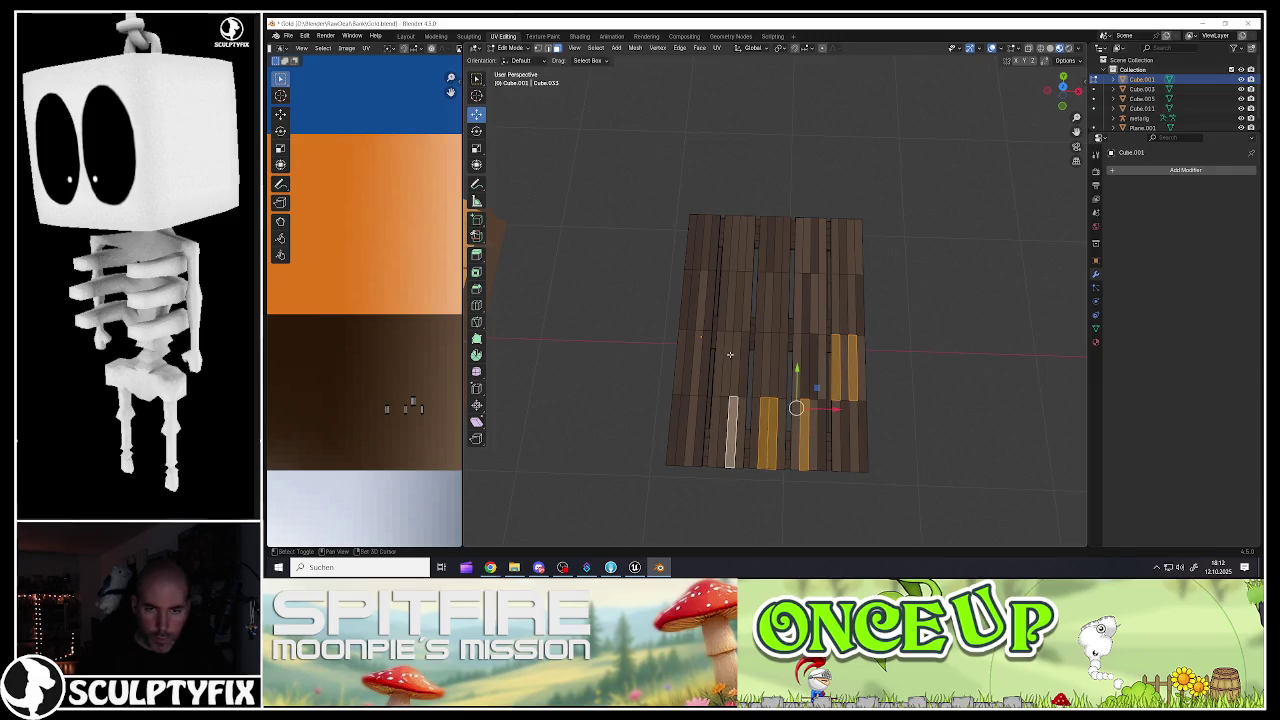
pyautogui.keyDown('shift'); pyautogui.click(730, 354); pyautogui.keyUp('shift')
pyautogui.keyDown('shift'); pyautogui.click(848, 265); pyautogui.keyUp('shift')
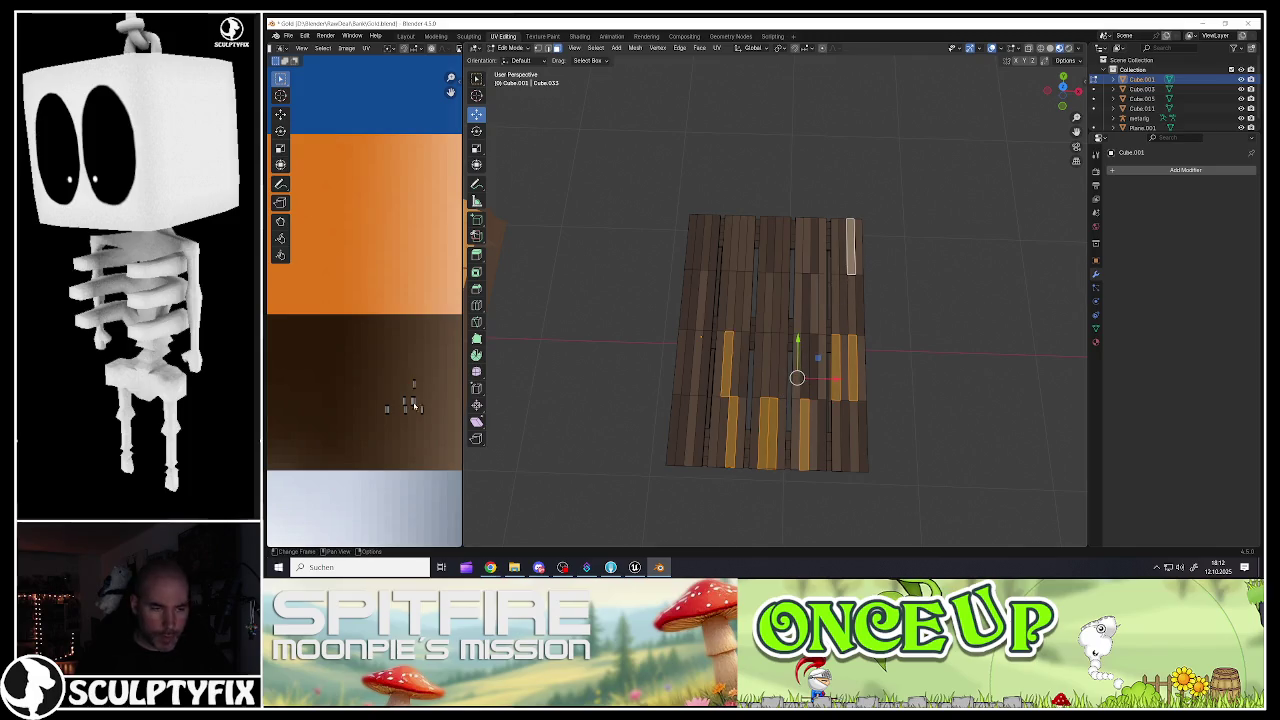
pyautogui.press('r')
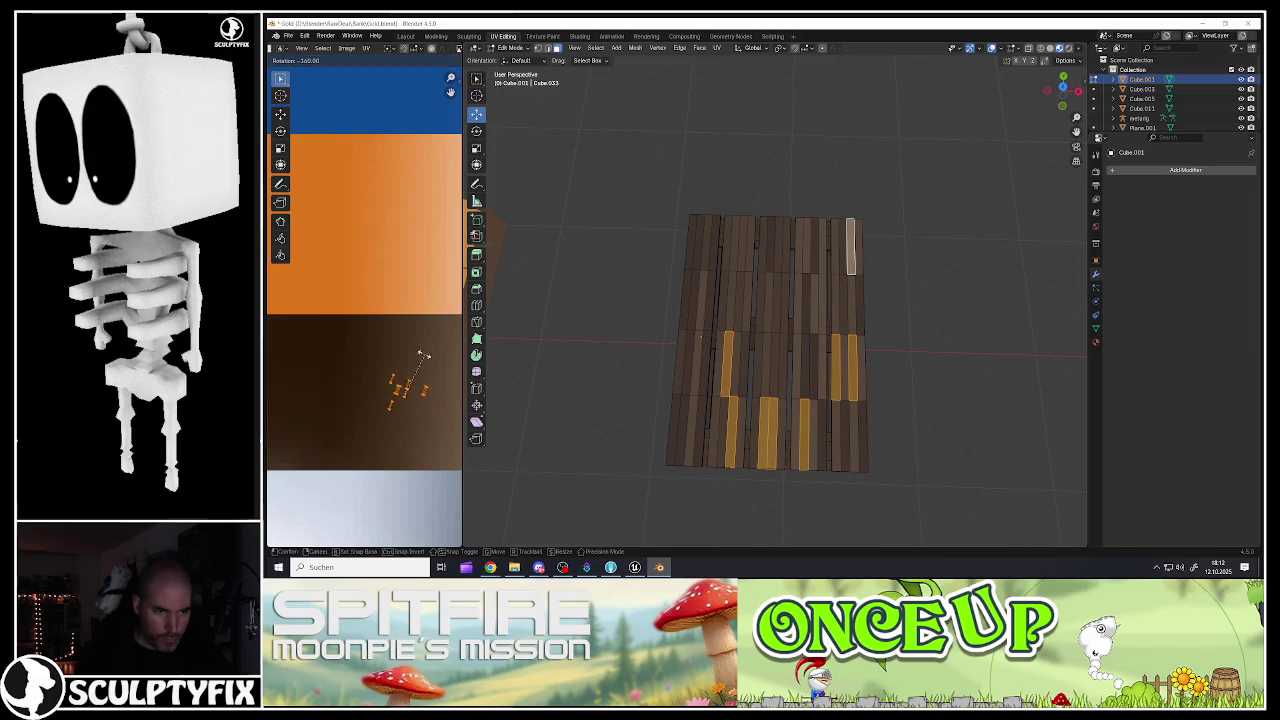
pyautogui.click(405, 373)
pyautogui.press('g')
pyautogui.click(410, 426)
pyautogui.press('Tab')
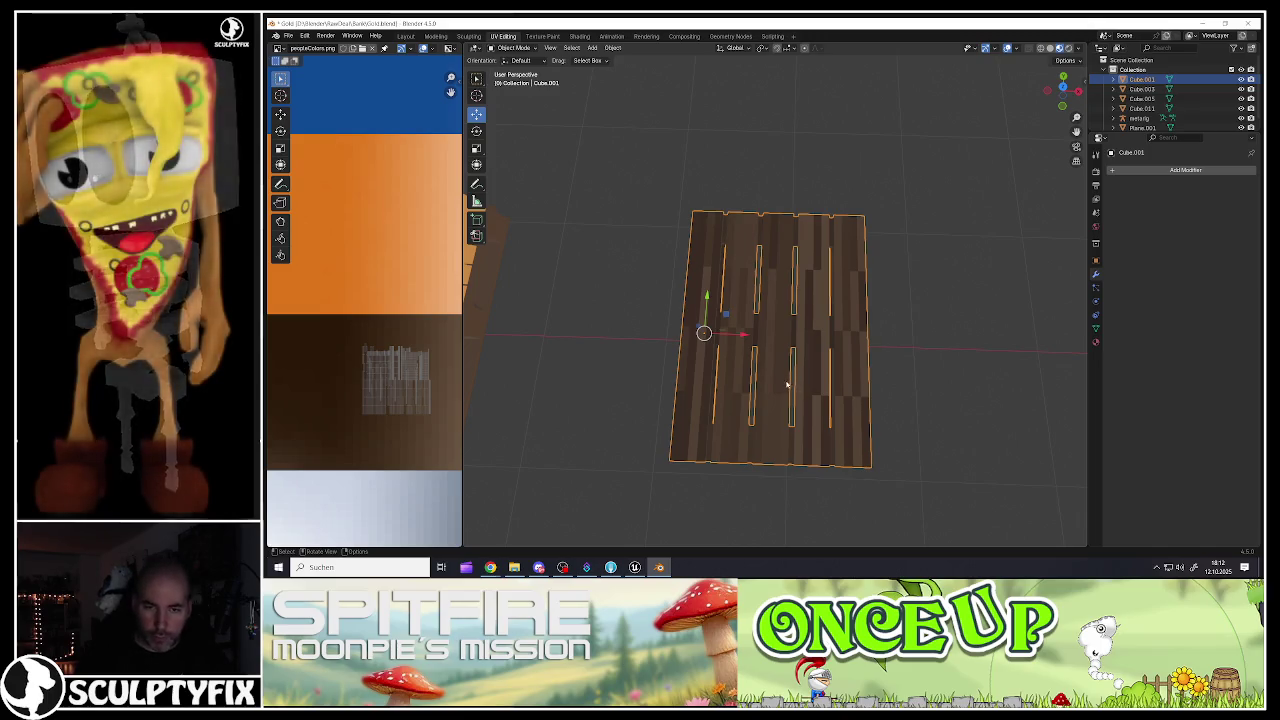
# Step: Rotate the UVs of five more plank faces by -90 degrees, then select all faces
pyautogui.press('Tab')
pyautogui.click(762, 343)
pyautogui.scroll(-3, 770, 339)
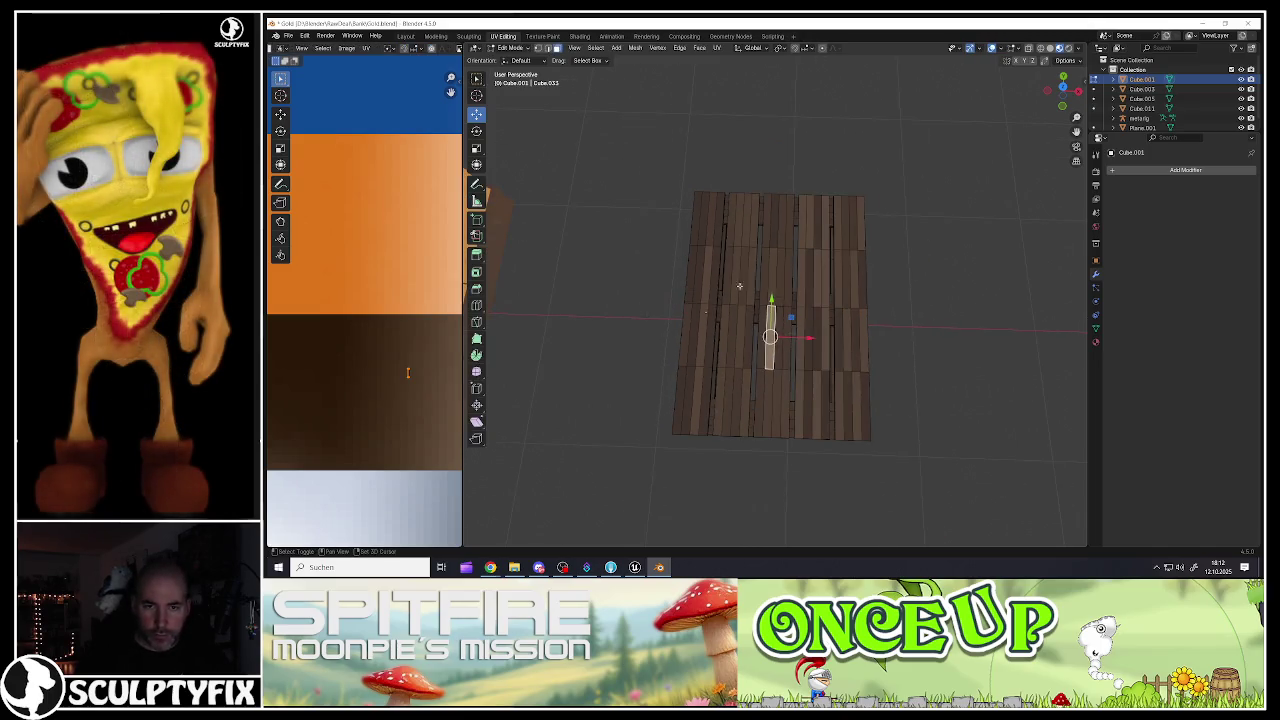
pyautogui.keyDown('shift'); pyautogui.click(706, 233); pyautogui.keyUp('shift')
pyautogui.keyDown('shift'); pyautogui.click(689, 415); pyautogui.keyUp('shift')
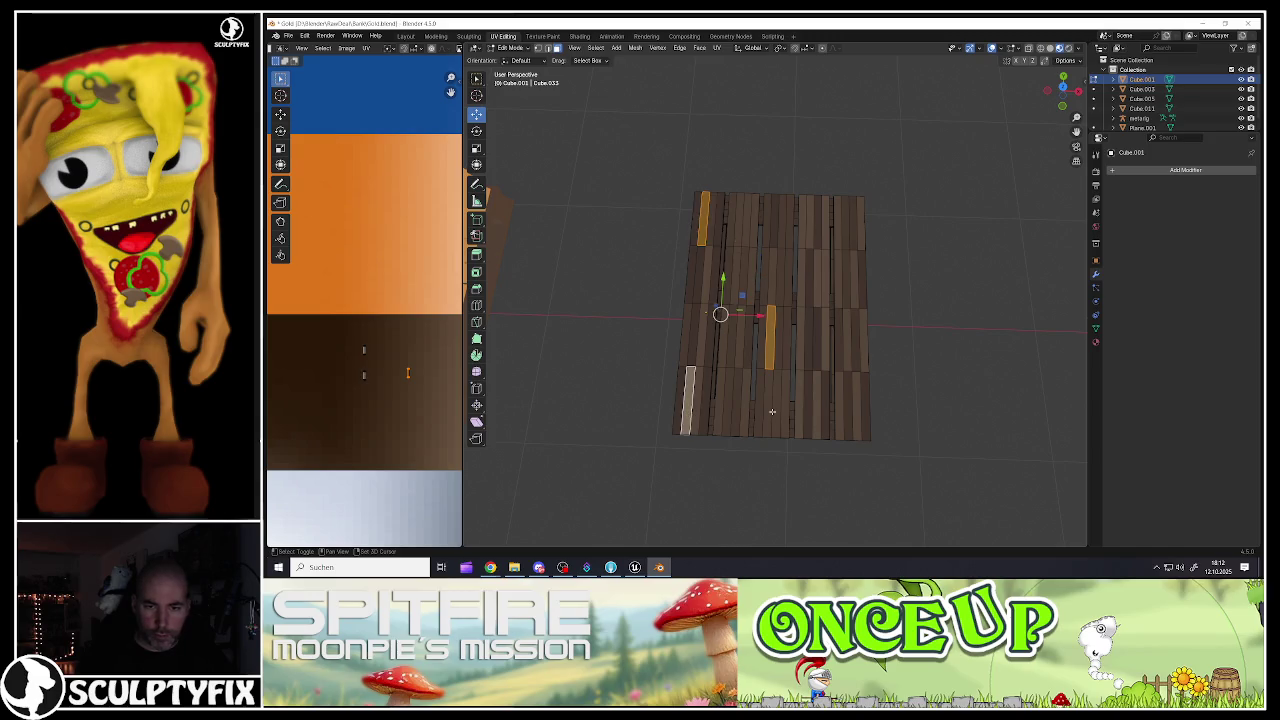
pyautogui.keyDown('shift'); pyautogui.click(775, 411); pyautogui.keyUp('shift')
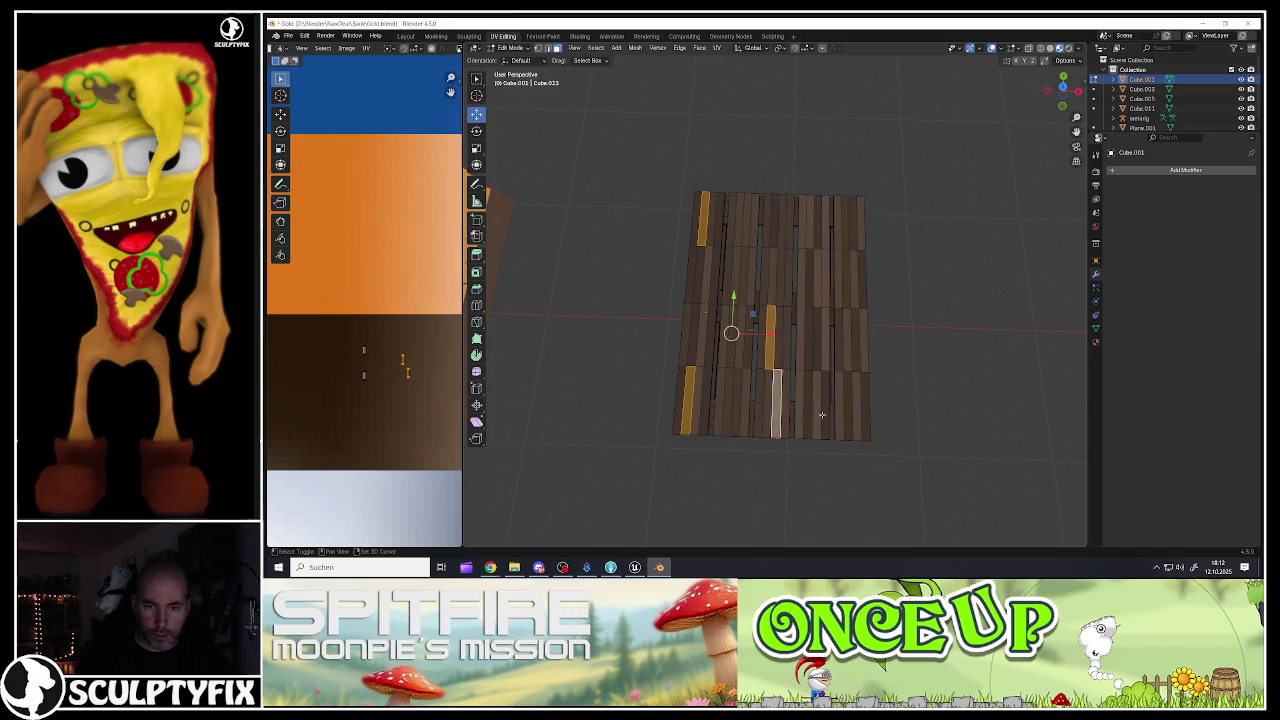
pyautogui.keyDown('shift'); pyautogui.click(847, 236); pyautogui.keyUp('shift')
pyautogui.press('r')
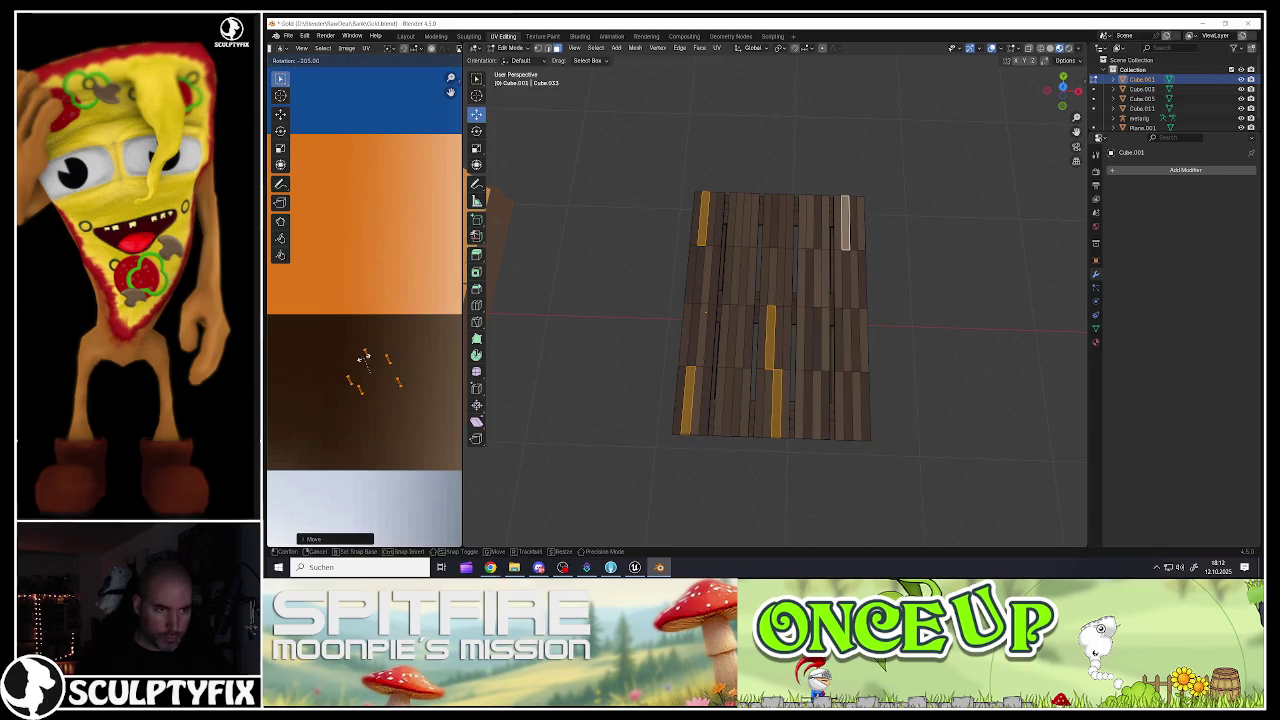
pyautogui.click(370, 358)
pyautogui.press('a')
pyautogui.hotkey('ctrl', 'z')
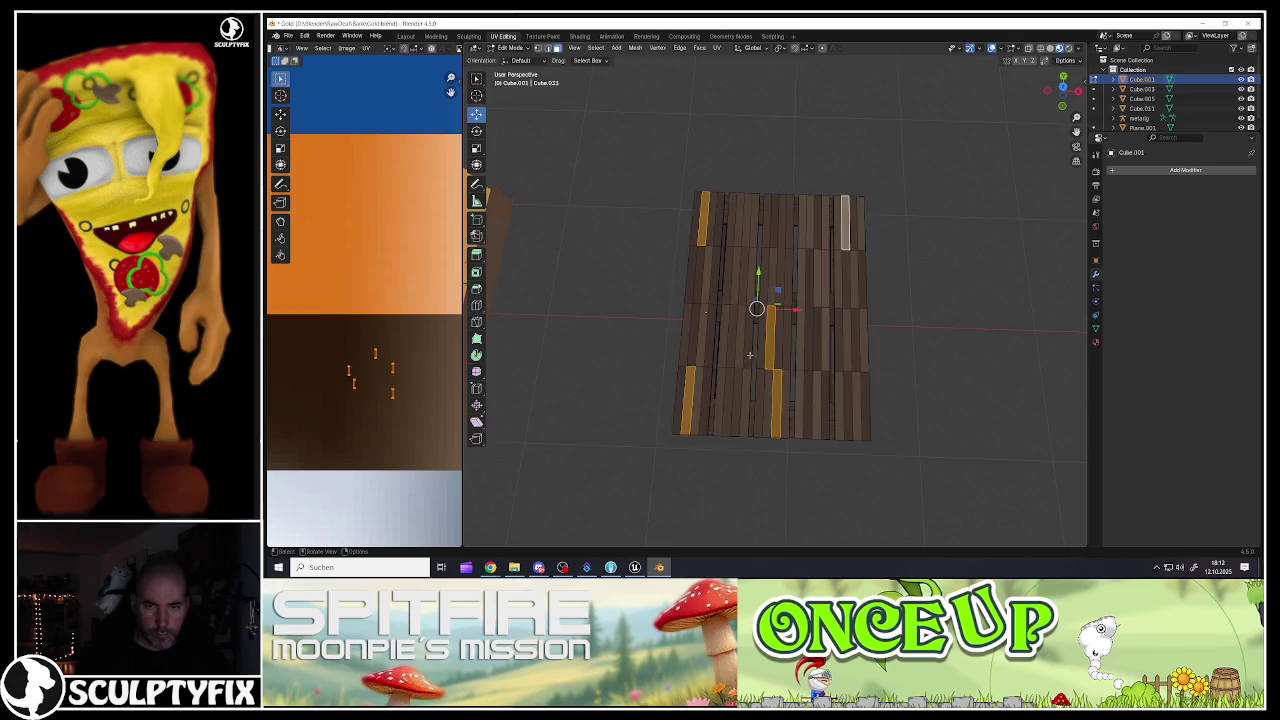
pyautogui.press('a')
pyautogui.press('a')
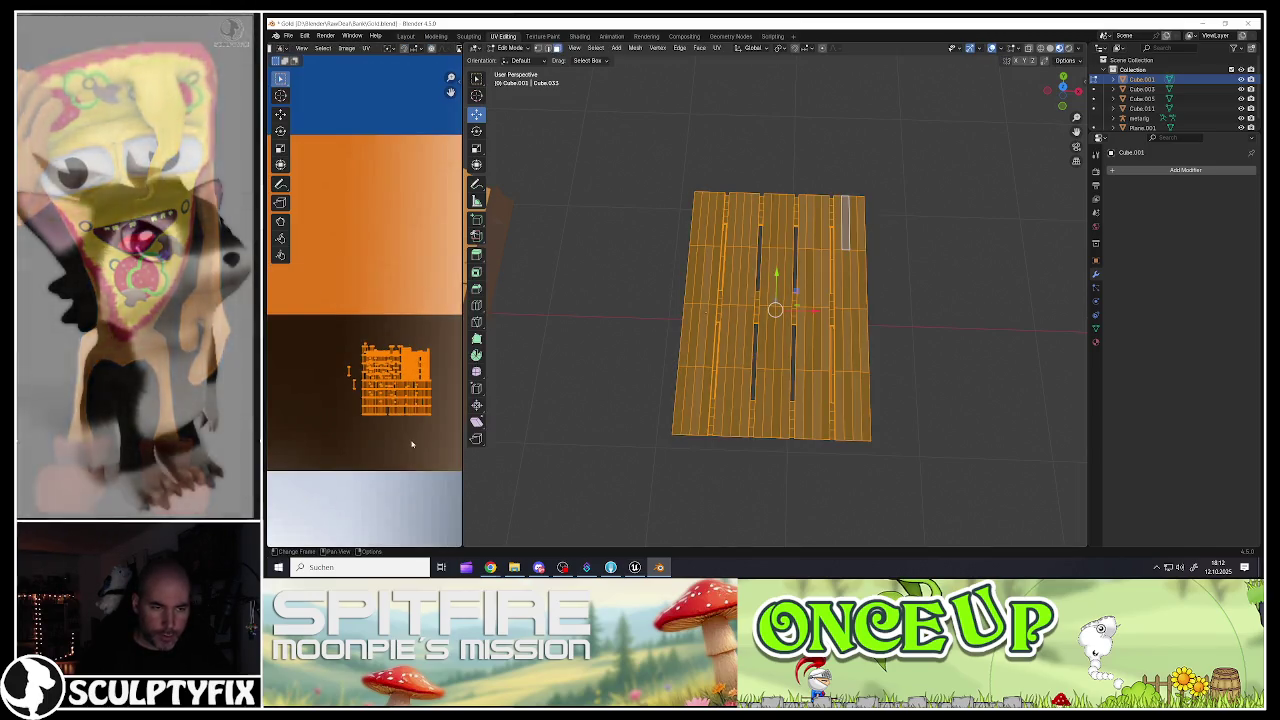
# Step: Scale all UVs into a small block over the brown wood band and view the textured pallet
pyautogui.press('s')
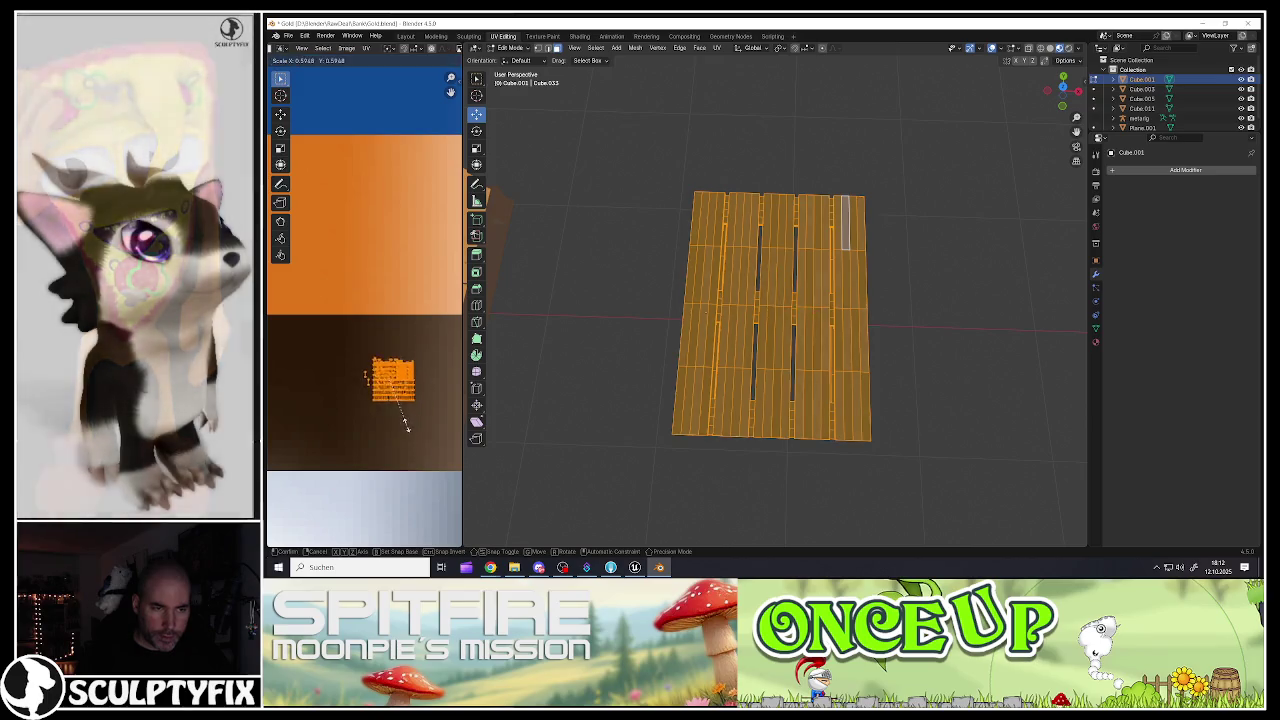
pyautogui.click(400, 408)
pyautogui.press('g')
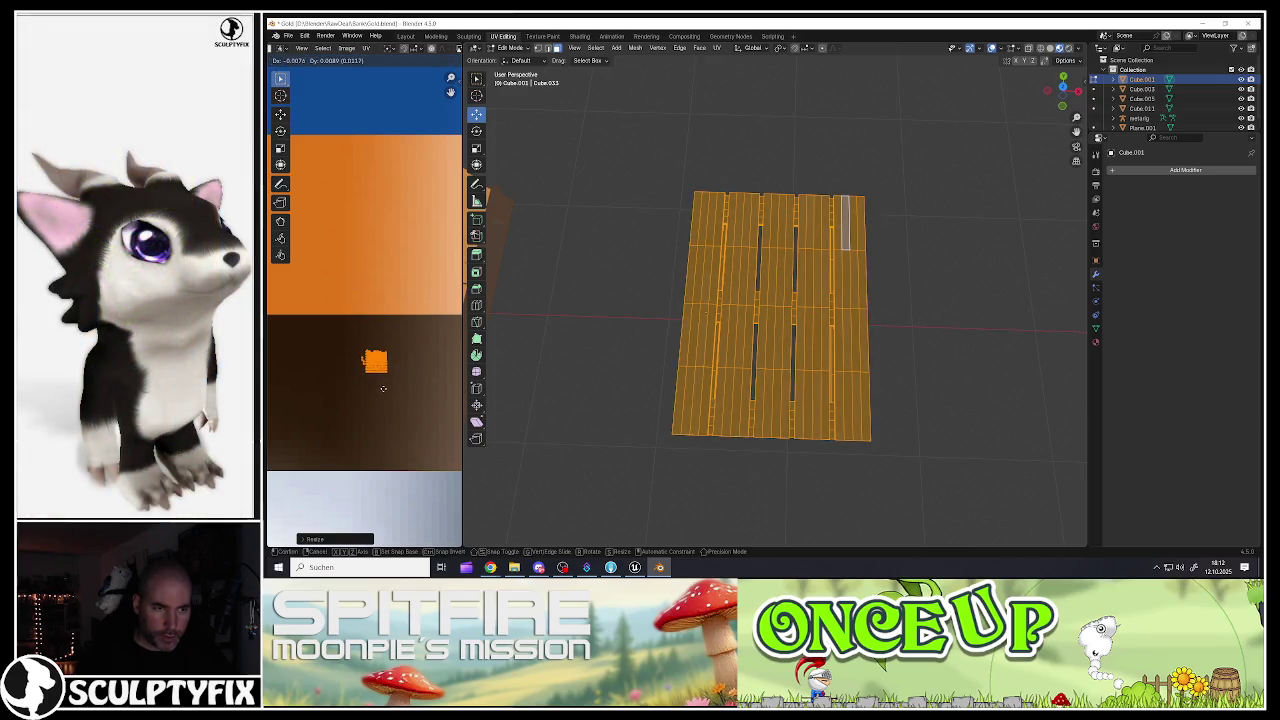
pyautogui.click(383, 388)
pyautogui.press('Tab')
pyautogui.moveTo(774, 356)
pyautogui.mouseDown()
pyautogui.moveTo(751, 329)
pyautogui.moveTo(829, 341)
pyautogui.moveTo(752, 334)
pyautogui.moveTo(811, 343)
pyautogui.moveTo(780, 305)
pyautogui.moveTo(766, 371)
pyautogui.moveTo(872, 407)
pyautogui.moveTo(862, 353)
pyautogui.moveTo(857, 367)
pyautogui.mouseUp()
pyautogui.click(811, 343)
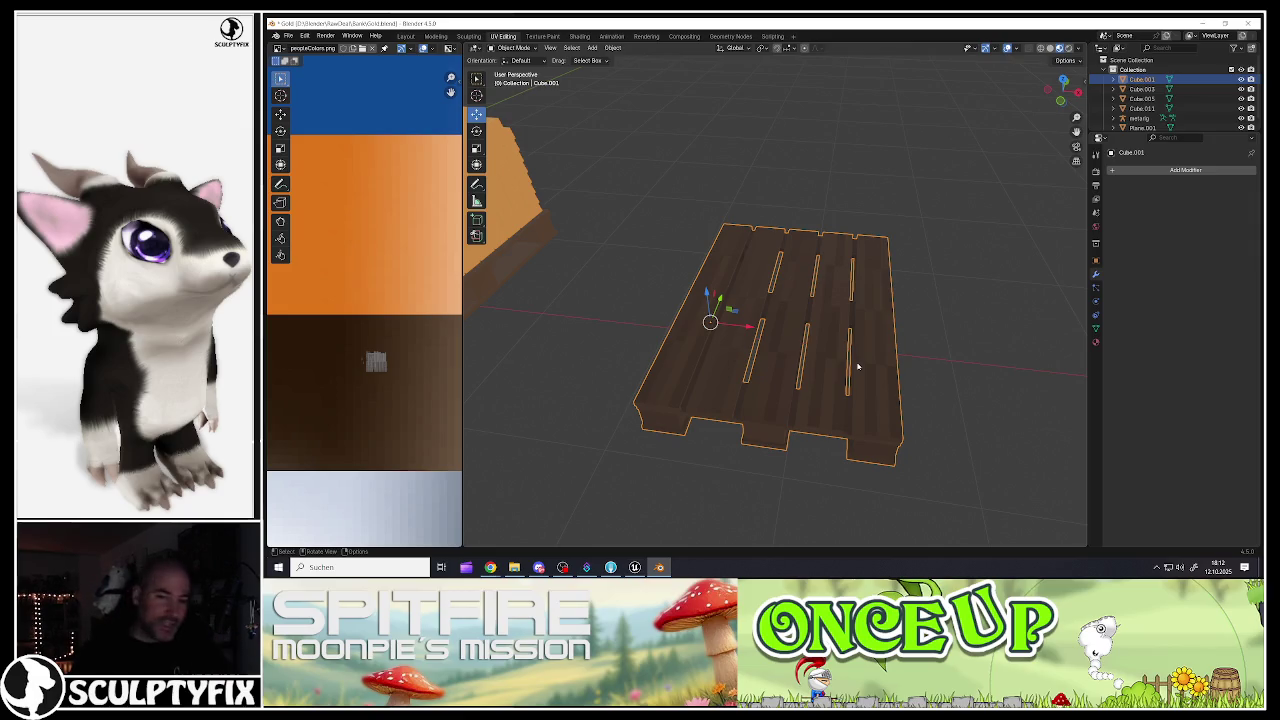
# Step: Delete the old pallet and discard a first trial copy of the orange goods pallet
pyautogui.scroll(-4, 857, 370)
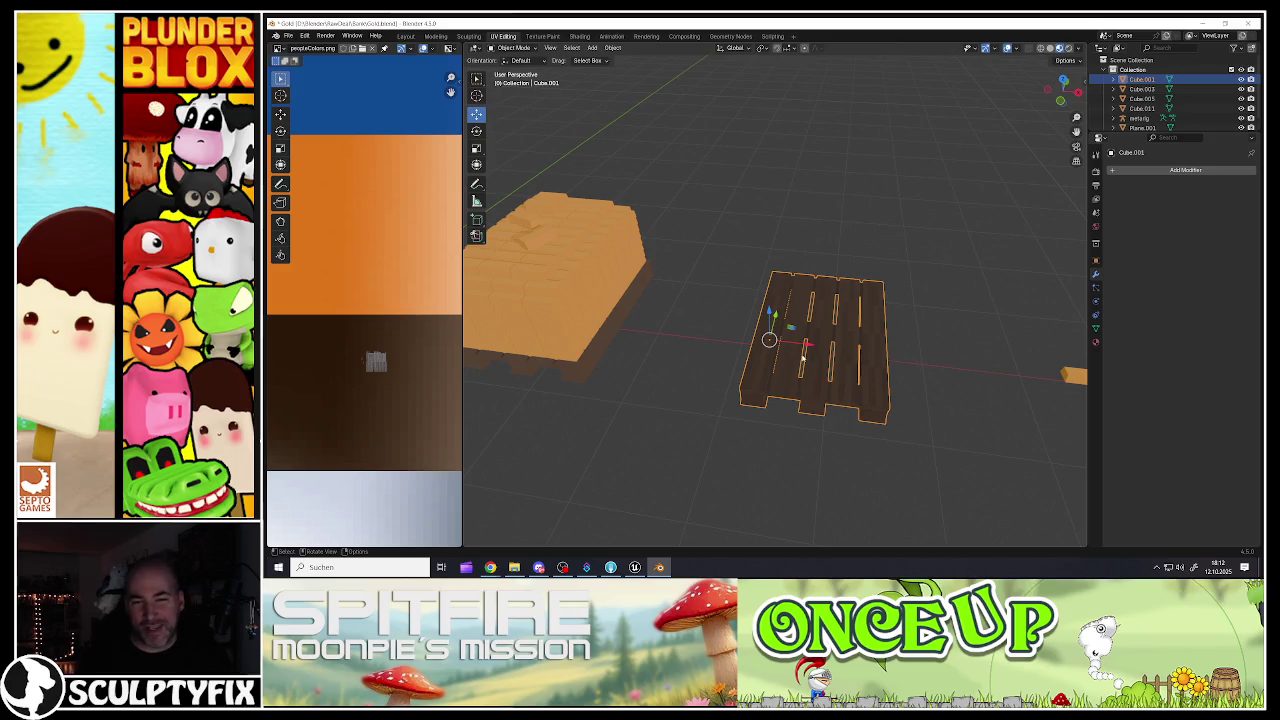
pyautogui.press('Delete')
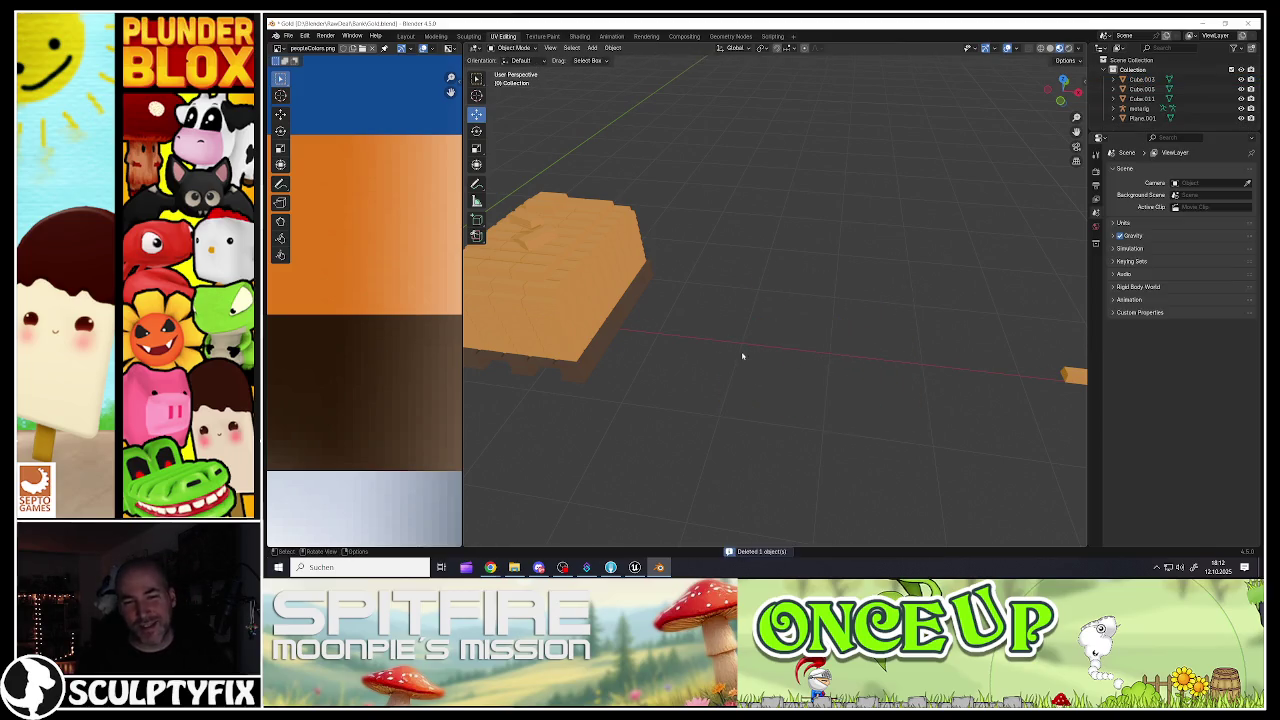
pyautogui.scroll(-3, 700, 358)
pyautogui.scroll(-2, 654, 358)
pyautogui.scroll(3, 780, 330)
pyautogui.click(795, 310)
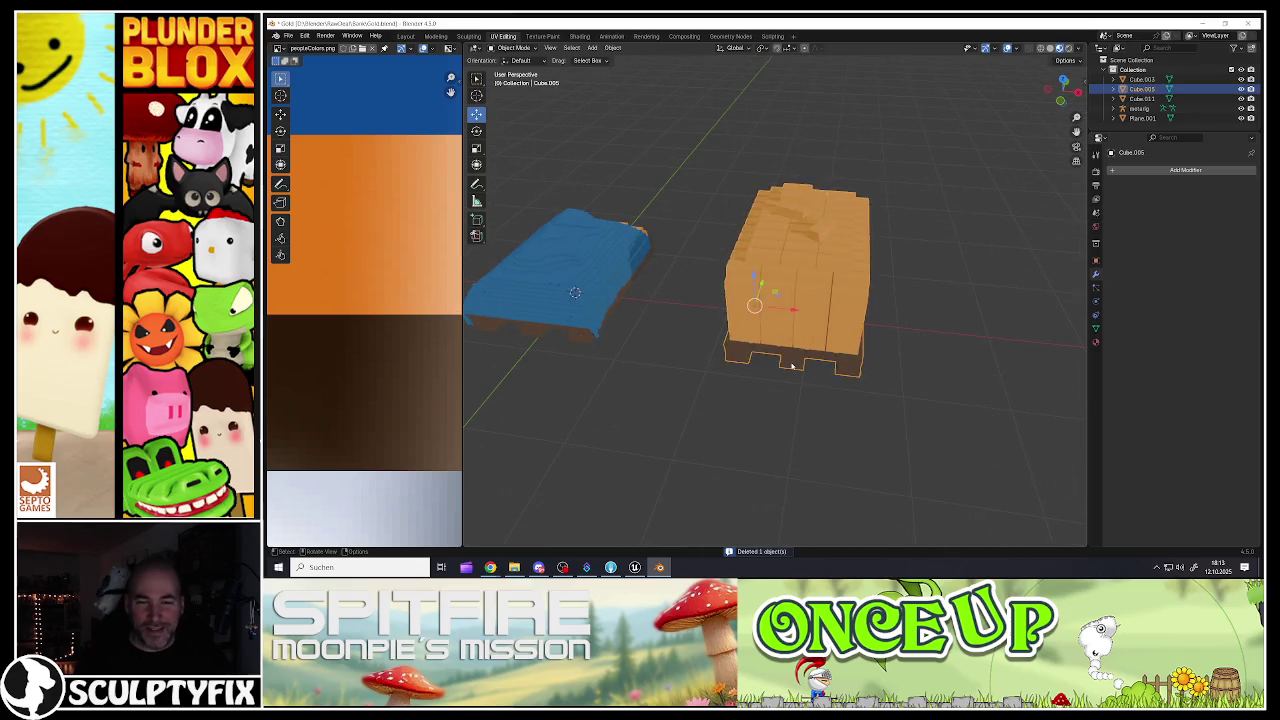
pyautogui.scroll(-3, 799, 378)
pyautogui.hotkey('shift', 'd')
pyautogui.rightClick(799, 378)
pyautogui.moveTo(810, 348)
pyautogui.mouseDown()
pyautogui.moveTo(975, 345)
pyautogui.moveTo(932, 344)
pyautogui.mouseUp()
pyautogui.press('Delete')
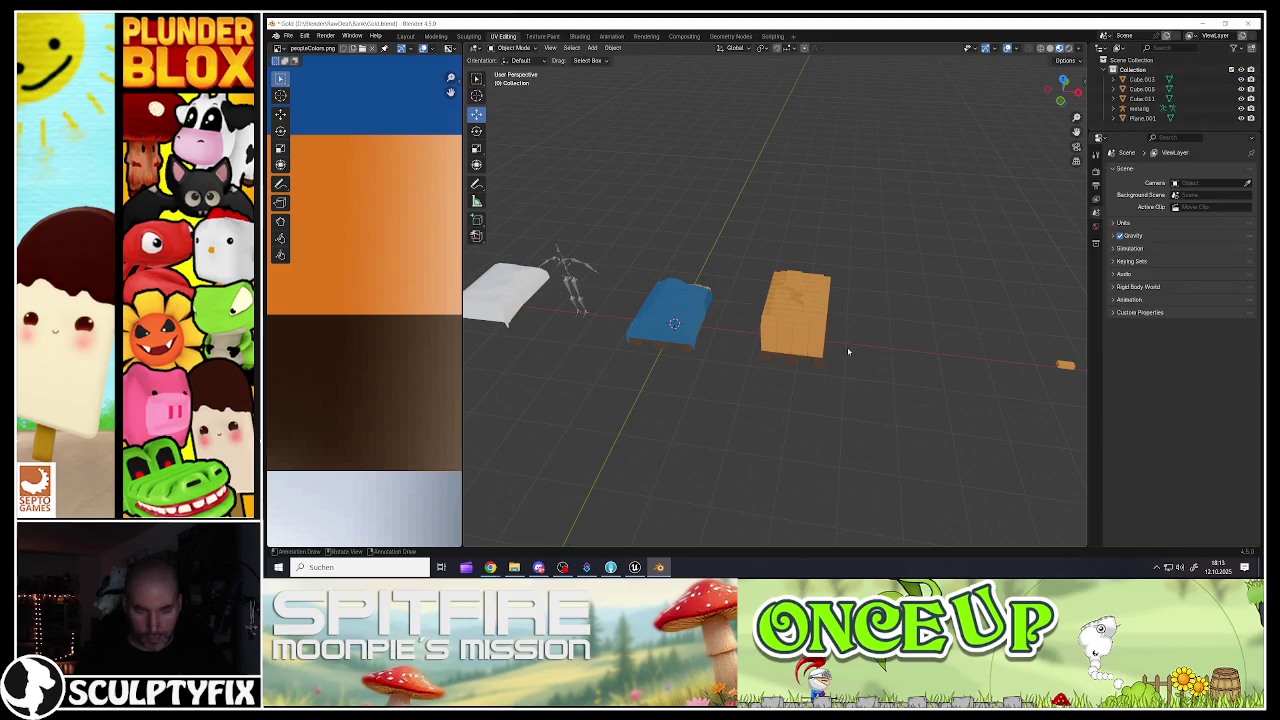
# Step: Duplicate the orange crate pallet and place the copy beside it along X
pyautogui.click(670, 312)
pyautogui.moveTo(768, 356); pyautogui.dragTo(692, 315)
pyautogui.click(697, 333)
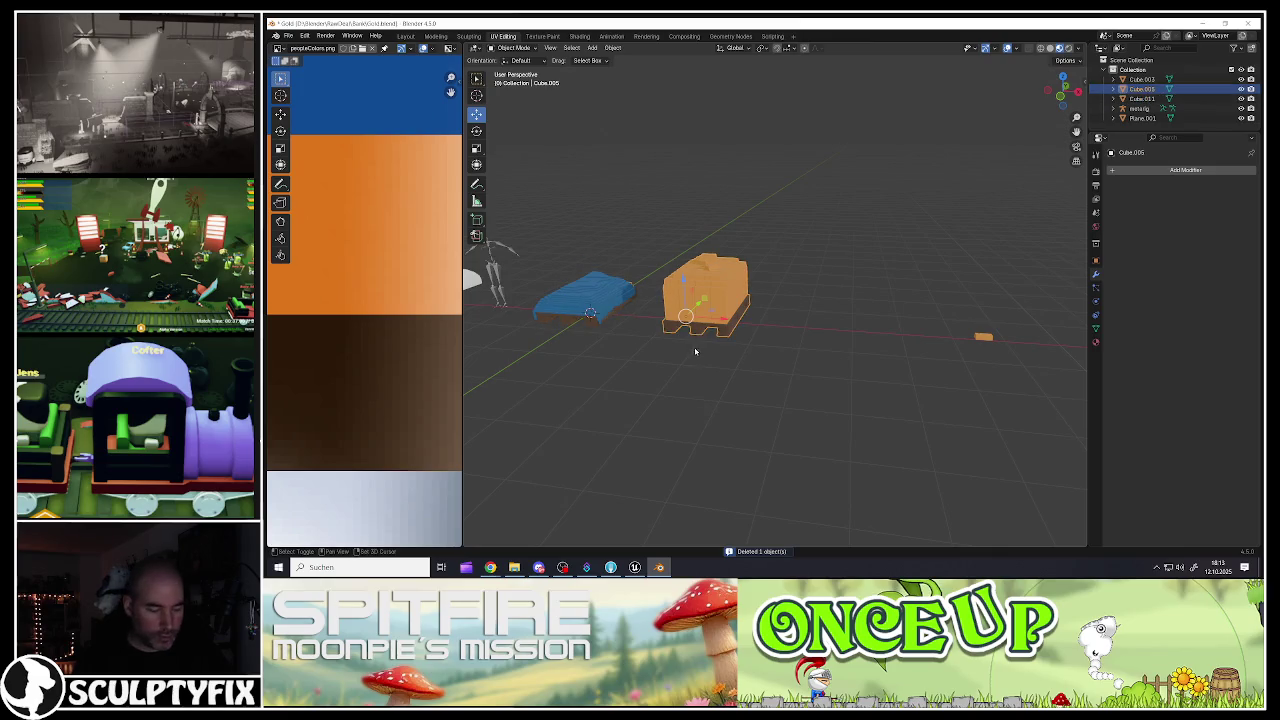
pyautogui.hotkey('ctrl', 'z')
pyautogui.click(697, 332)
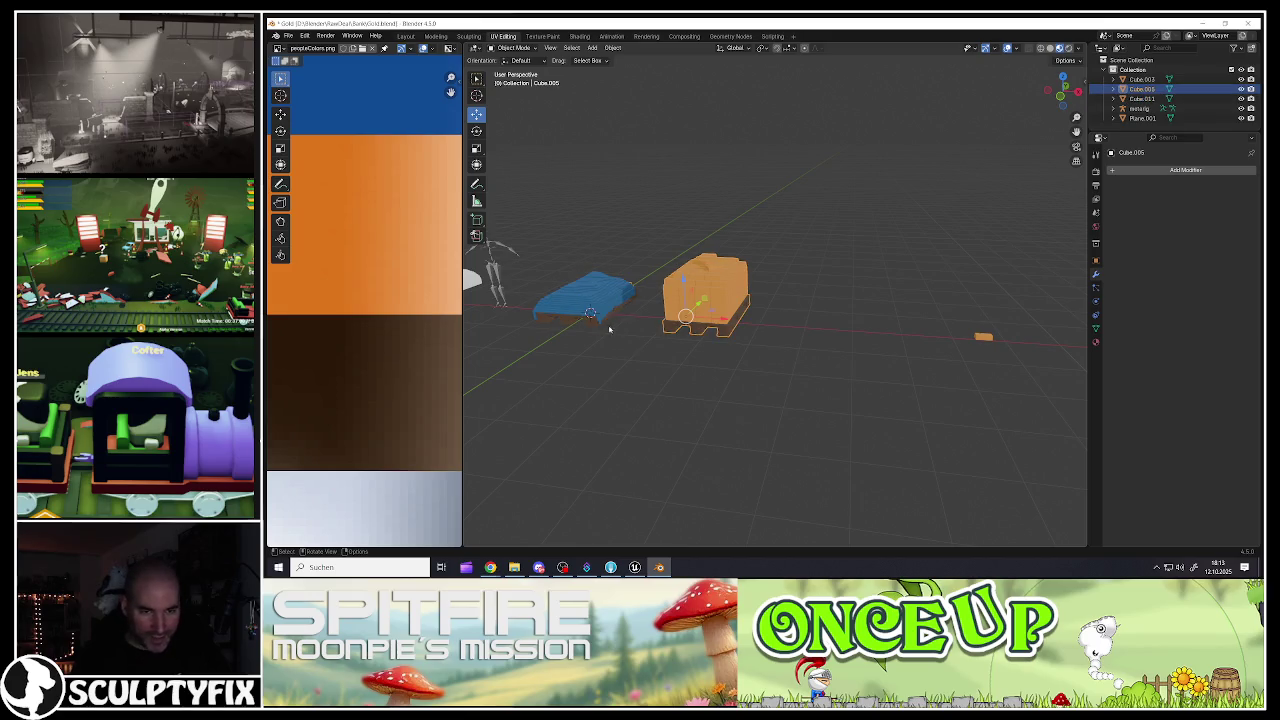
pyautogui.hotkey('shift', 'd')
pyautogui.press('x')
pyautogui.click(851, 323)
pyautogui.scroll(3, 853, 322)
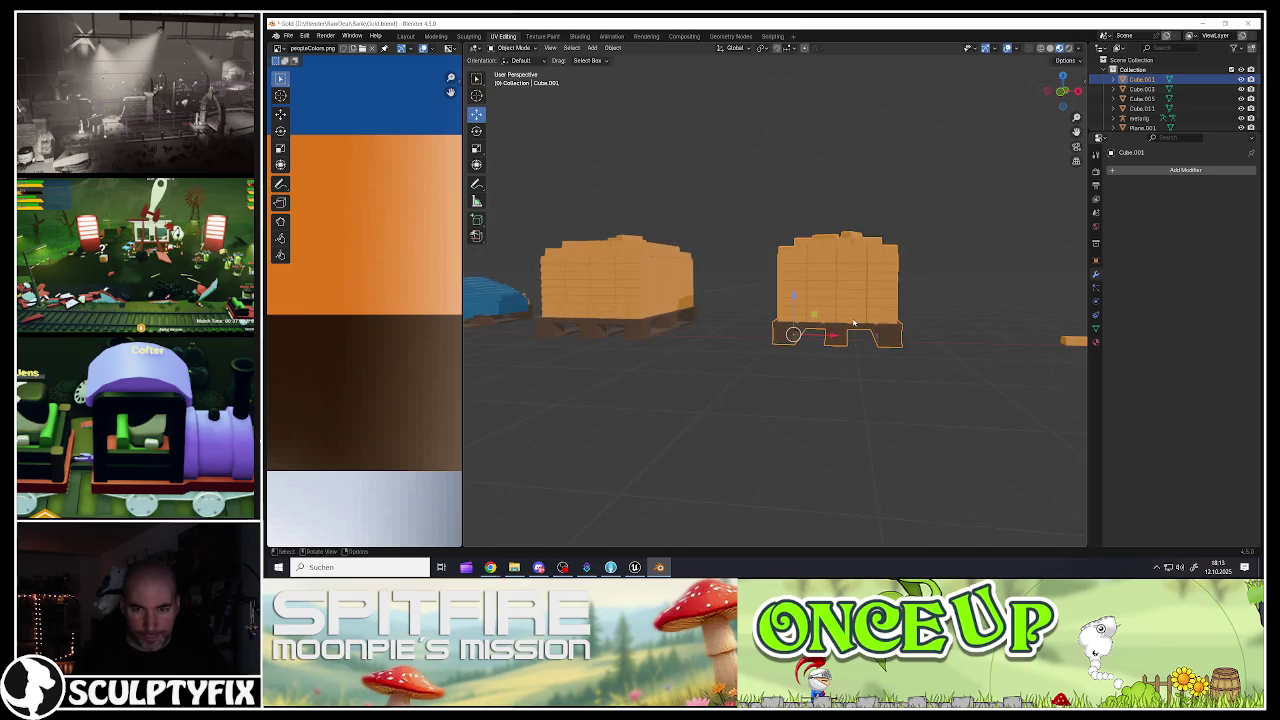
# Step: Separate the copy's wooden pallet into its own object and delete the crate stack
pyautogui.press('Tab')
pyautogui.scroll(3, 790, 325)
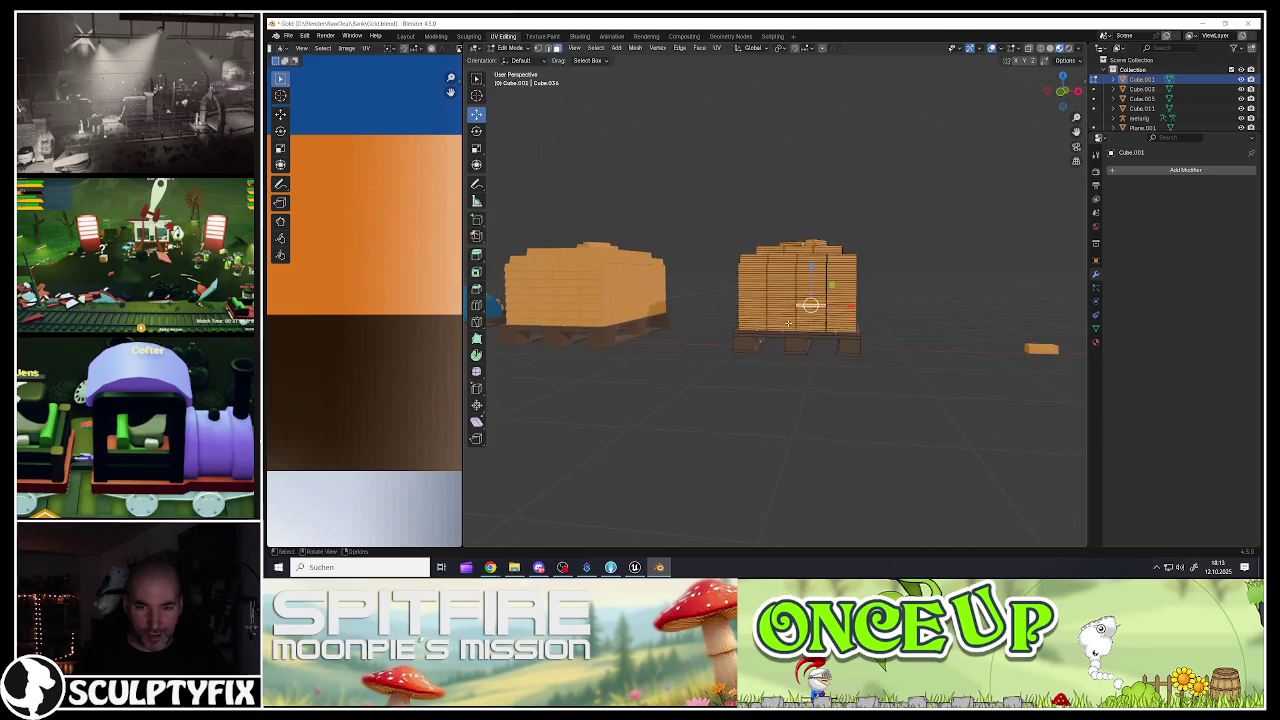
pyautogui.press('l')
pyautogui.moveTo(799, 357); pyautogui.dragTo(843, 404)
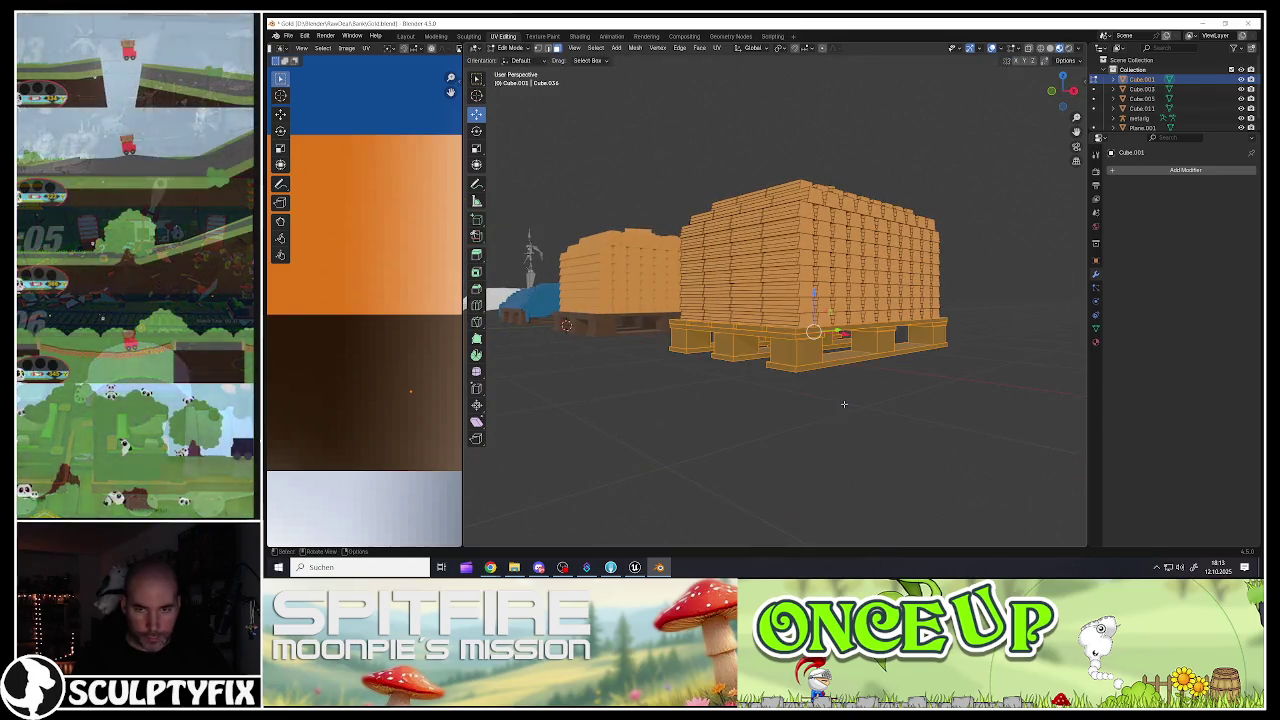
pyautogui.press('p')
pyautogui.click(785, 340)
pyautogui.press('Tab')
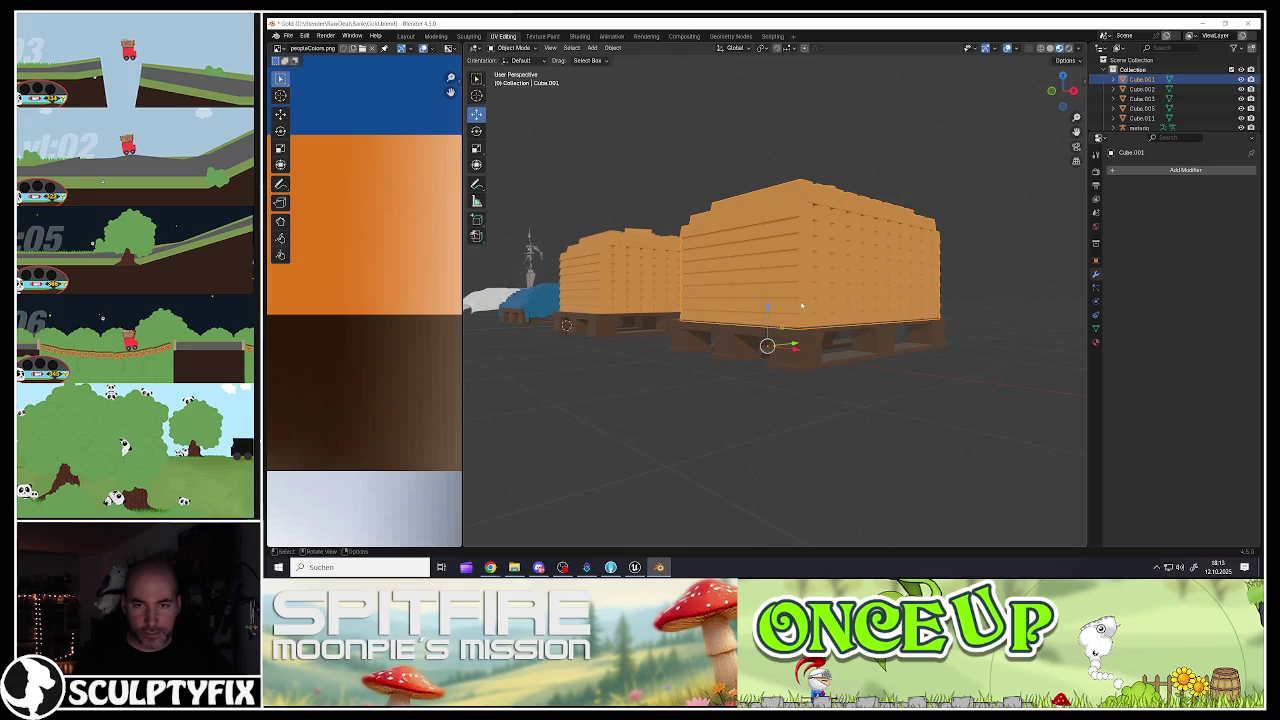
pyautogui.press('Delete')
# Step: Set the separated pallet's origin to its geometry
pyautogui.click(800, 340)
pyautogui.rightClick(790, 405)
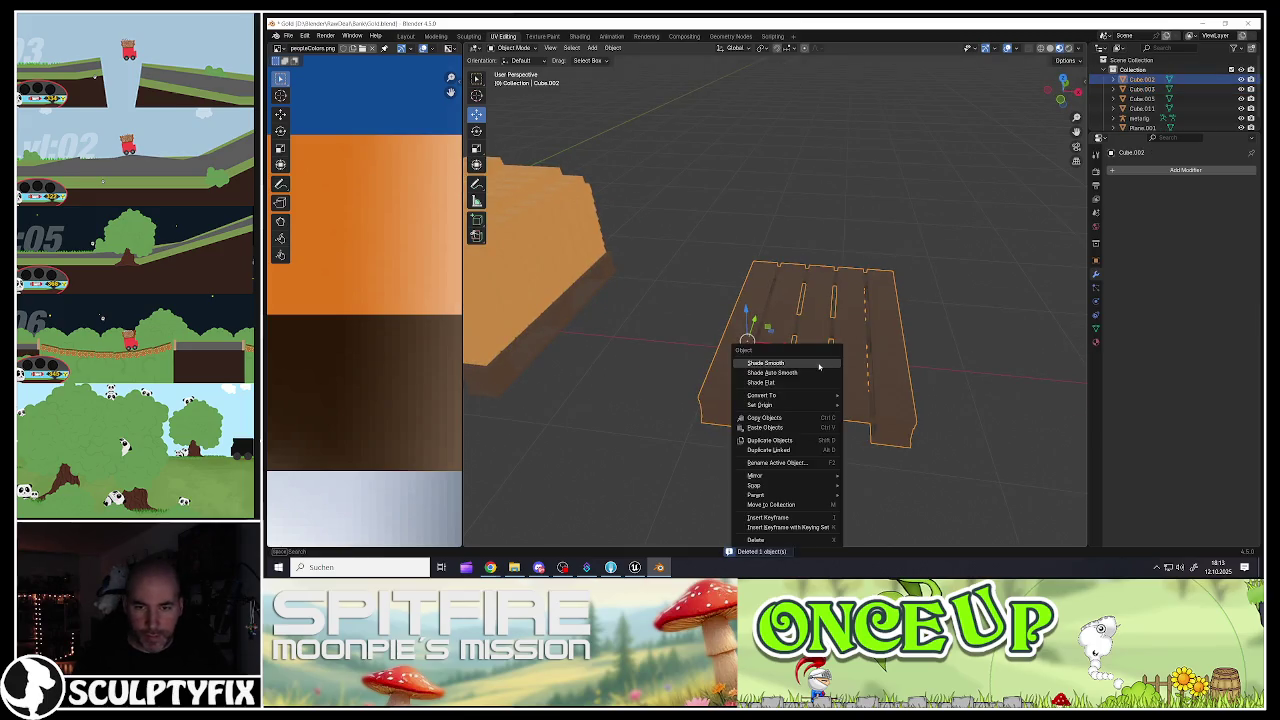
pyautogui.moveTo(800, 405)
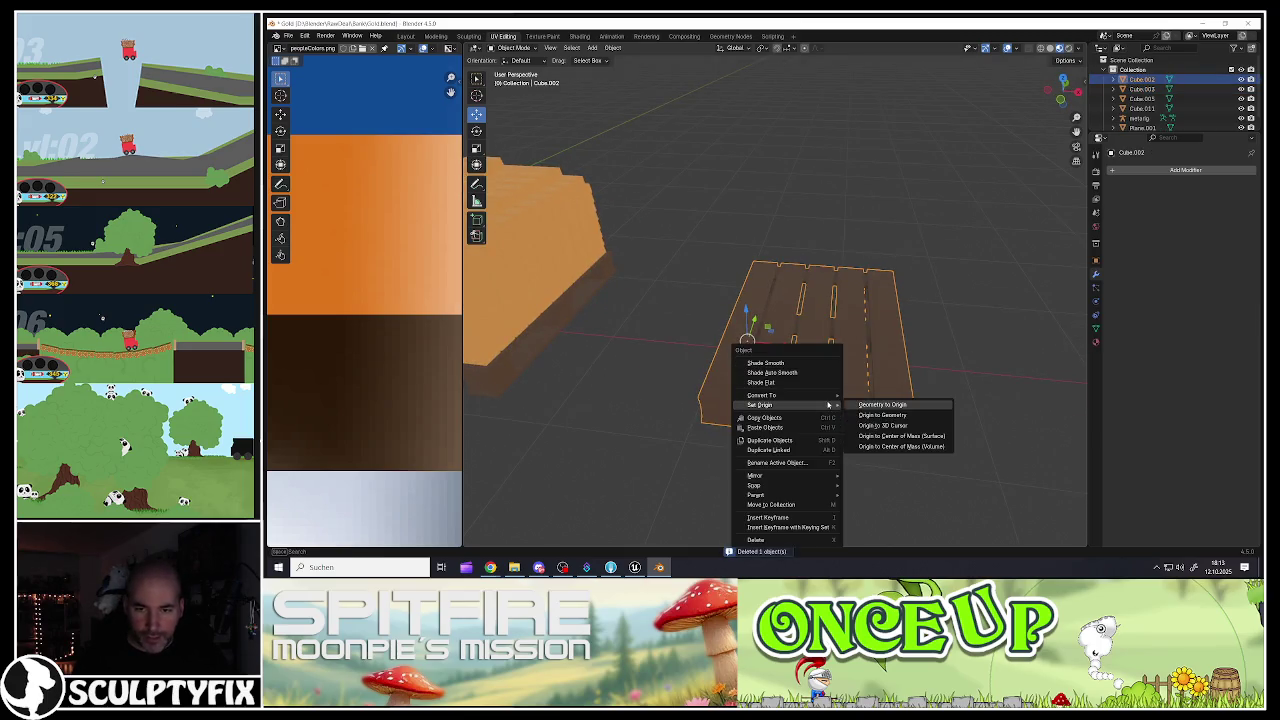
pyautogui.click(880, 406)
pyautogui.scroll(-2, 826, 373)
pyautogui.scroll(-5, 826, 373)
# Step: Delete the white plane from the scene
pyautogui.hotkey('alt', 'a')
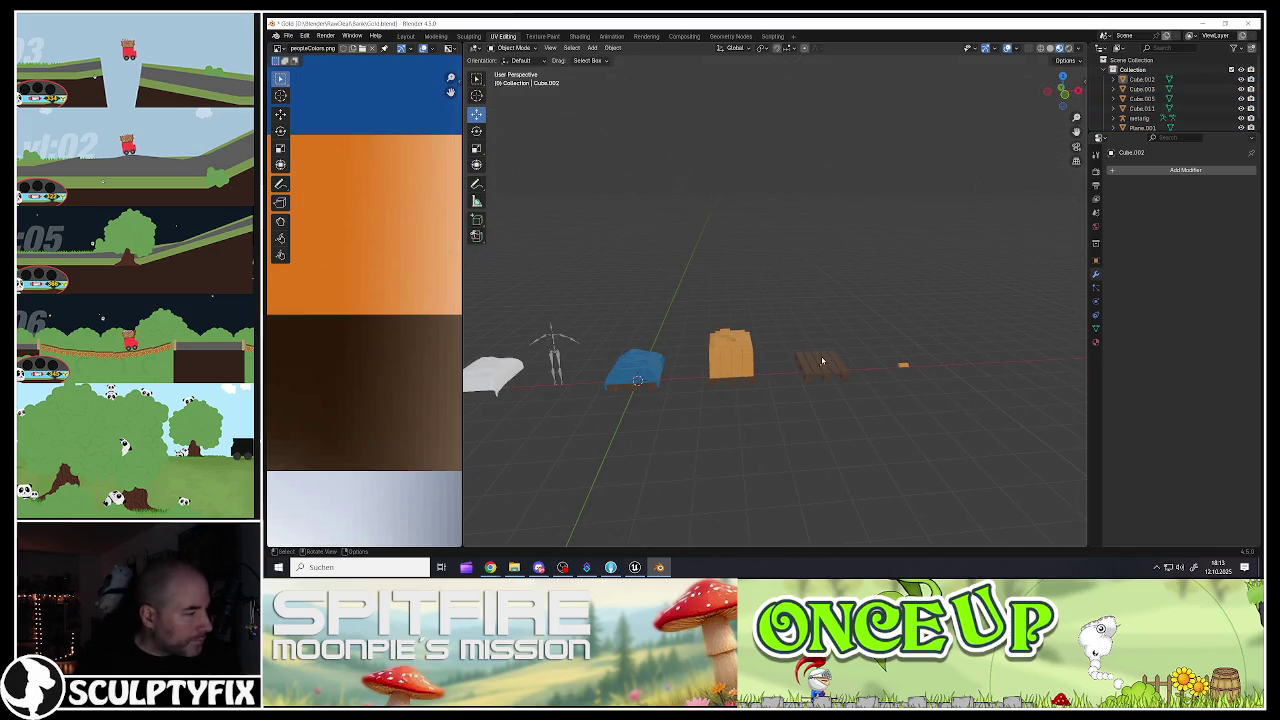
pyautogui.moveTo(789, 364); pyautogui.dragTo(626, 362)
pyautogui.click(645, 366)
pyautogui.press('Delete')
# Step: Check each pallet, then select the blue tarp pallet in front orthographic view
pyautogui.click(766, 366)
pyautogui.moveTo(766, 366)
pyautogui.mouseDown()
pyautogui.moveTo(737, 339)
pyautogui.moveTo(865, 329)
pyautogui.moveTo(700, 338)
pyautogui.moveTo(654, 323)
pyautogui.moveTo(717, 333)
pyautogui.mouseUp()
pyautogui.click(760, 331)
pyautogui.click(659, 348)
pyautogui.click(545, 371)
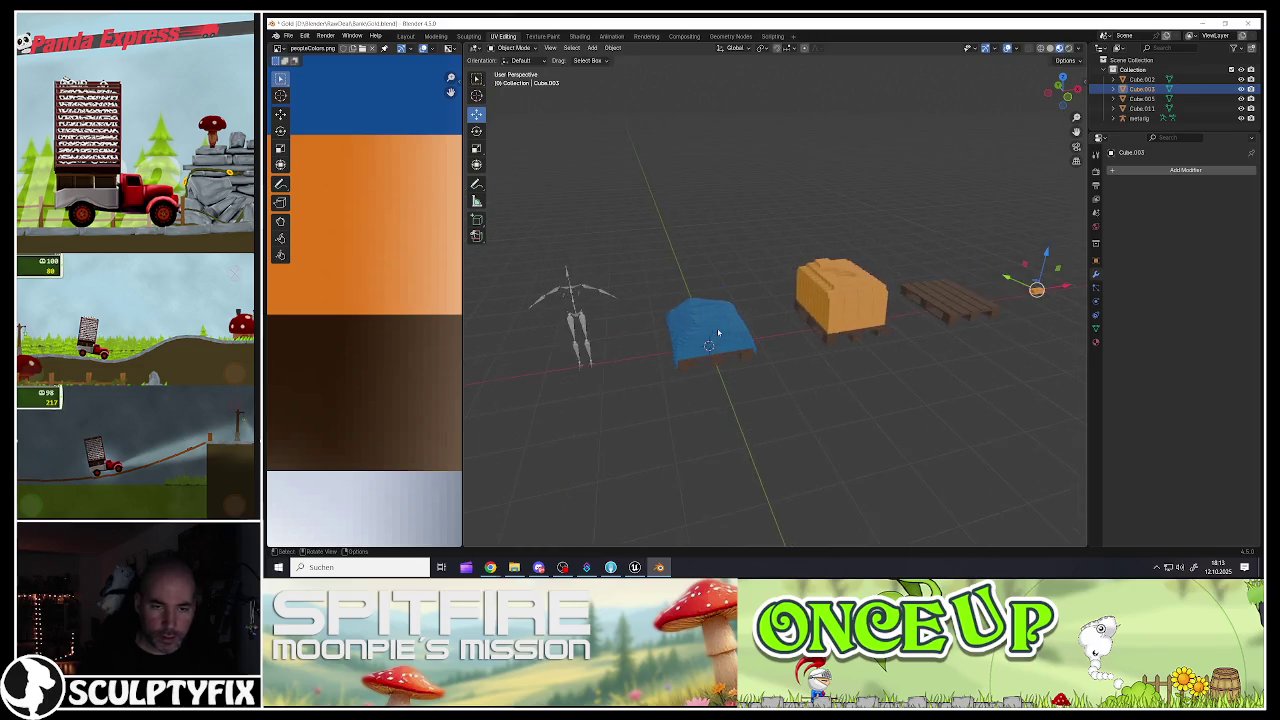
pyautogui.scroll(2, 717, 333)
pyautogui.click(717, 333)
pyautogui.scroll(4, 708, 348)
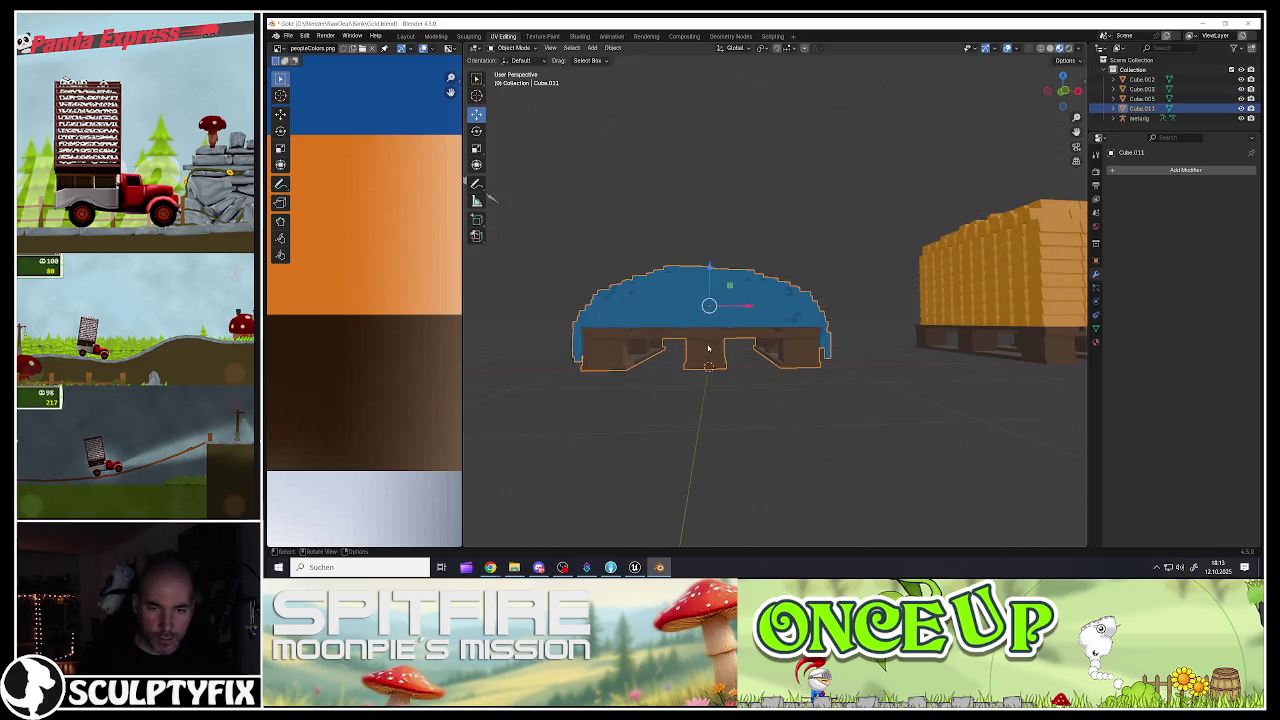
pyautogui.press('KP_1')
pyautogui.scroll(-3, 716, 341)
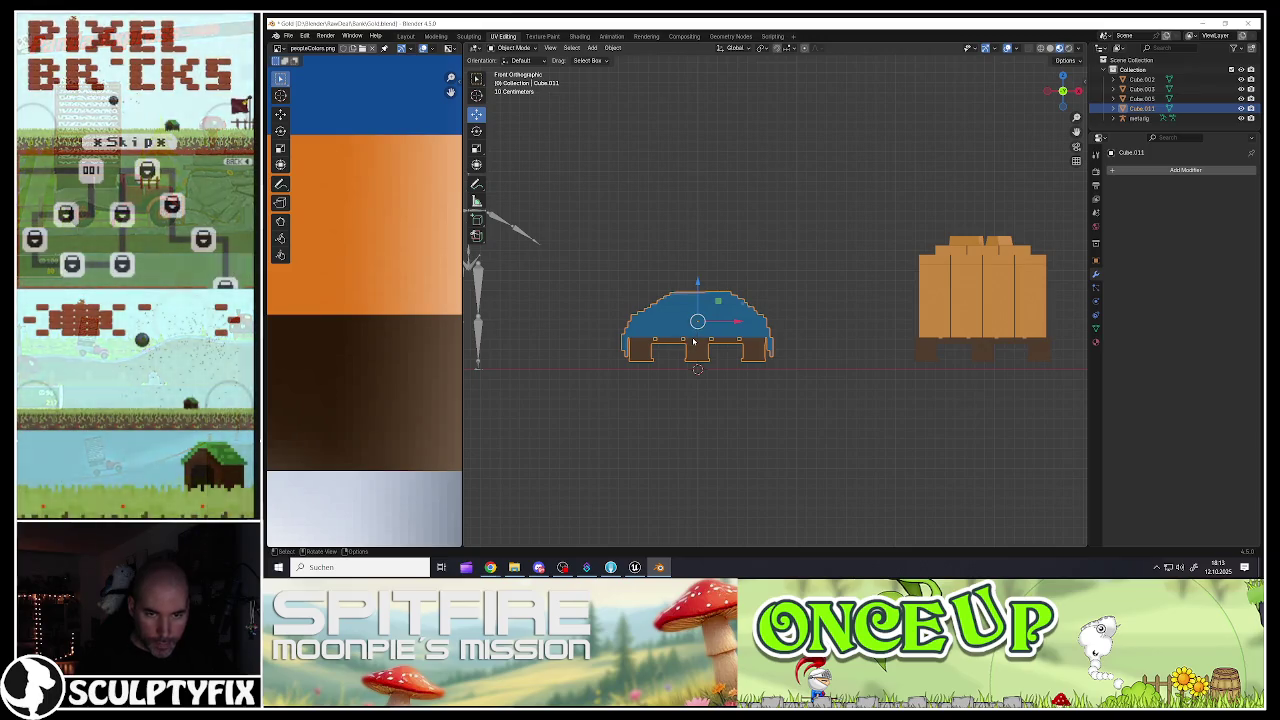
# Step: Lift the tarp pallet's mesh straight up along Z so its base sits on the ground
pyautogui.press('Tab')
pyautogui.moveTo(697, 321); pyautogui.dragTo(697, 326)
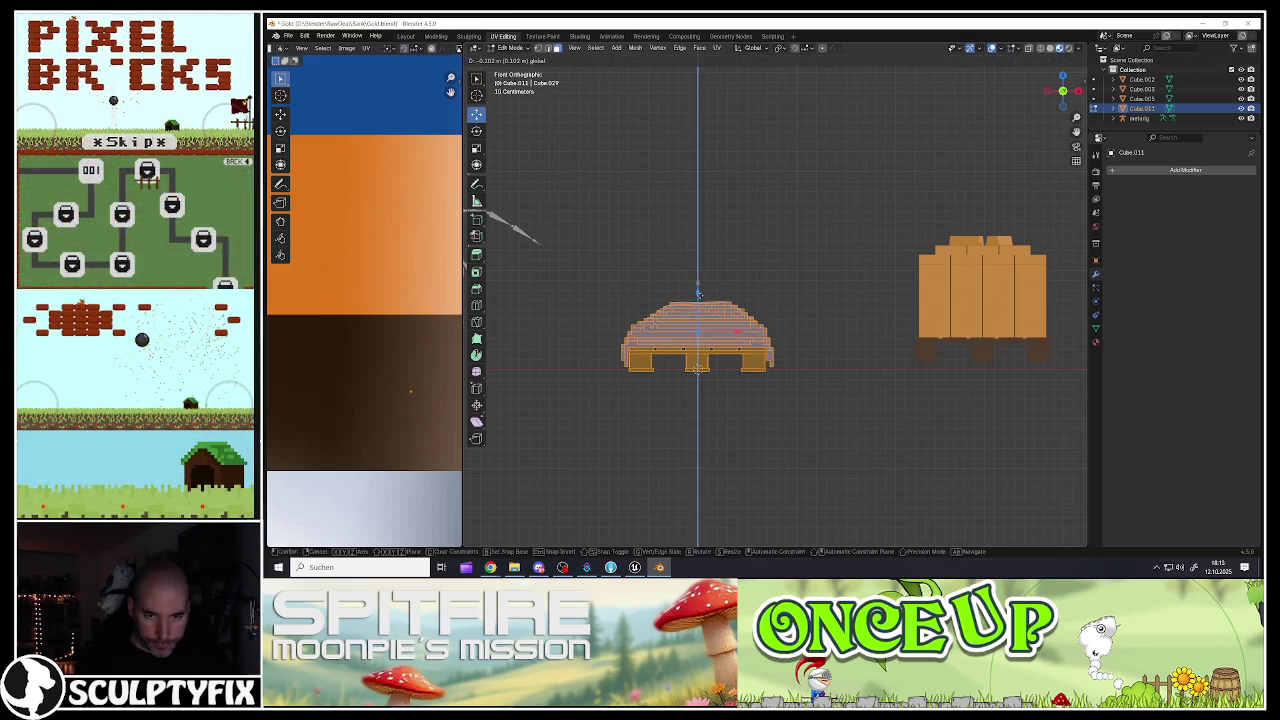
pyautogui.scroll(4, 712, 355)
pyautogui.press('g')
pyautogui.press('z')
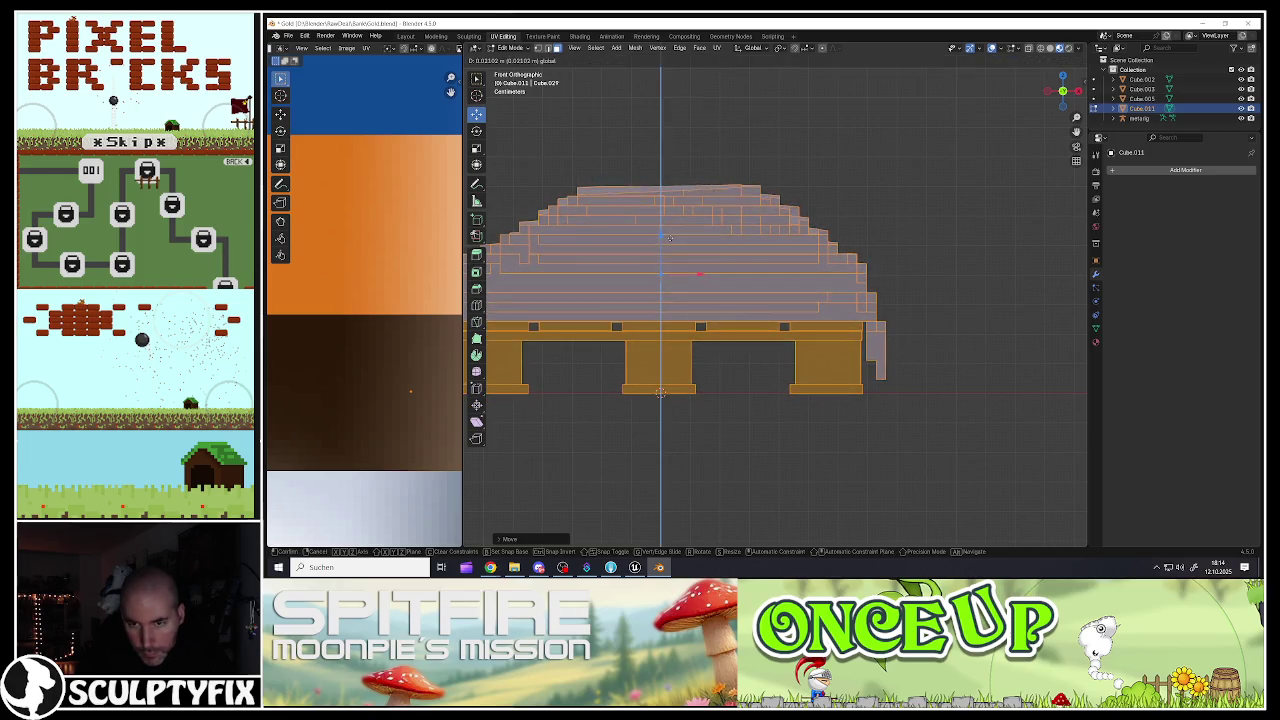
pyautogui.click(667, 237)
pyautogui.scroll(-4, 678, 288)
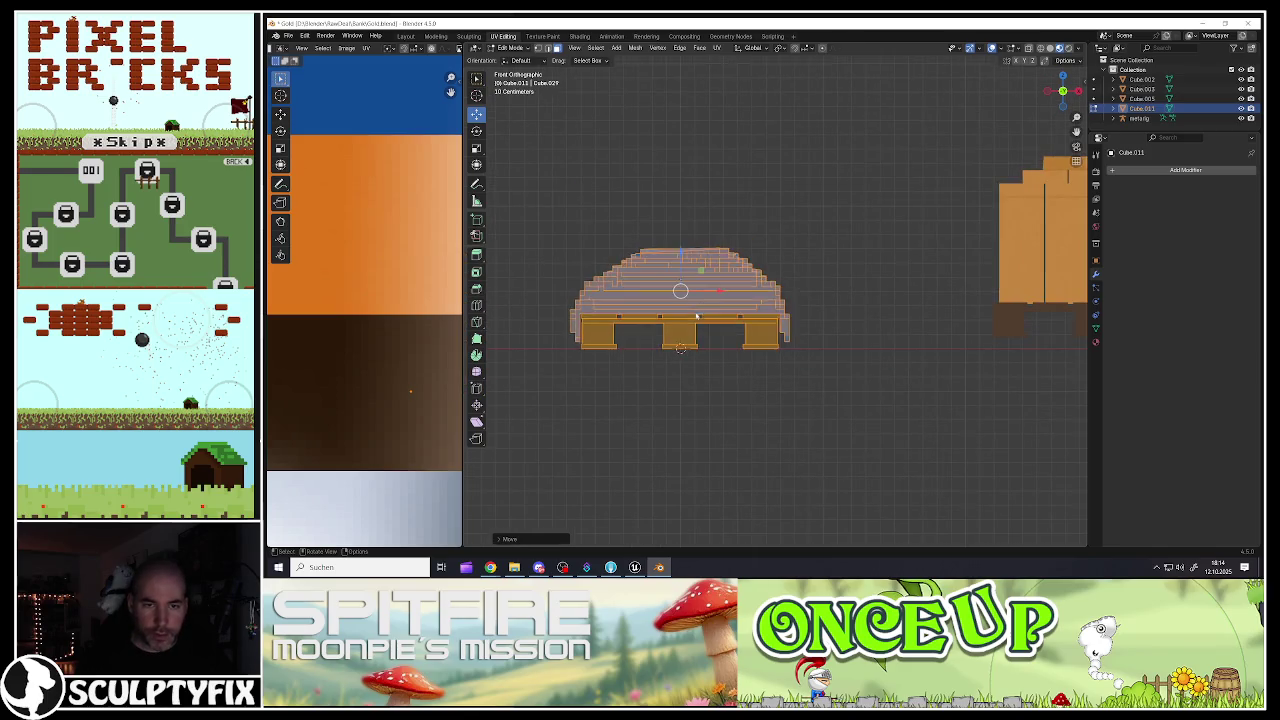
pyautogui.press('Tab')
# Step: Set the tarp pallet's origin to the 3D cursor and apply its transforms
pyautogui.rightClick(693, 317)
pyautogui.moveTo(693, 317)
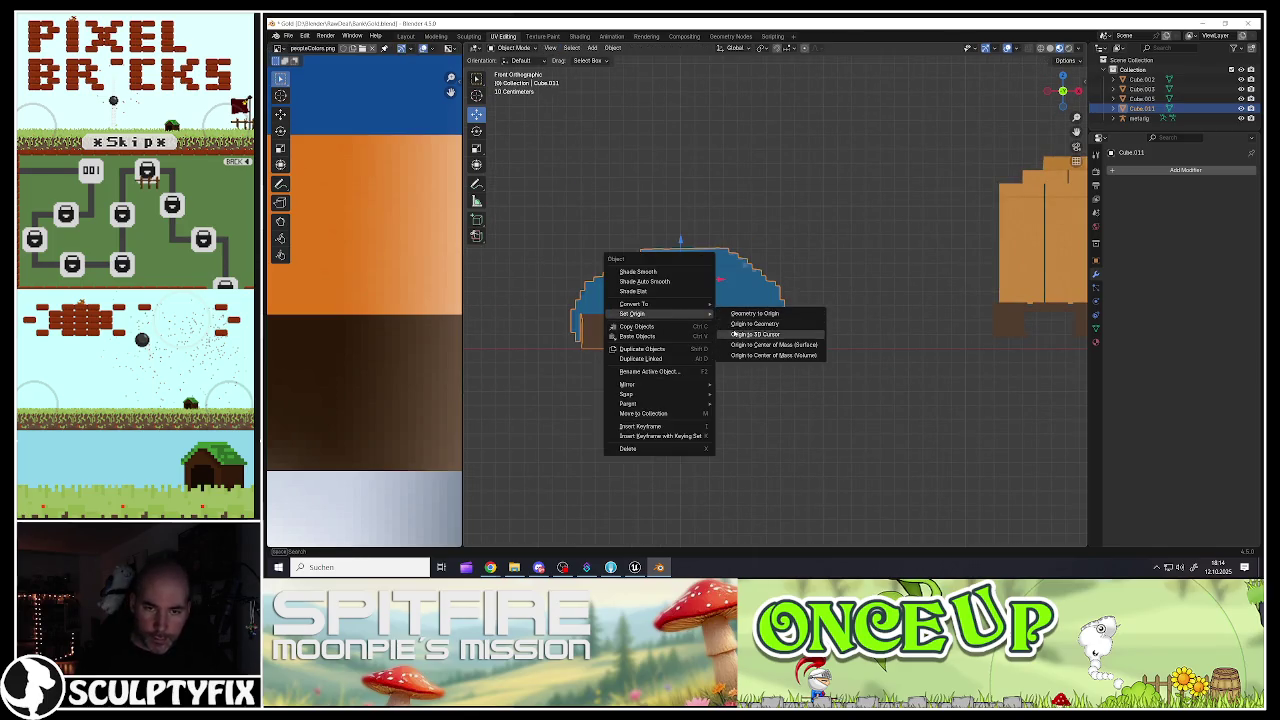
pyautogui.click(765, 331)
pyautogui.moveTo(692, 310)
pyautogui.mouseDown()
pyautogui.moveTo(720, 285)
pyautogui.moveTo(705, 336)
pyautogui.moveTo(690, 332)
pyautogui.mouseUp()
pyautogui.hotkey('ctrl', 'a')
pyautogui.click(705, 336)
# Step: Inspect the row of pallets from the side, reselect the tarp pallet, and open the File menu
pyautogui.scroll(-5, 688, 332)
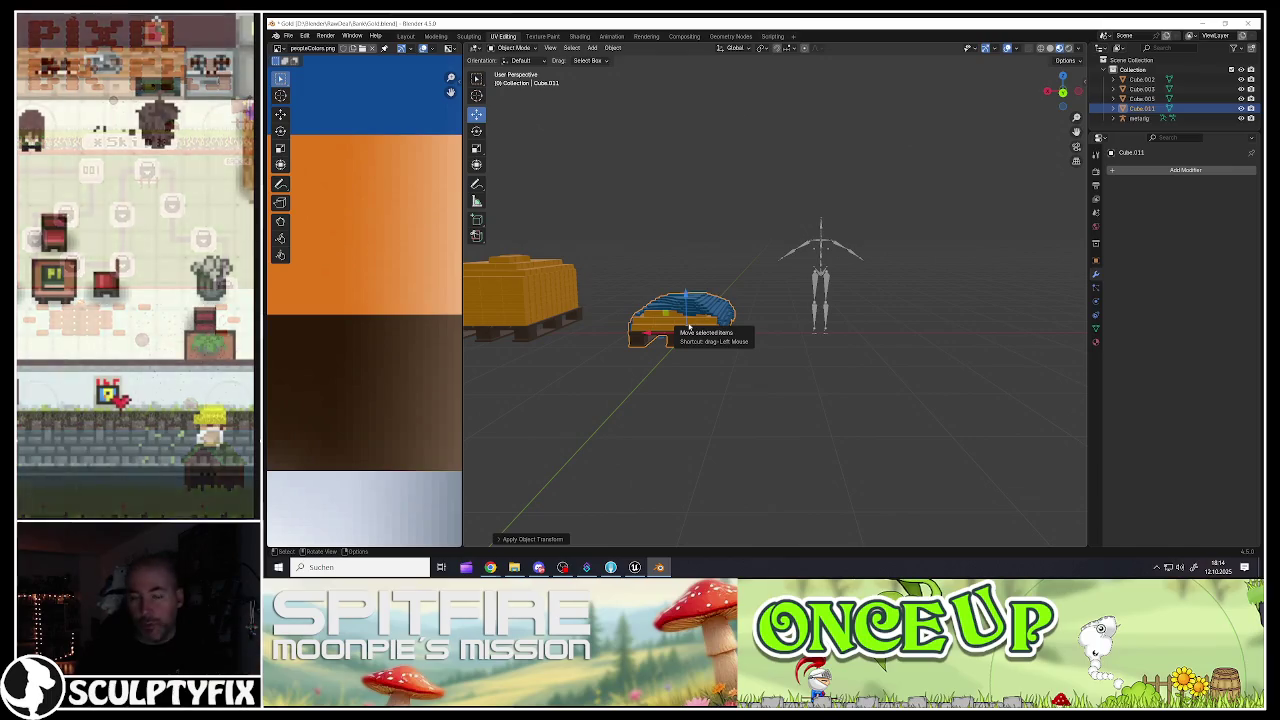
pyautogui.scroll(4, 686, 333)
pyautogui.moveTo(686, 333)
pyautogui.mouseDown()
pyautogui.moveTo(738, 341)
pyautogui.moveTo(805, 325)
pyautogui.moveTo(809, 337)
pyautogui.moveTo(803, 306)
pyautogui.moveTo(734, 297)
pyautogui.mouseUp()
pyautogui.scroll(-3, 759, 334)
pyautogui.click(809, 337)
pyautogui.scroll(3, 809, 337)
pyautogui.click(810, 310)
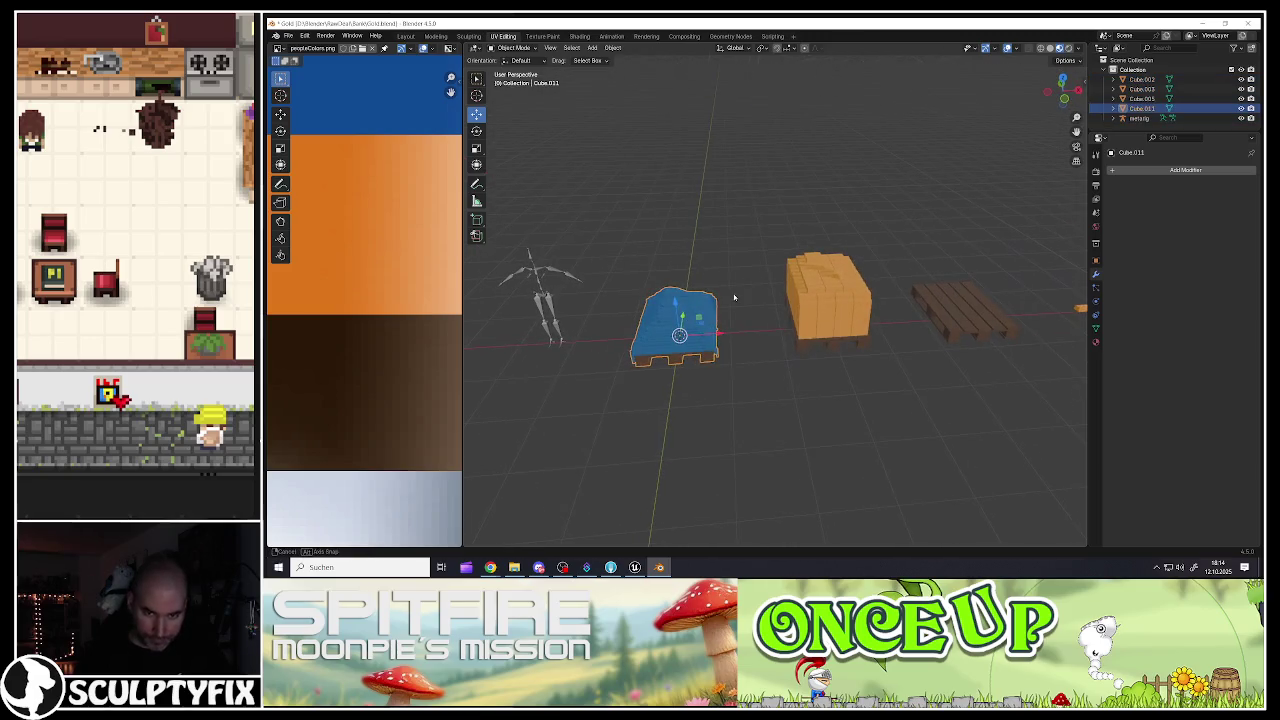
pyautogui.click(290, 37)
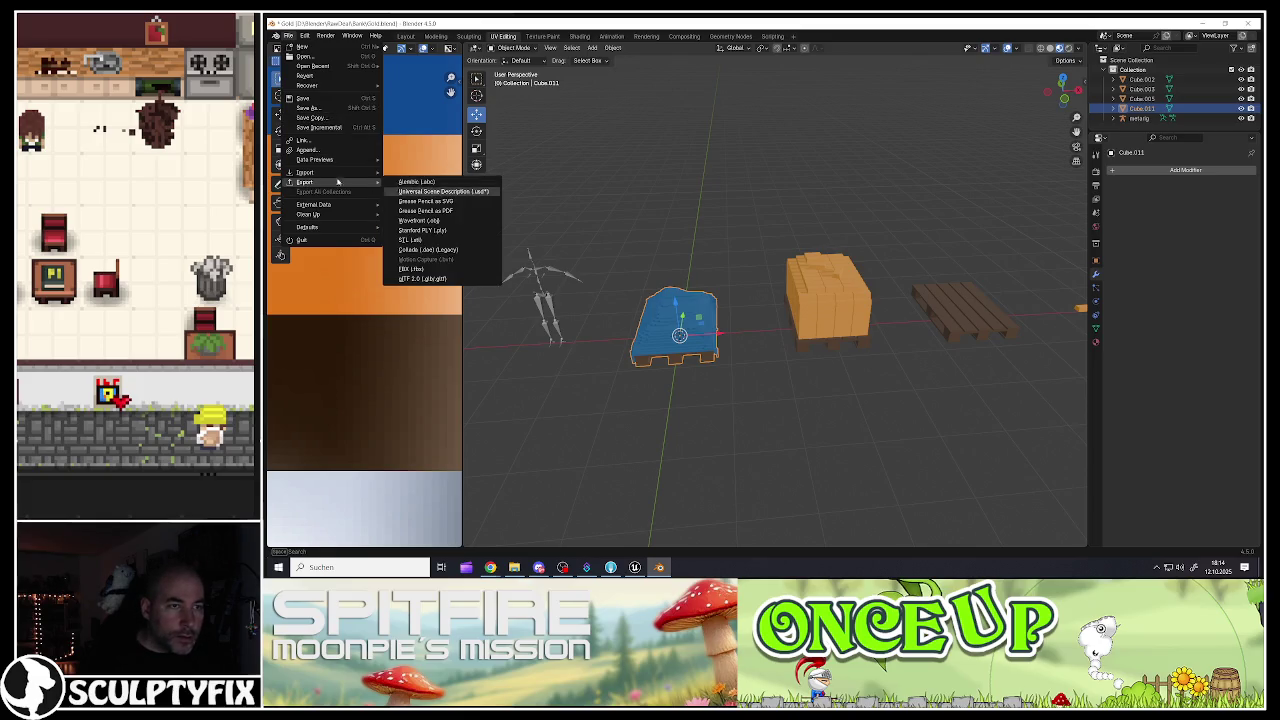
# Step: Save the blend file and start an FBX export, editing the file name to Gold_Stapel_01.fbx
pyautogui.click(304, 97)
pyautogui.click(286, 38)
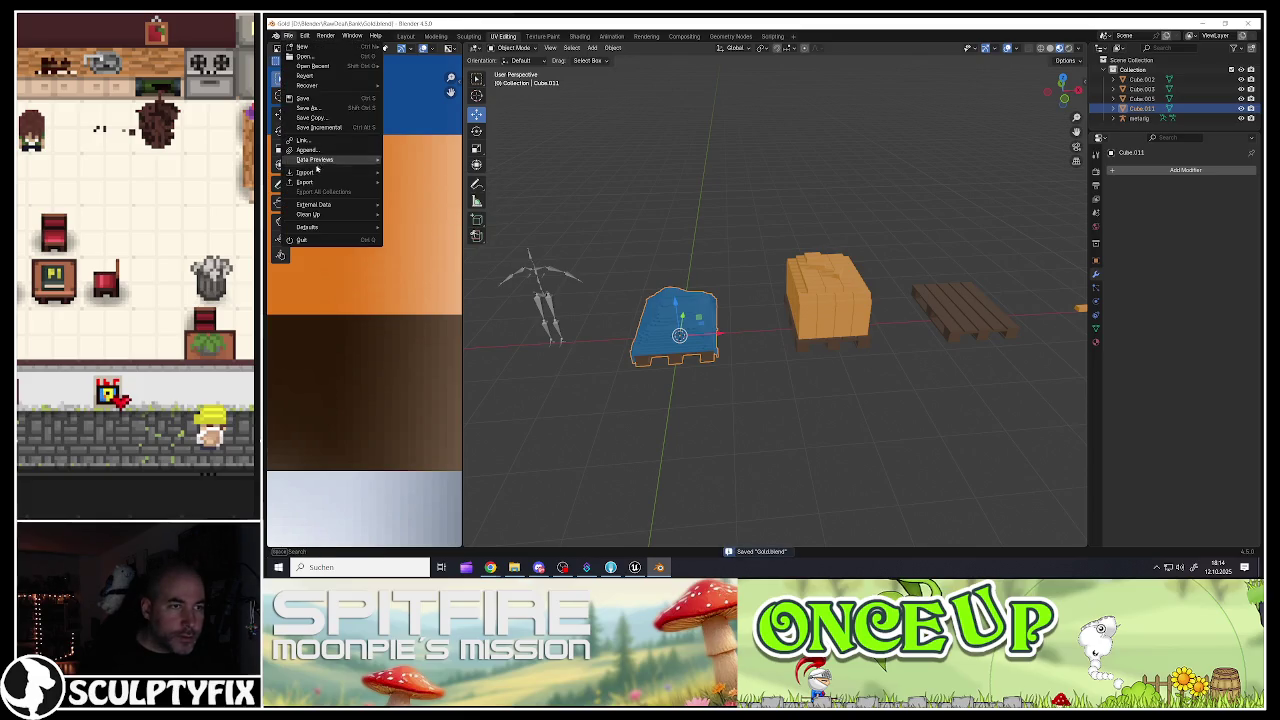
pyautogui.moveTo(310, 182)
pyautogui.click(412, 270)
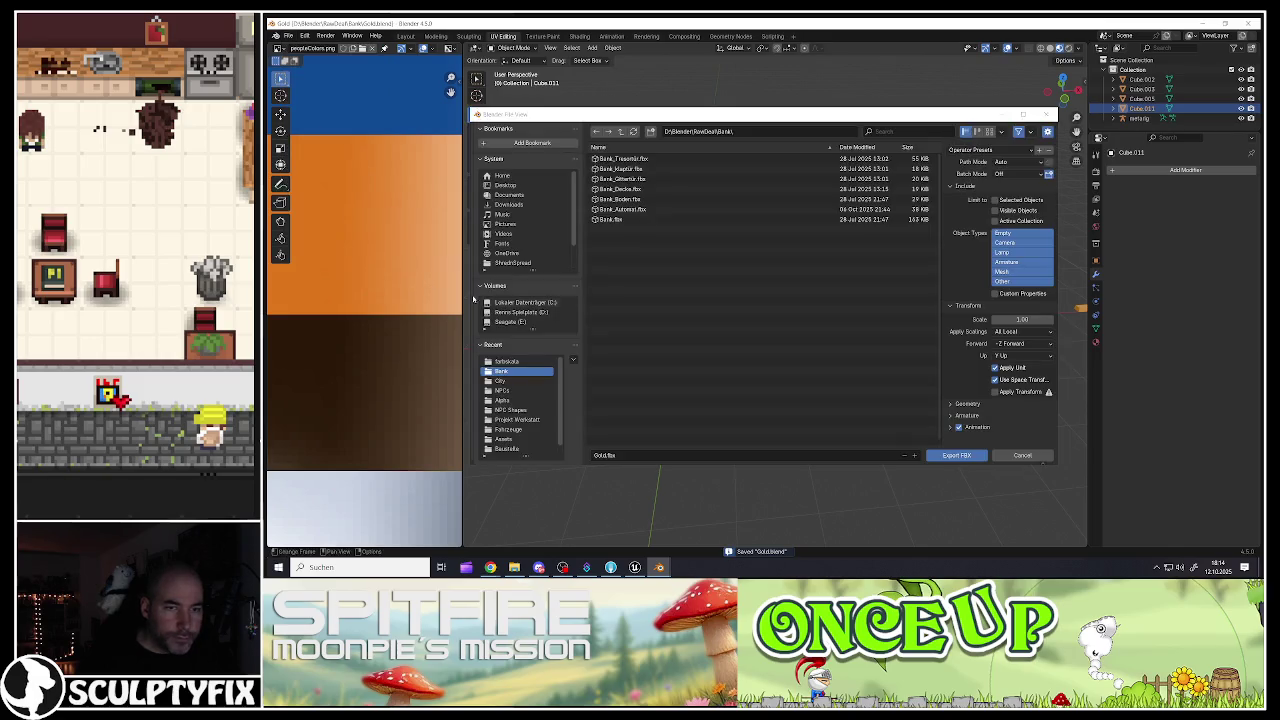
pyautogui.click(605, 455)
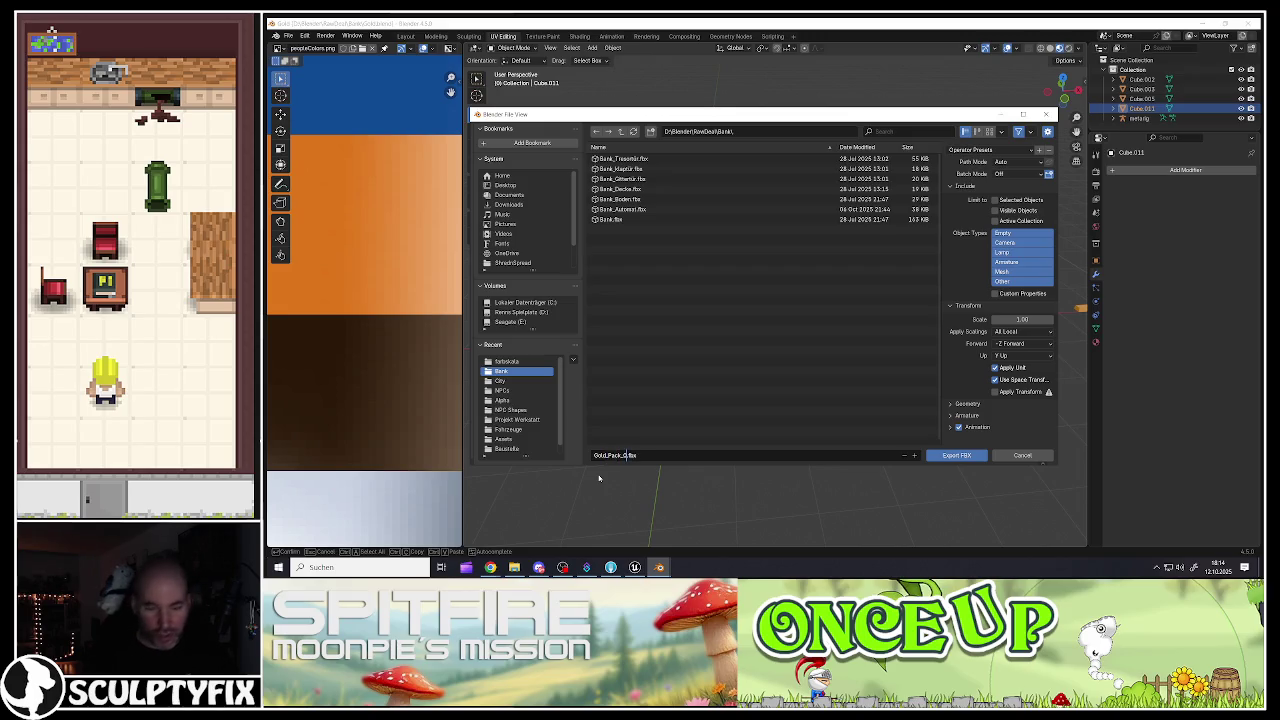
pyautogui.press('BackSpace')
pyautogui.press('BackSpace')
pyautogui.press('BackSpace')
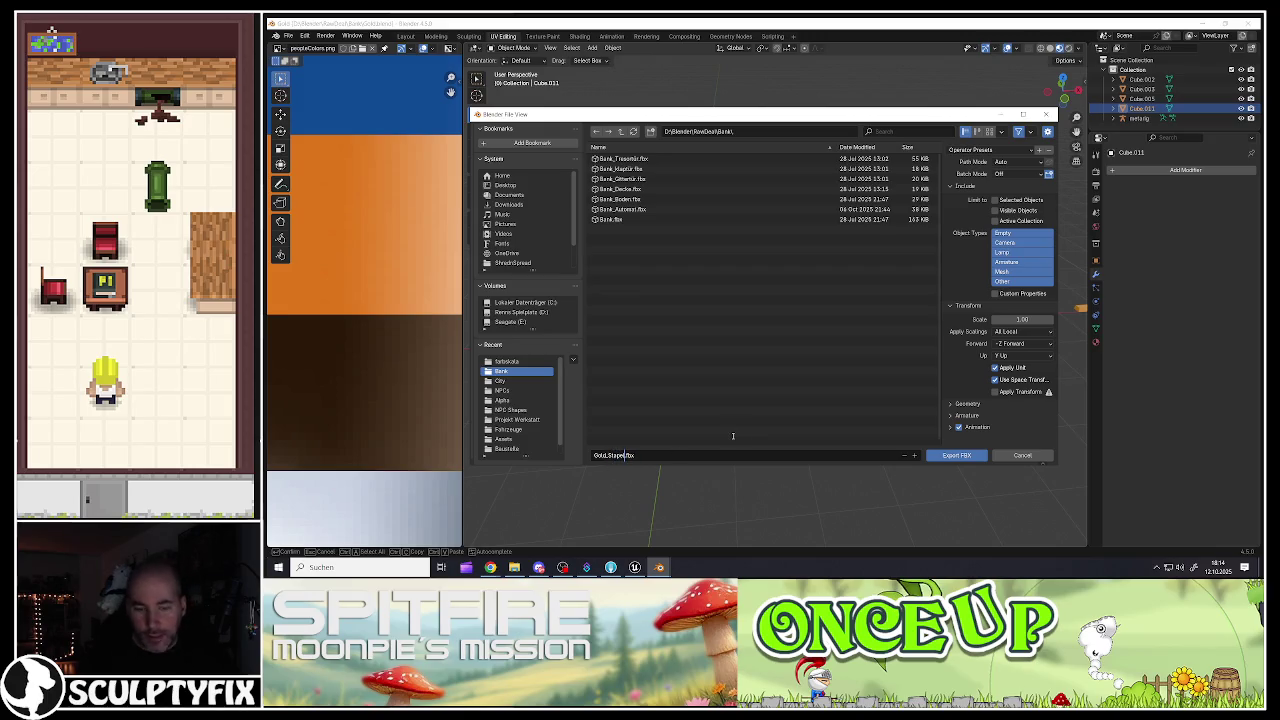
pyautogui.write('_01')
# Step: Export the selected mesh objects only, with Face geometry smoothing, as Gold_Stapel_01.fbx
pyautogui.click(995, 200)
pyautogui.click(1002, 271)
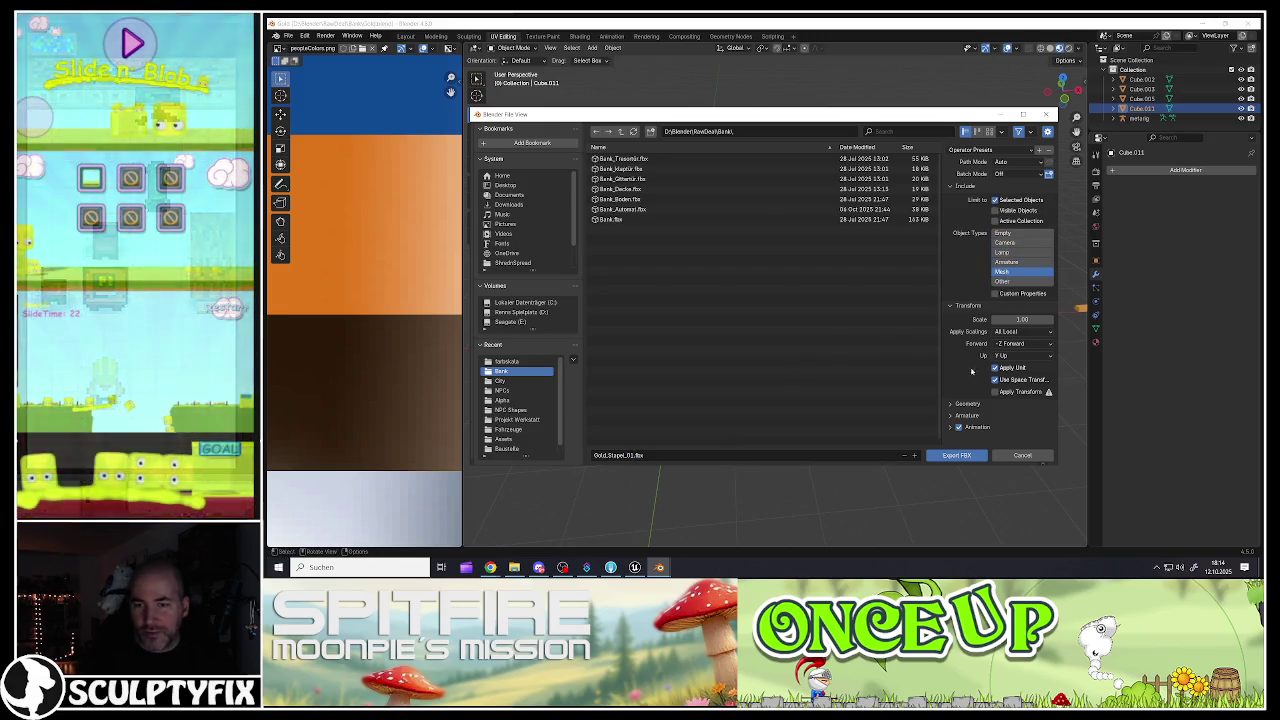
pyautogui.click(965, 403)
pyautogui.scroll(-3, 1000, 360)
pyautogui.click(1015, 330)
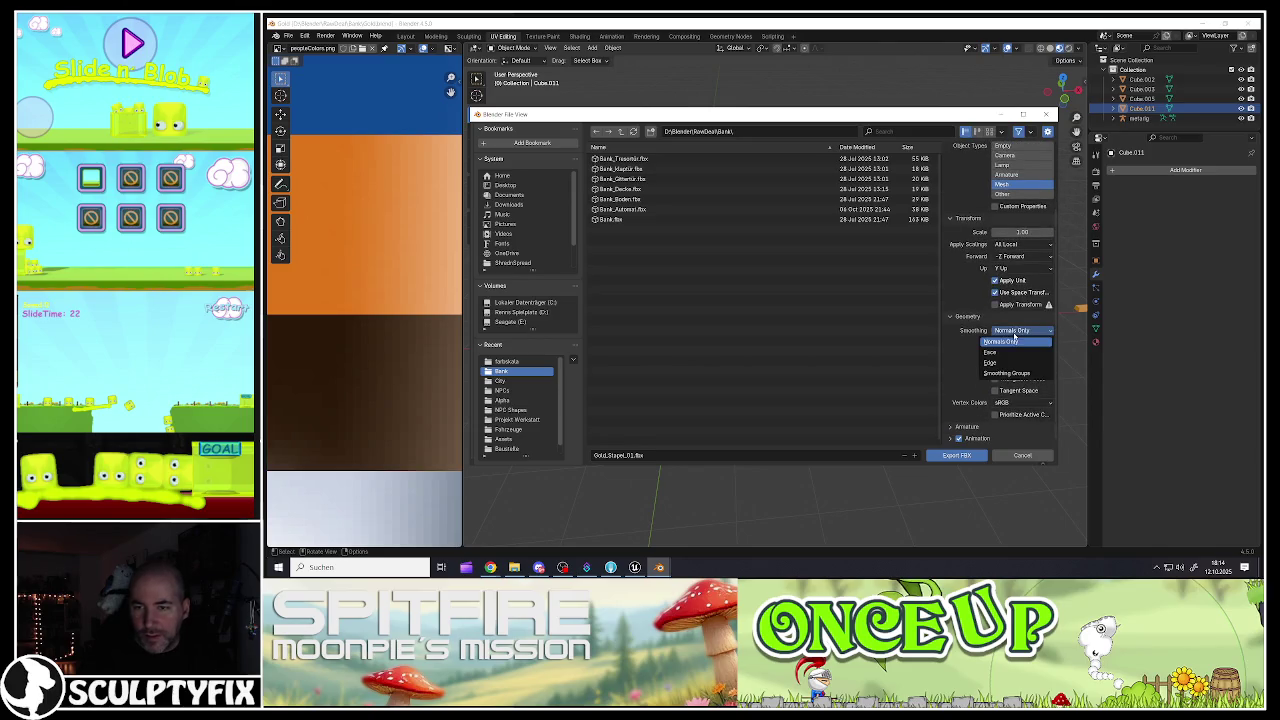
pyautogui.click(1003, 352)
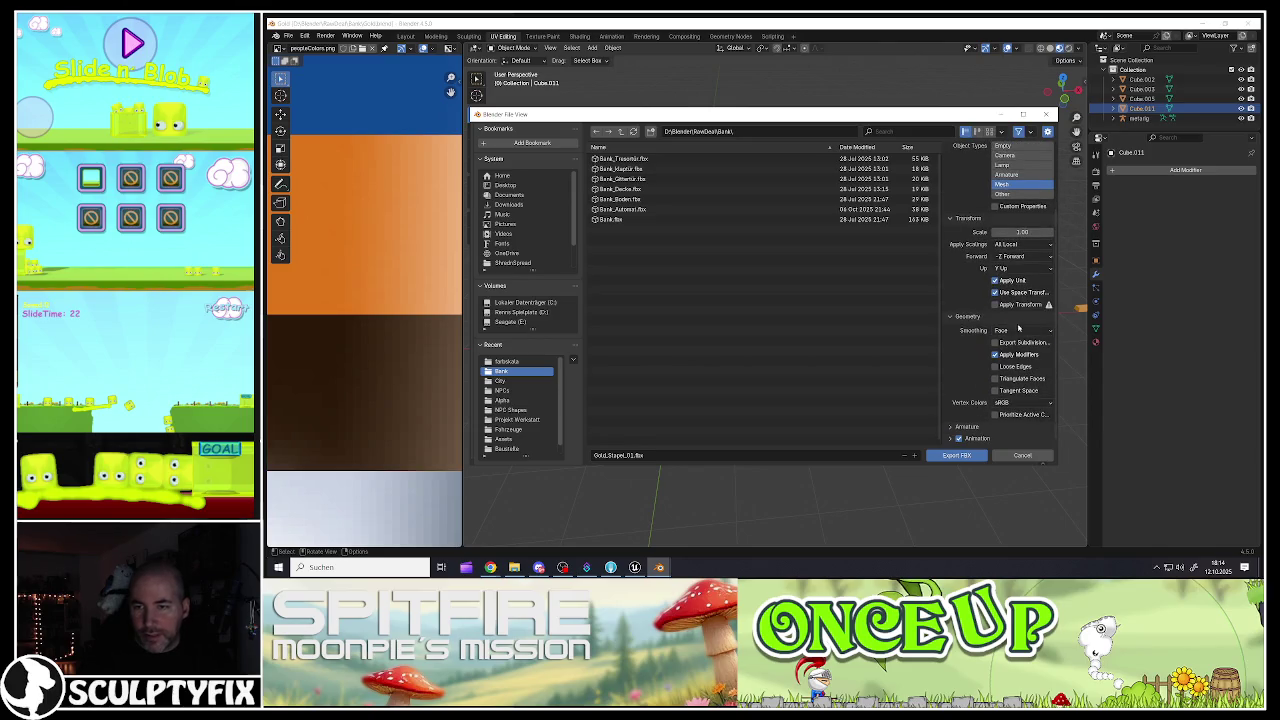
pyautogui.scroll(3, 1013, 175)
pyautogui.click(952, 456)
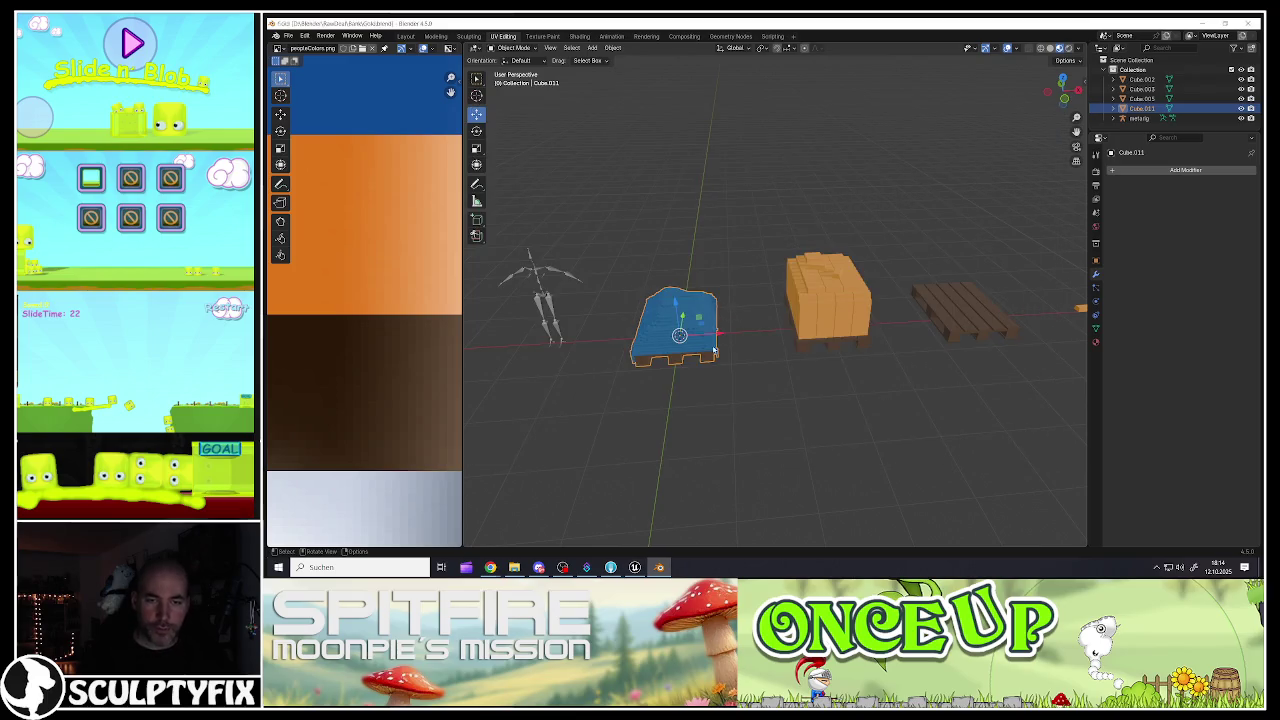
# Step: Move the blue-tarp pallet aside along the X axis
pyautogui.scroll(-2, 714, 352)
pyautogui.press('g')
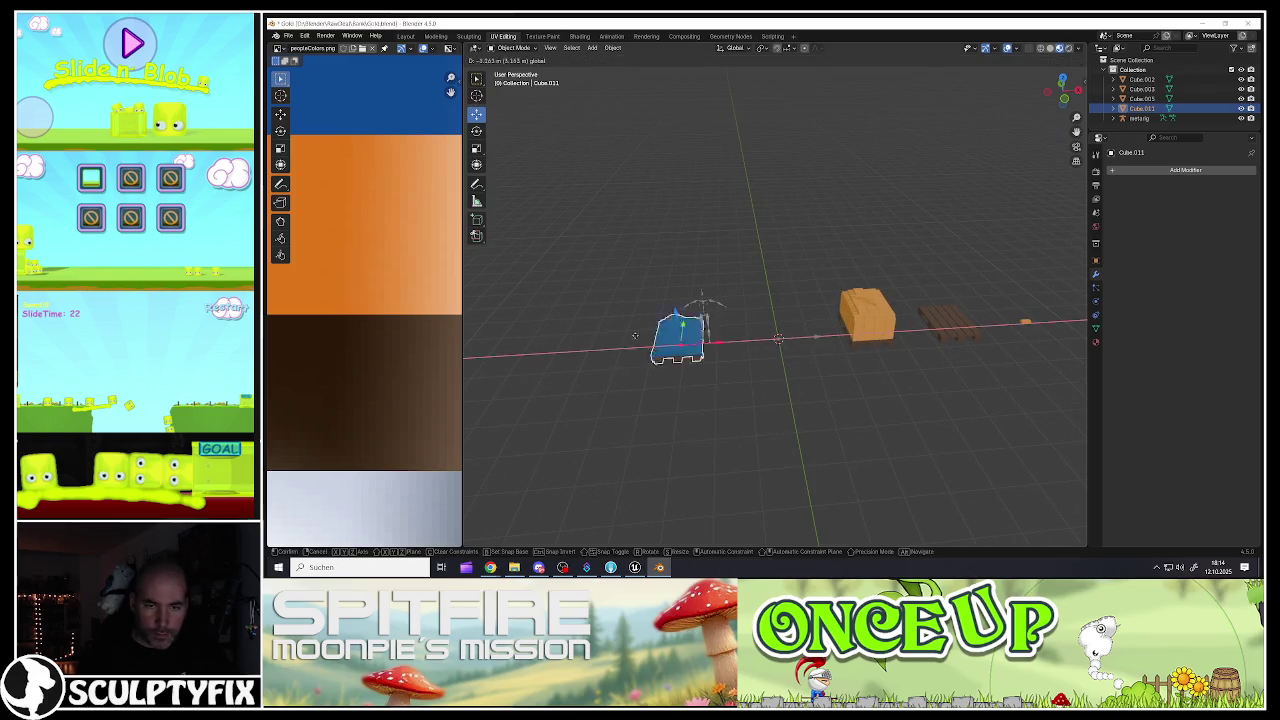
pyautogui.click(827, 338)
# Step: Snap the orange goods pallet to the 3D cursor at the world centre
pyautogui.click(850, 320)
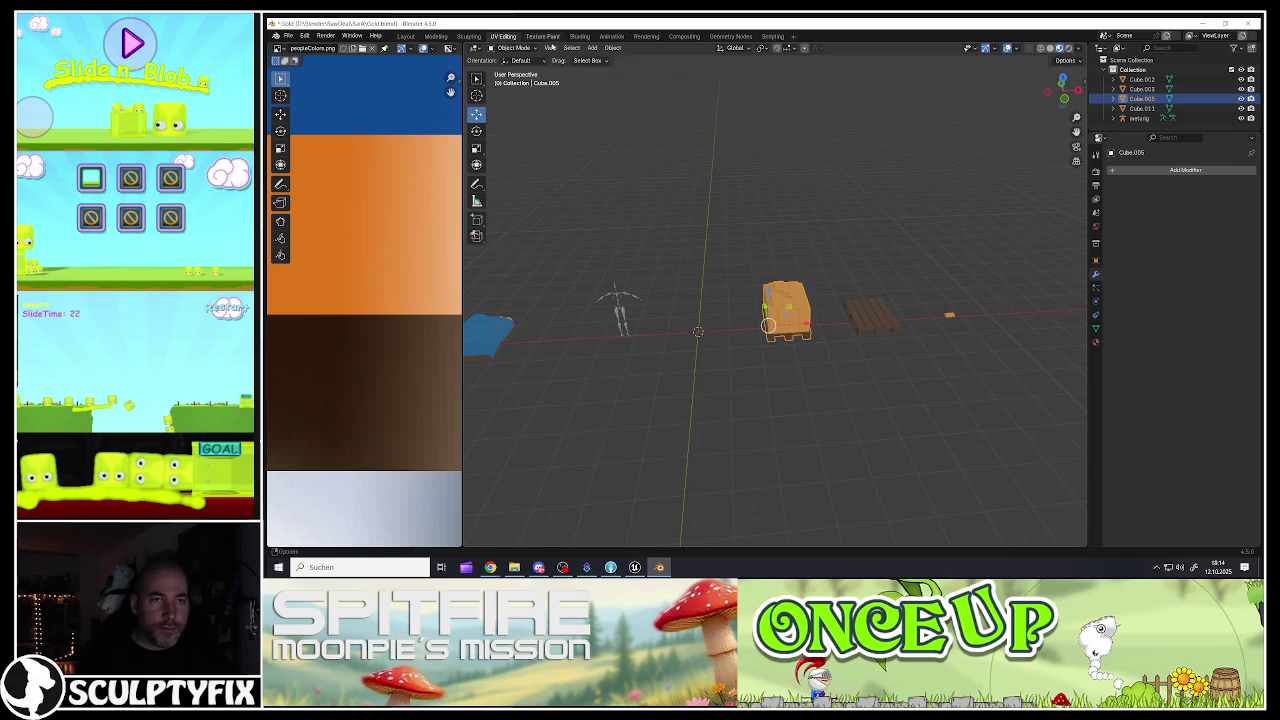
pyautogui.click(613, 48)
pyautogui.moveTo(624, 107)
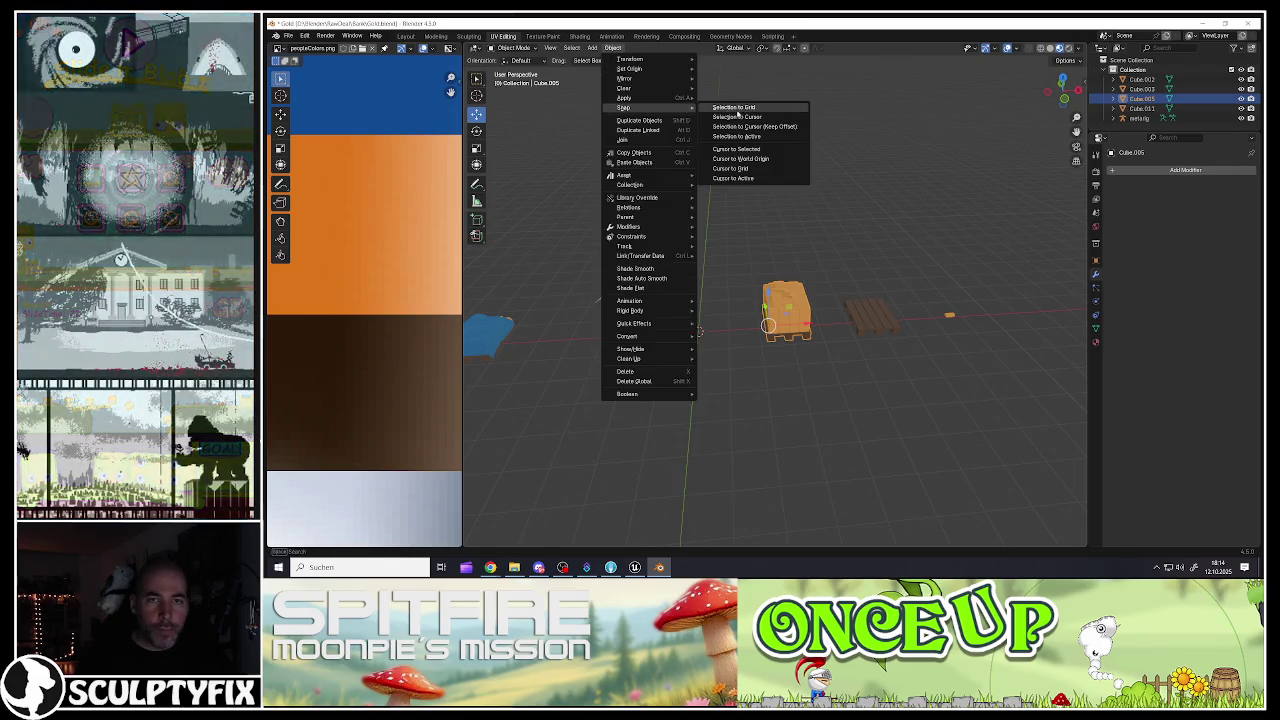
pyautogui.click(736, 118)
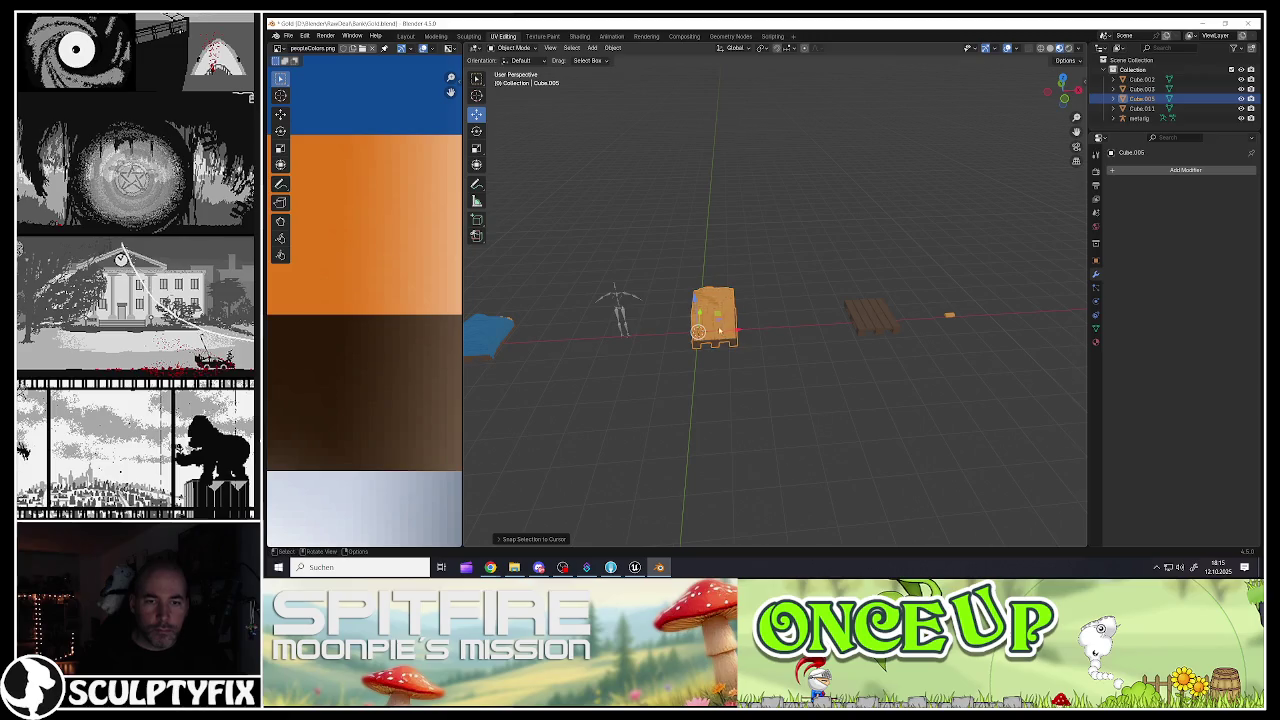
# Step: Set the goods pallet's origin to its geometry and snap it back onto the cursor
pyautogui.scroll(3, 700, 320)
pyautogui.rightClick(690, 333)
pyautogui.moveTo(713, 335)
pyautogui.click(767, 343)
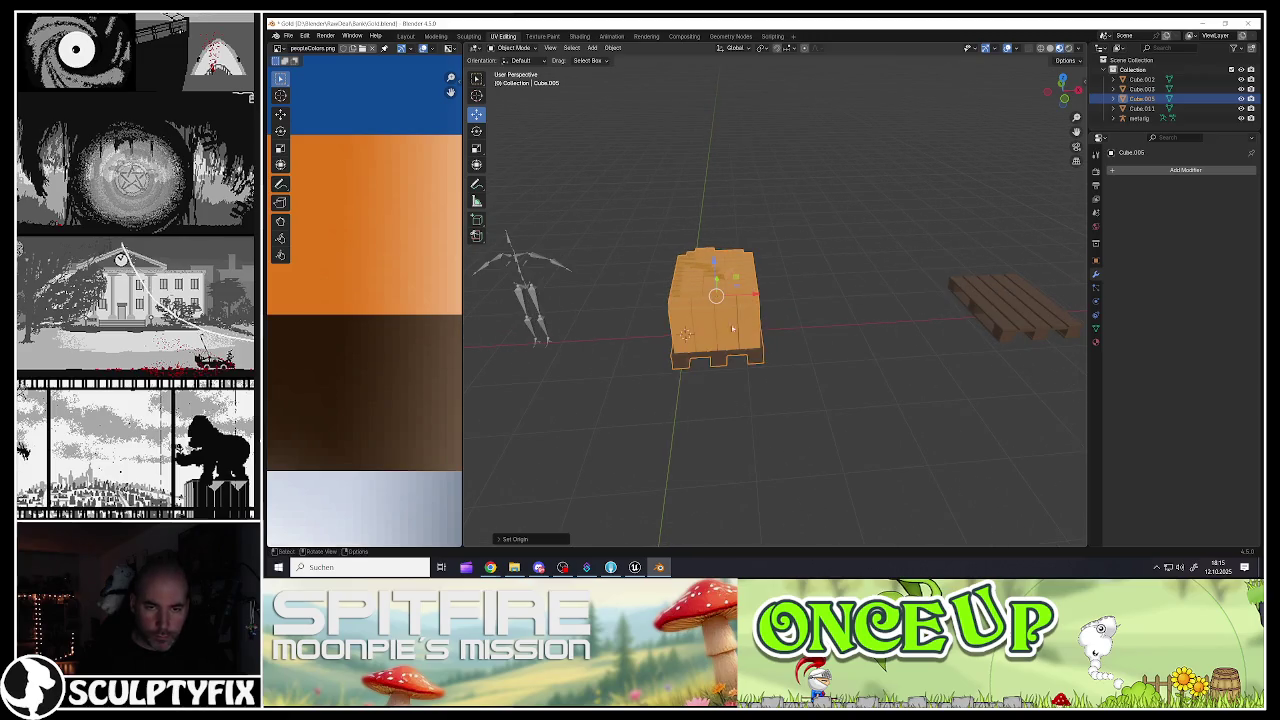
pyautogui.press('KP_Decimal')
pyautogui.click(619, 48)
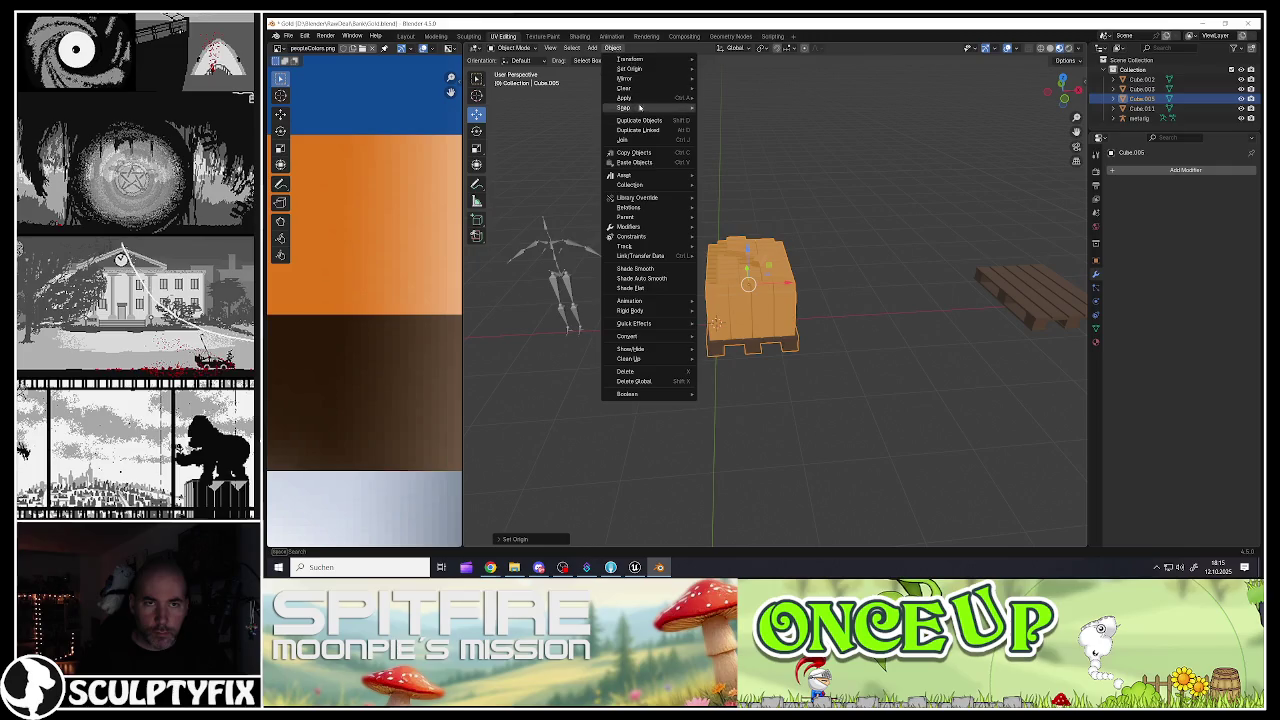
pyautogui.moveTo(640, 108)
pyautogui.click(755, 119)
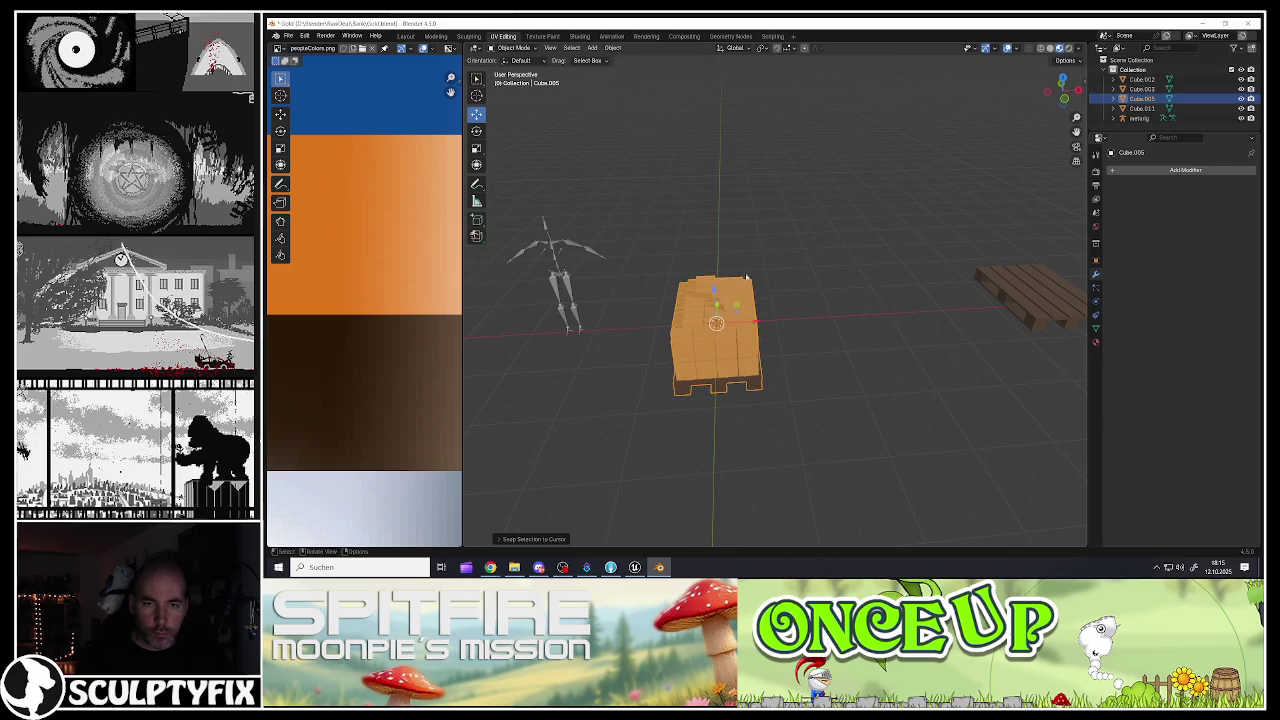
pyautogui.press('KP_1')
pyautogui.press('KP_Decimal')
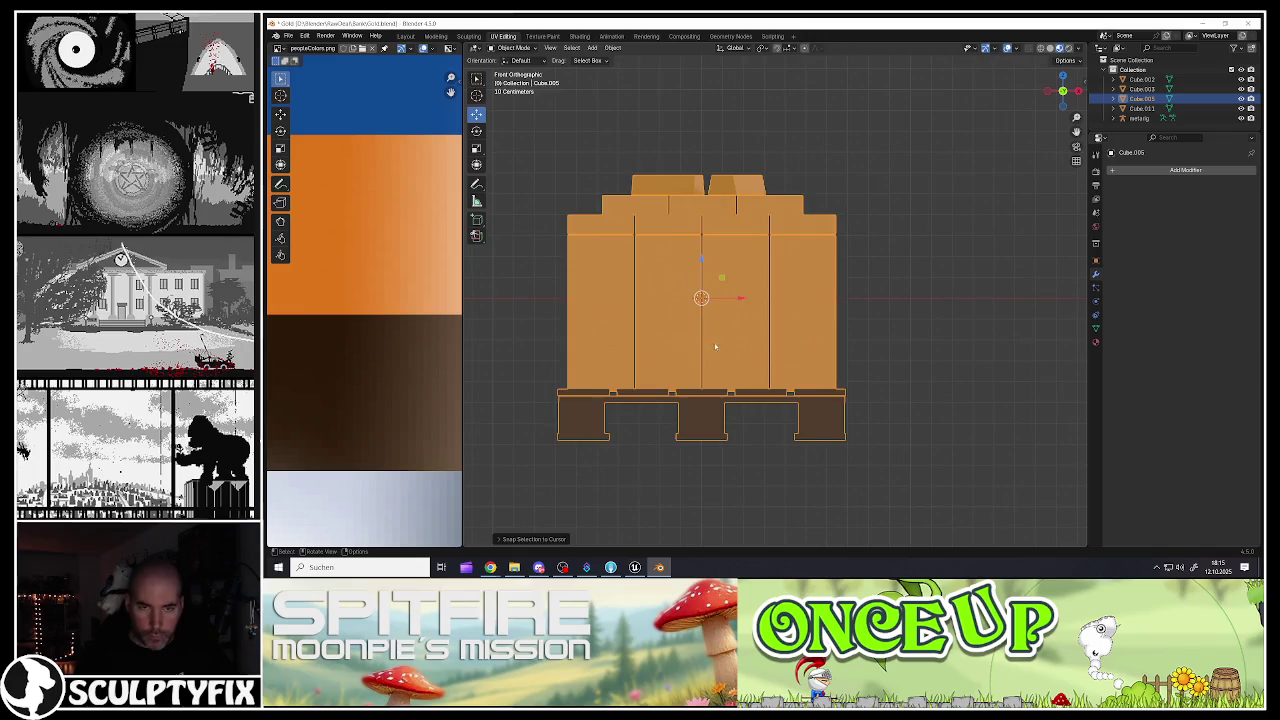
# Step: In Edit Mode, raise the goods pallet's mesh along Z so its bottom meets the ground line
pyautogui.press('Tab')
pyautogui.press('g')
pyautogui.press('z')
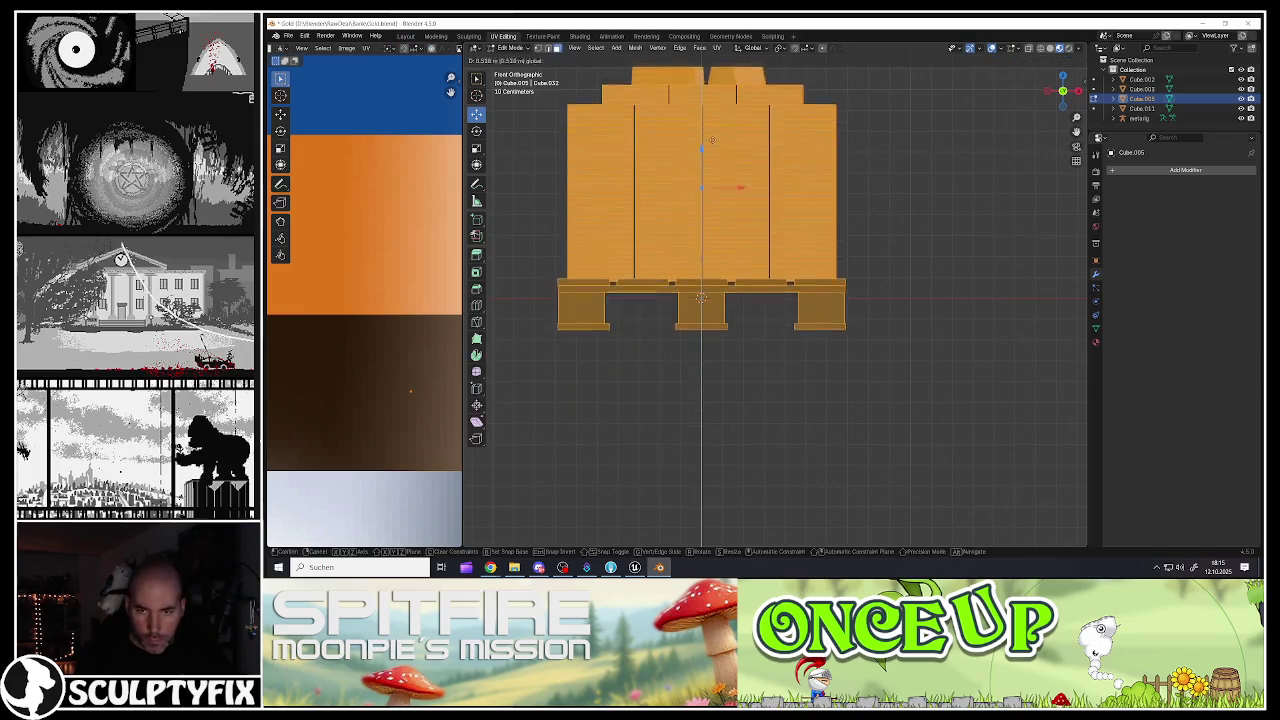
pyautogui.click(715, 112)
pyautogui.scroll(2, 853, 302)
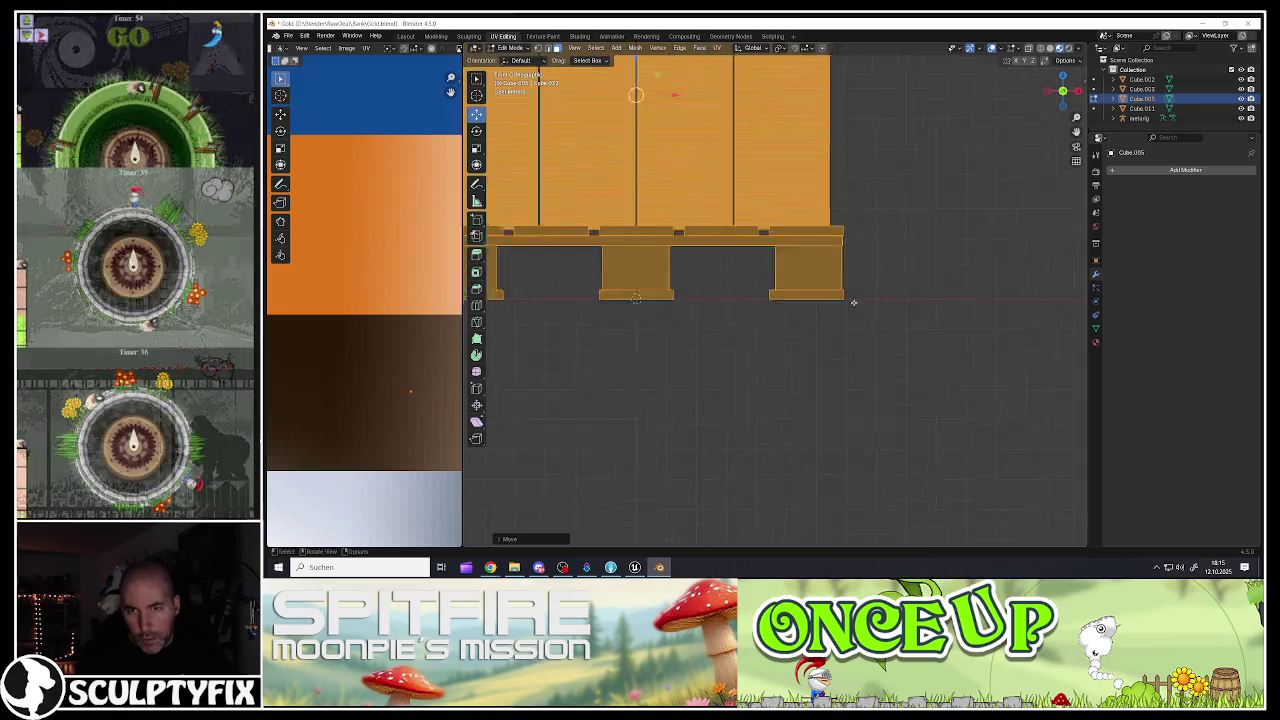
pyautogui.scroll(3, 853, 302)
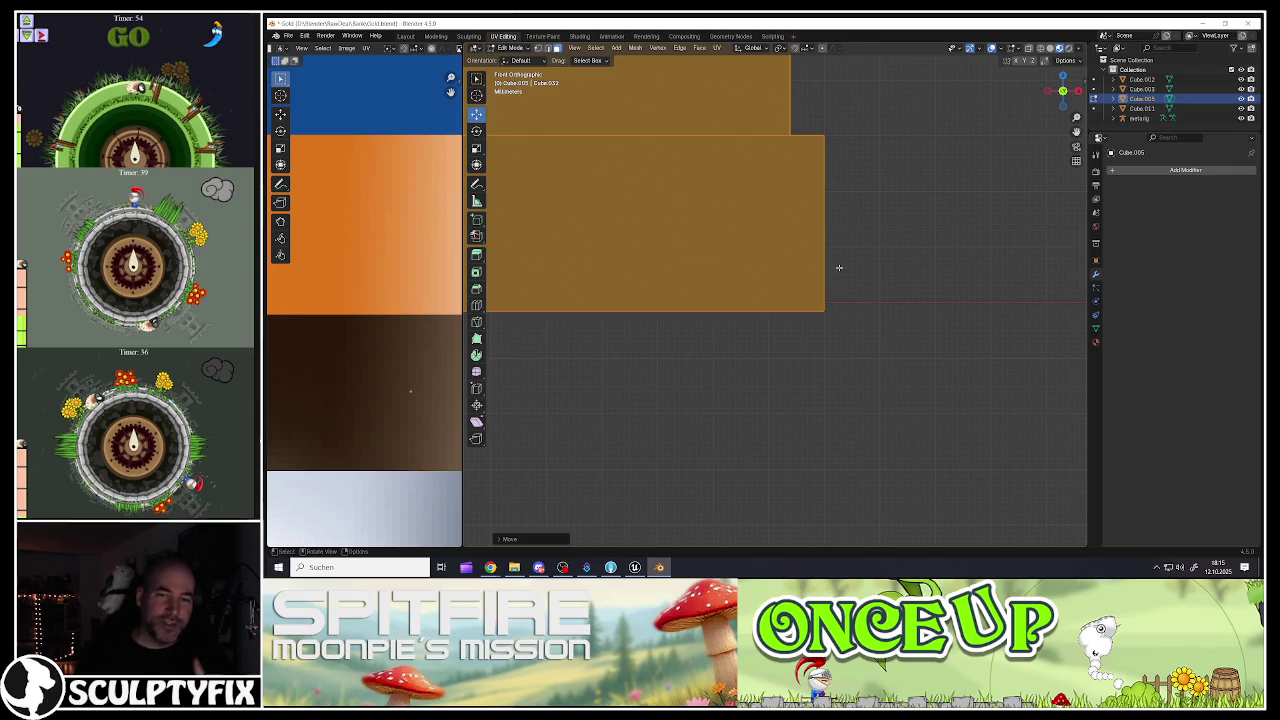
pyautogui.scroll(-1, 824, 258)
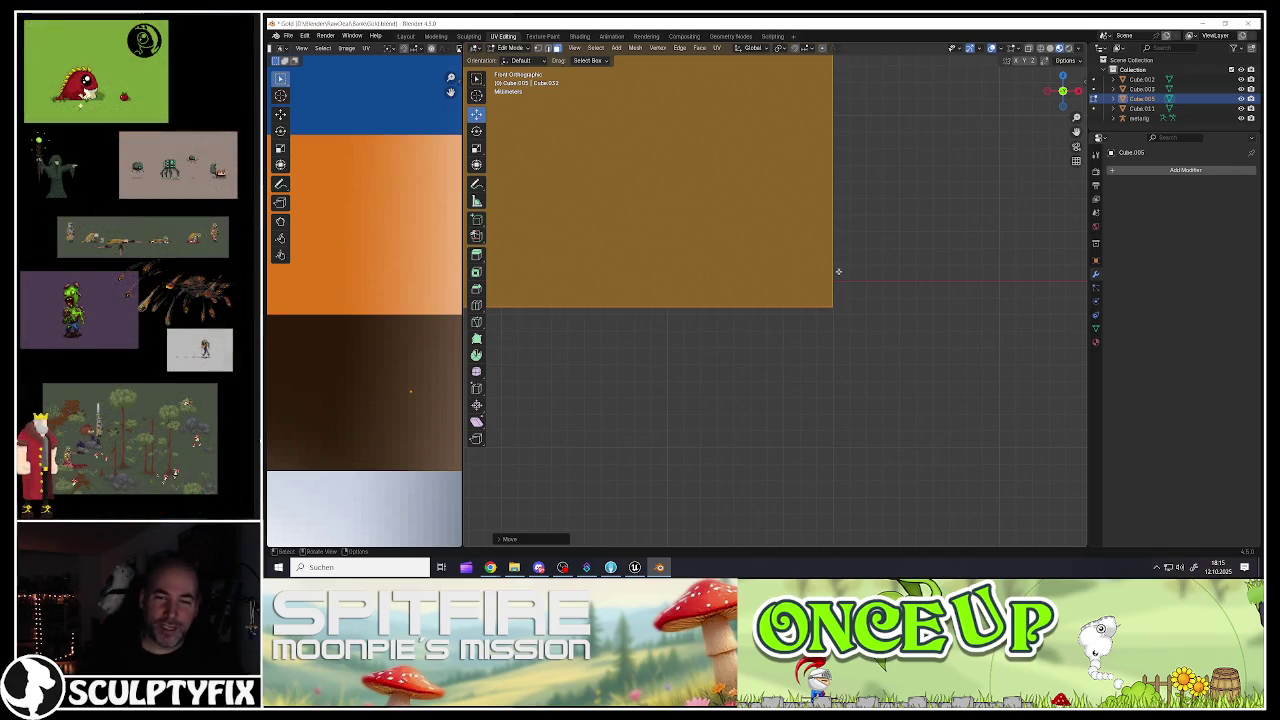
pyautogui.moveTo(832, 298); pyautogui.dragTo(830, 299)
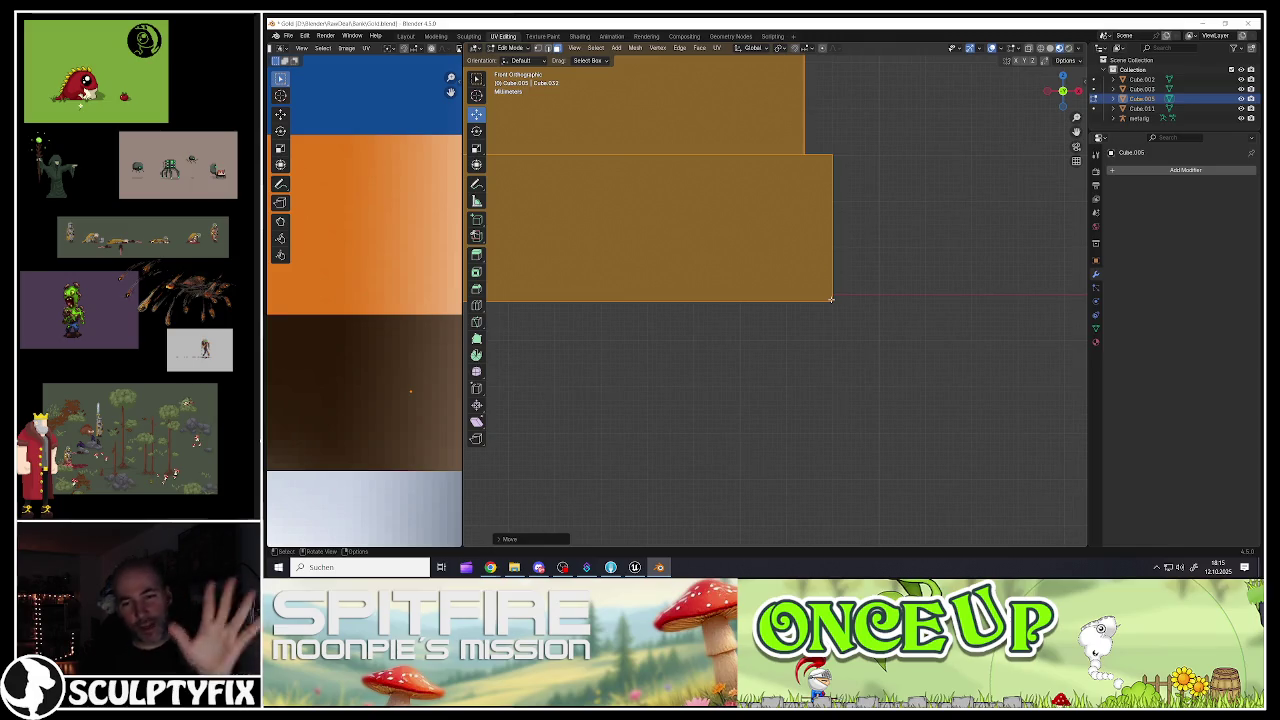
pyautogui.scroll(-1, 722, 266)
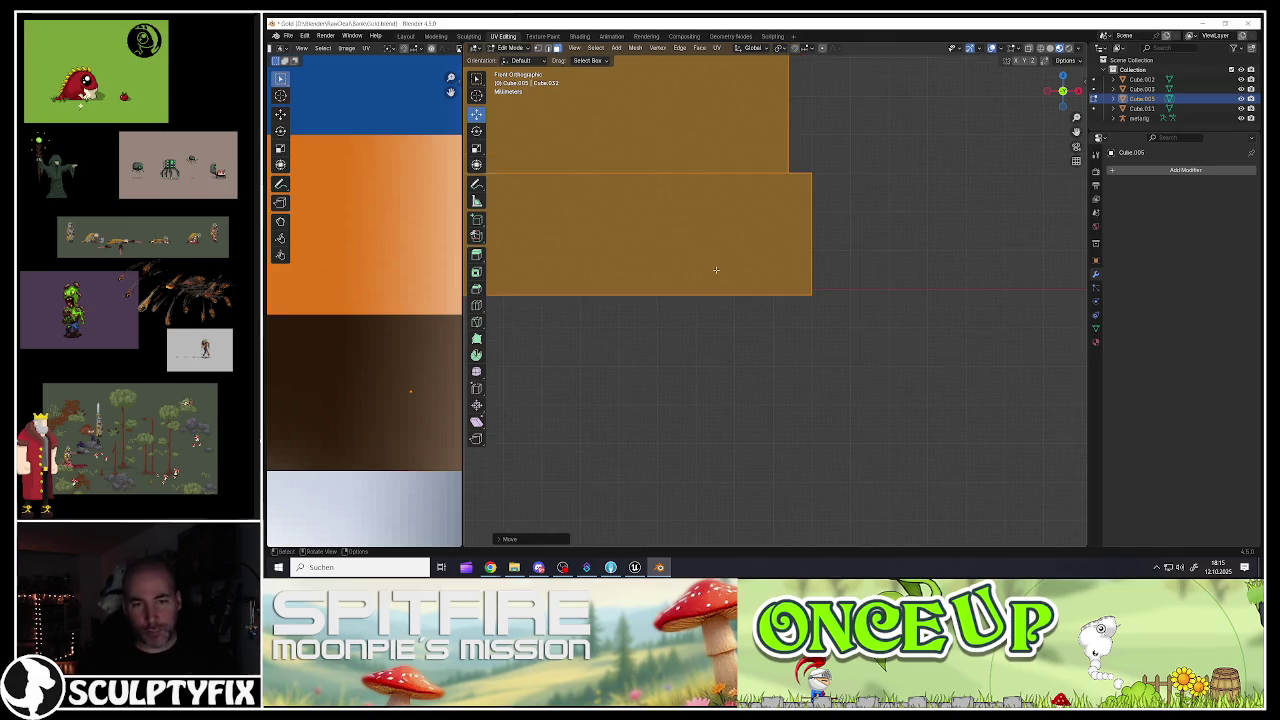
pyautogui.moveTo(791, 297); pyautogui.dragTo(818, 284)
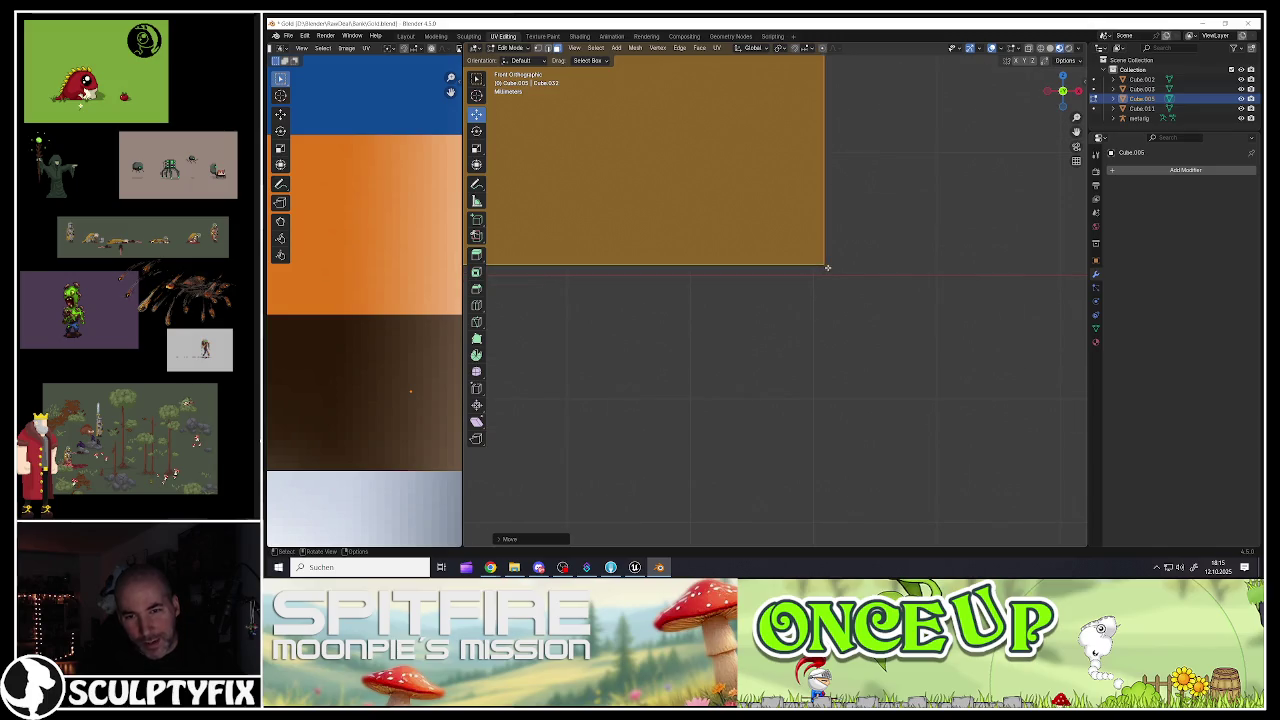
pyautogui.moveTo(804, 293); pyautogui.dragTo(801, 300)
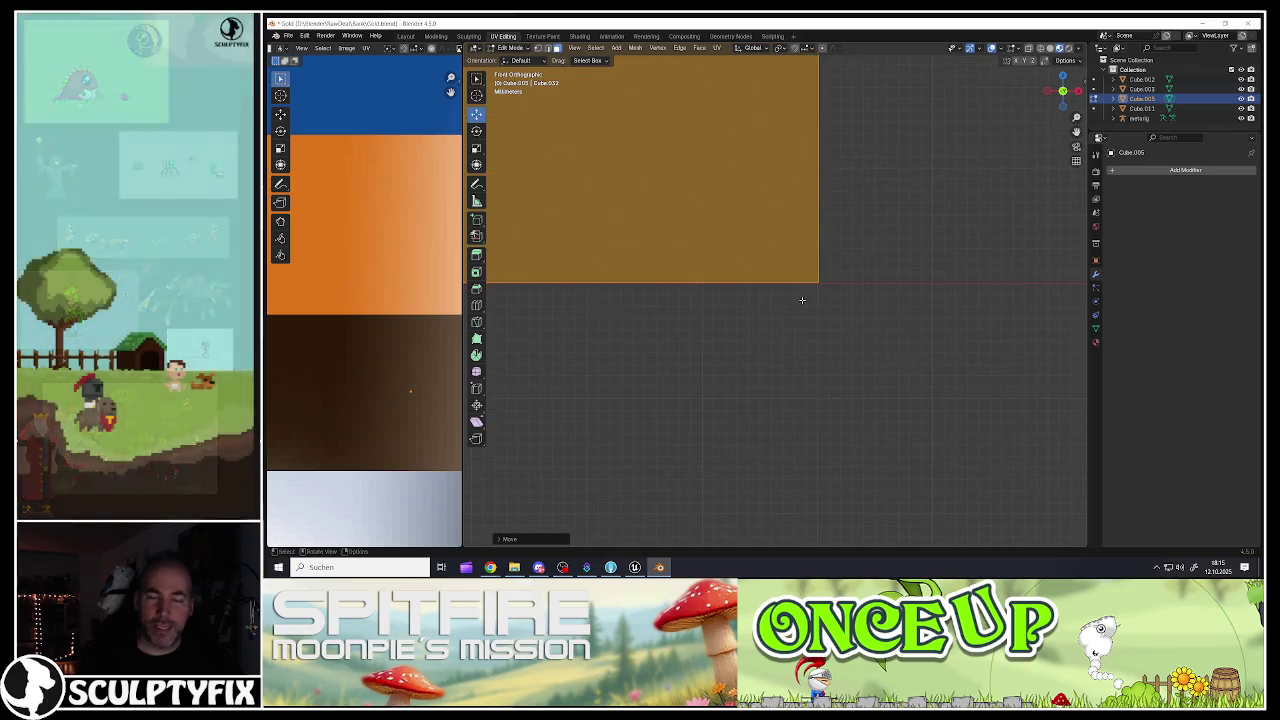
# Step: Reposition the orange gold-bar block and adjust its bottom edge and corners on the pallet
pyautogui.press('g')
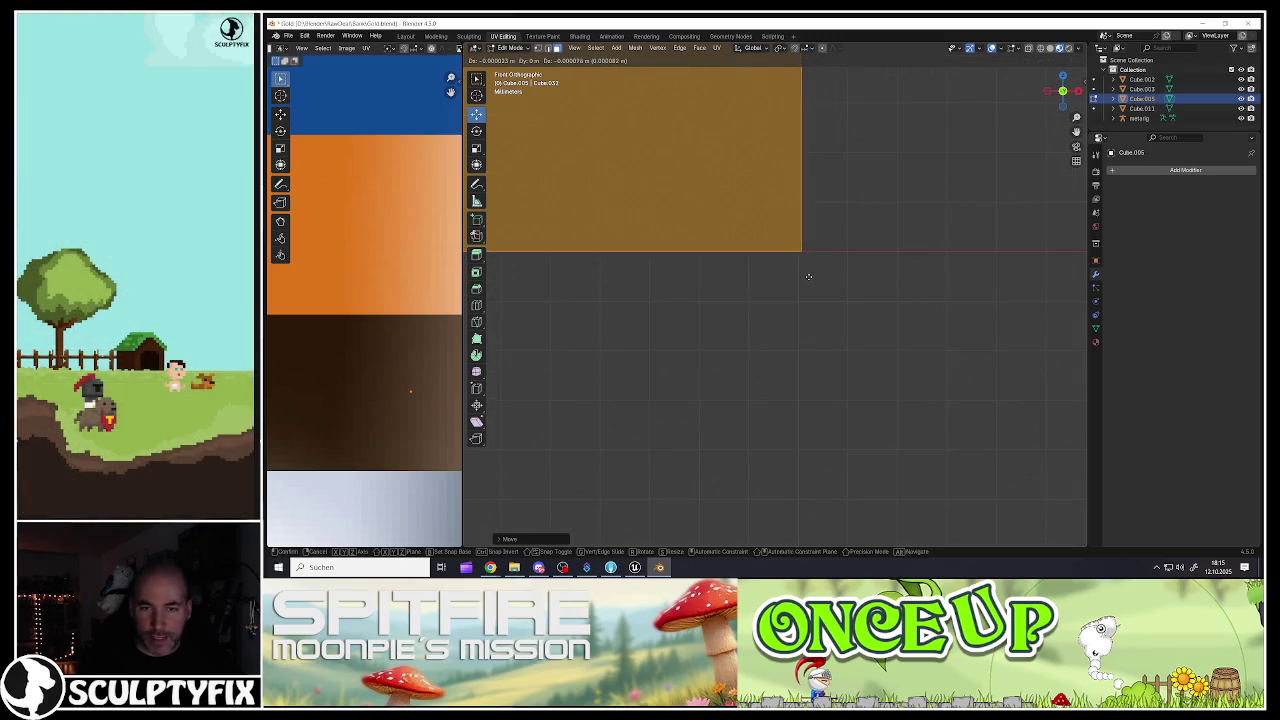
pyautogui.click(808, 276)
pyautogui.press('g')
pyautogui.click(799, 235)
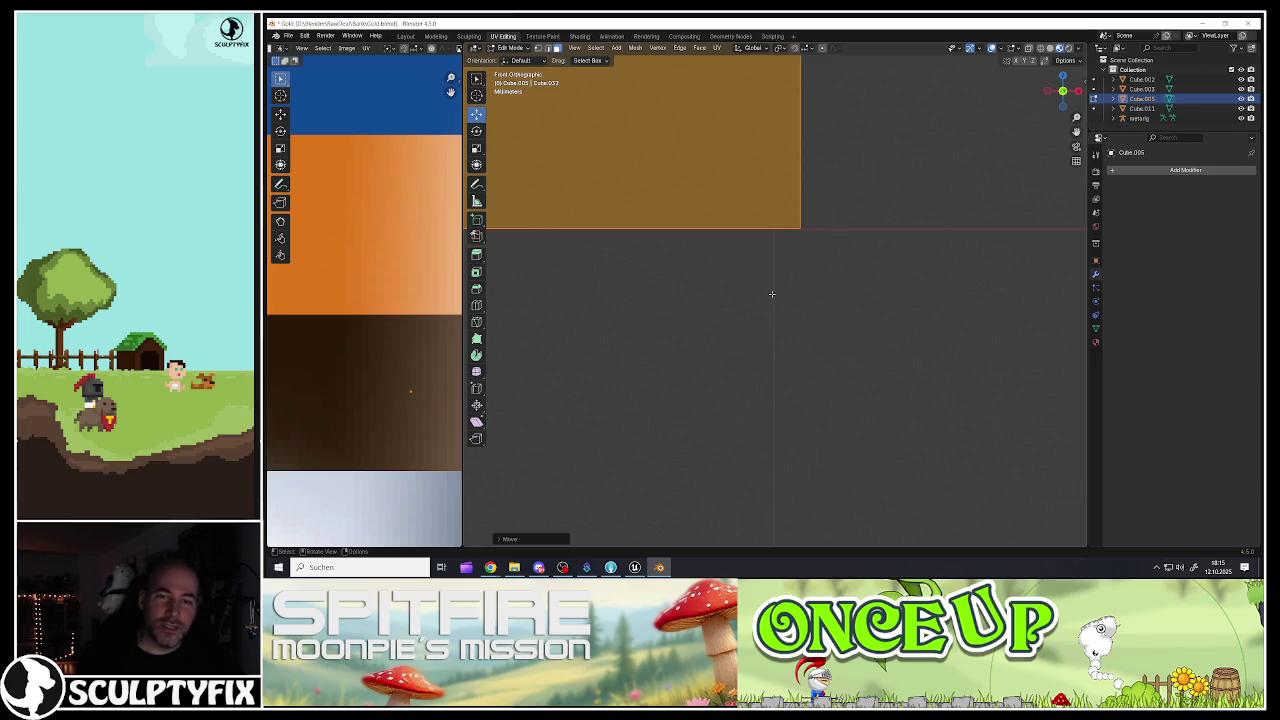
pyautogui.scroll(-5, 771, 293)
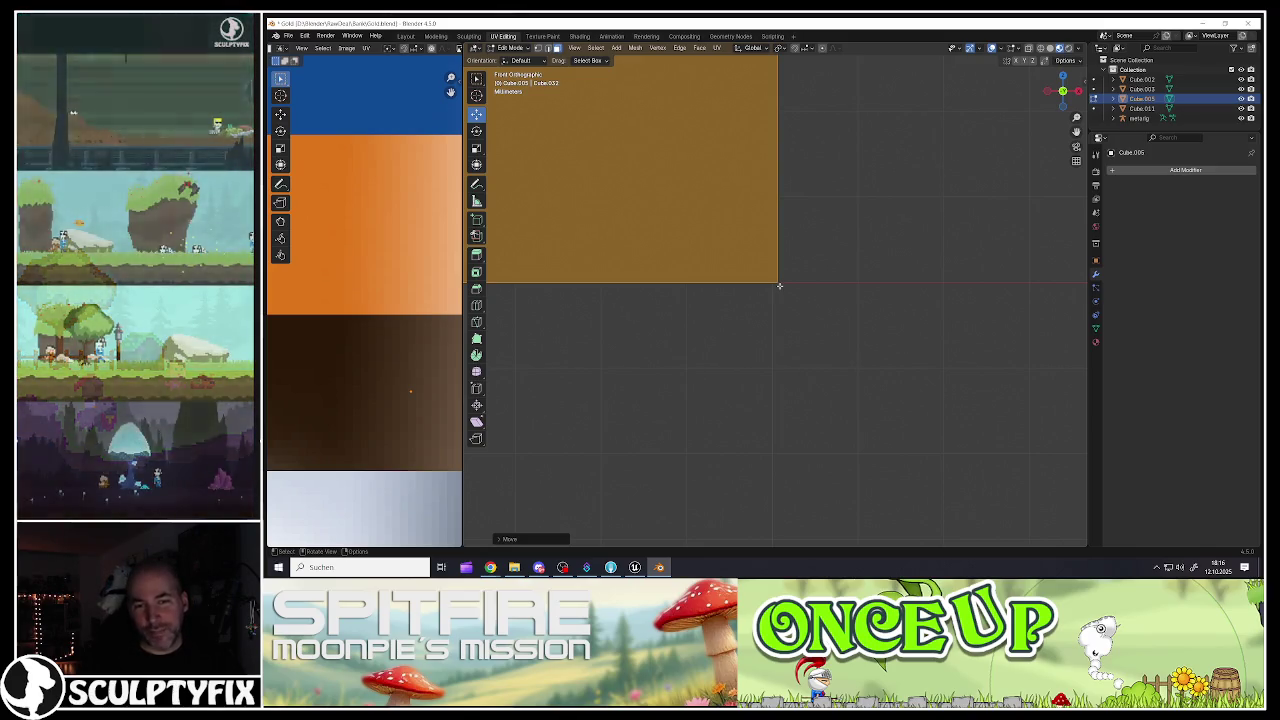
pyautogui.moveTo(796, 281); pyautogui.dragTo(795, 278)
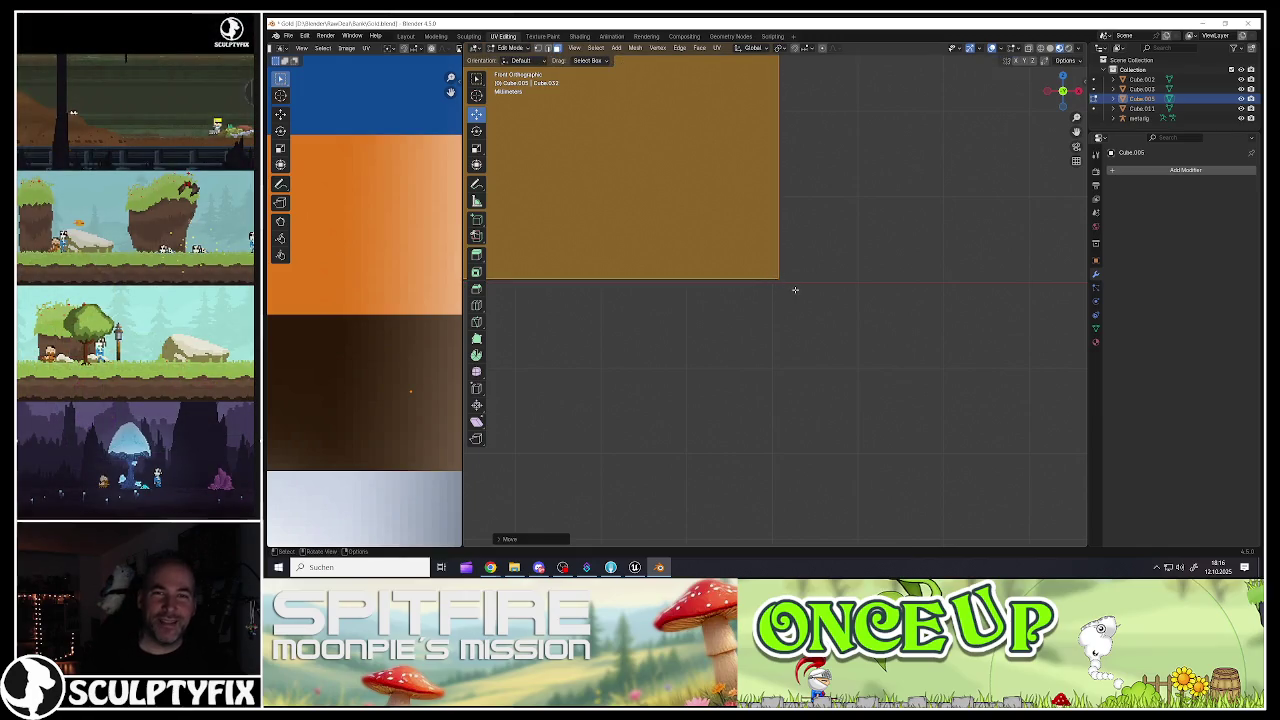
pyautogui.moveTo(795, 289); pyautogui.dragTo(784, 290)
pyautogui.hotkey('ctrl', 'z')
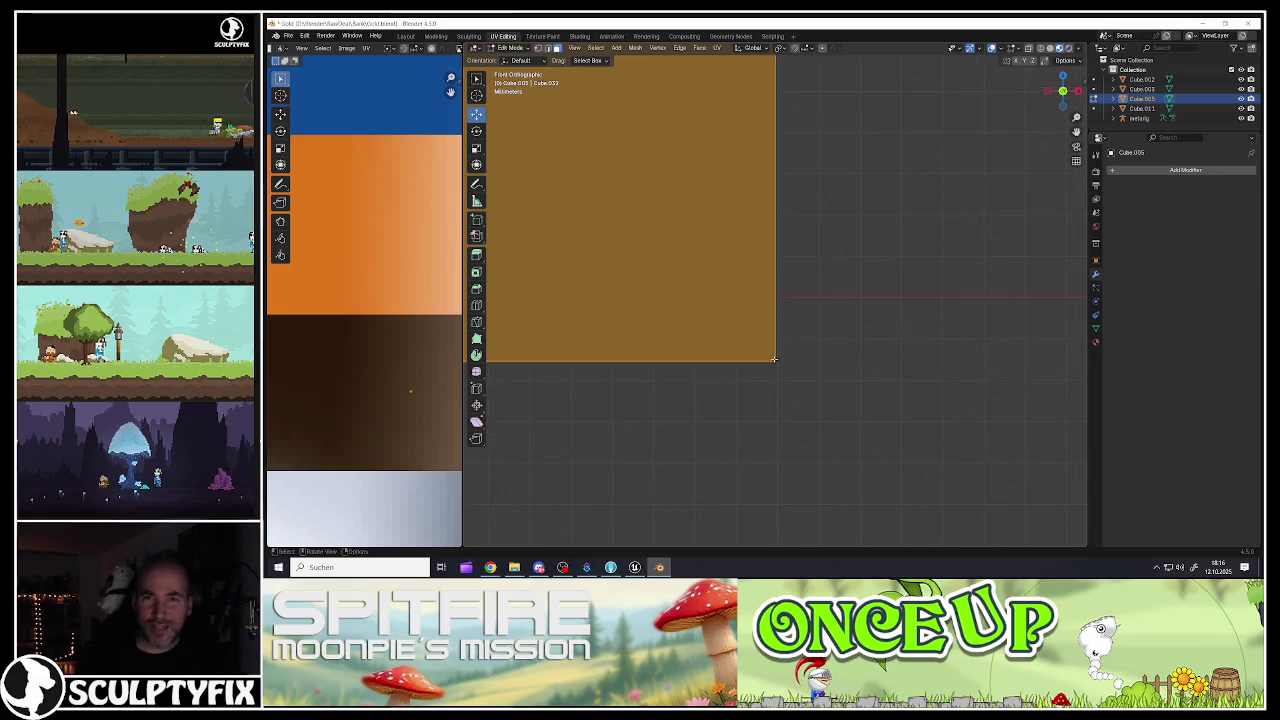
pyautogui.moveTo(771, 361); pyautogui.dragTo(772, 342)
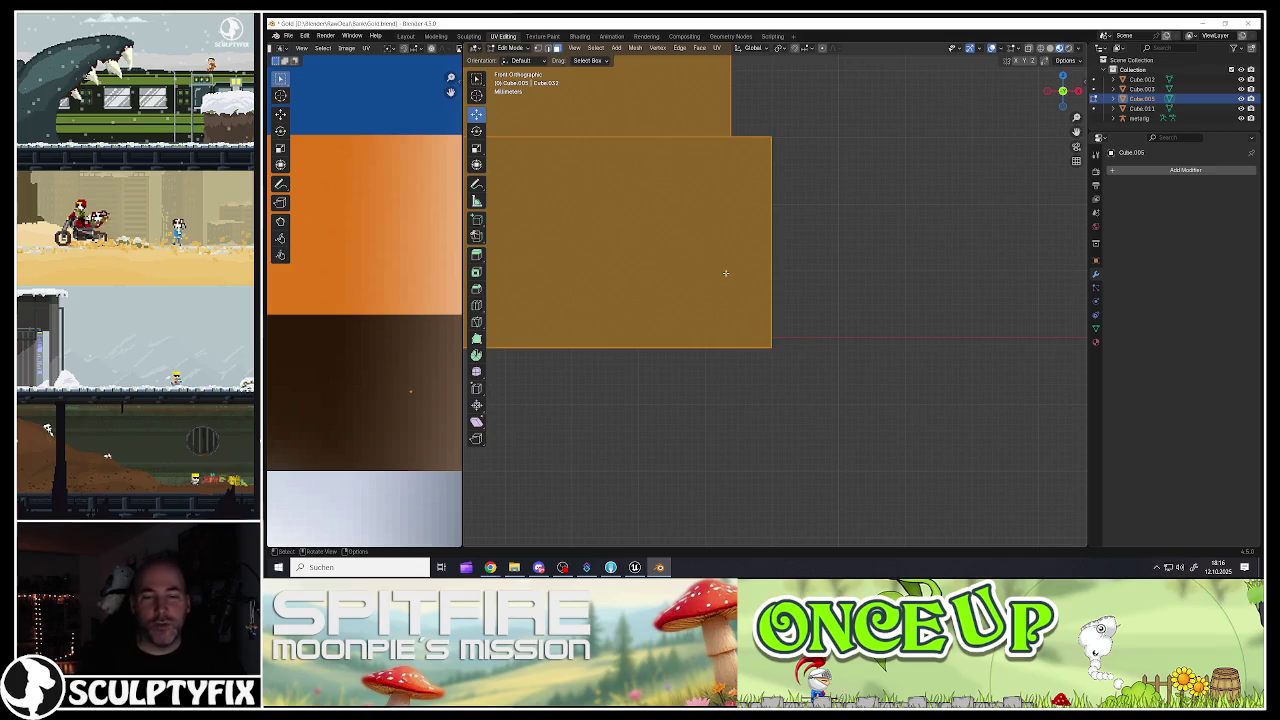
pyautogui.scroll(-3, 726, 273)
pyautogui.scroll(-3, 734, 366)
pyautogui.scroll(-4, 760, 368)
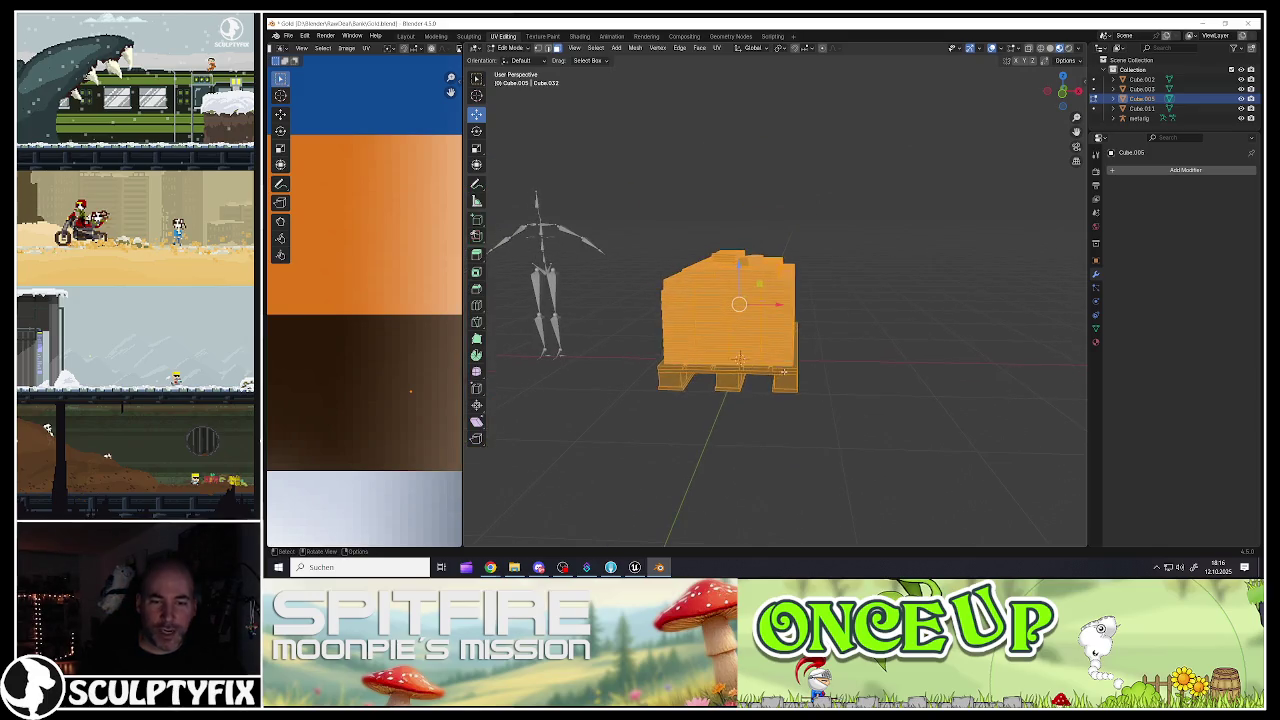
# Step: Back in Object Mode, select the gold-bar pallet and frame it in view
pyautogui.press('Tab')
pyautogui.scroll(8, 740, 380)
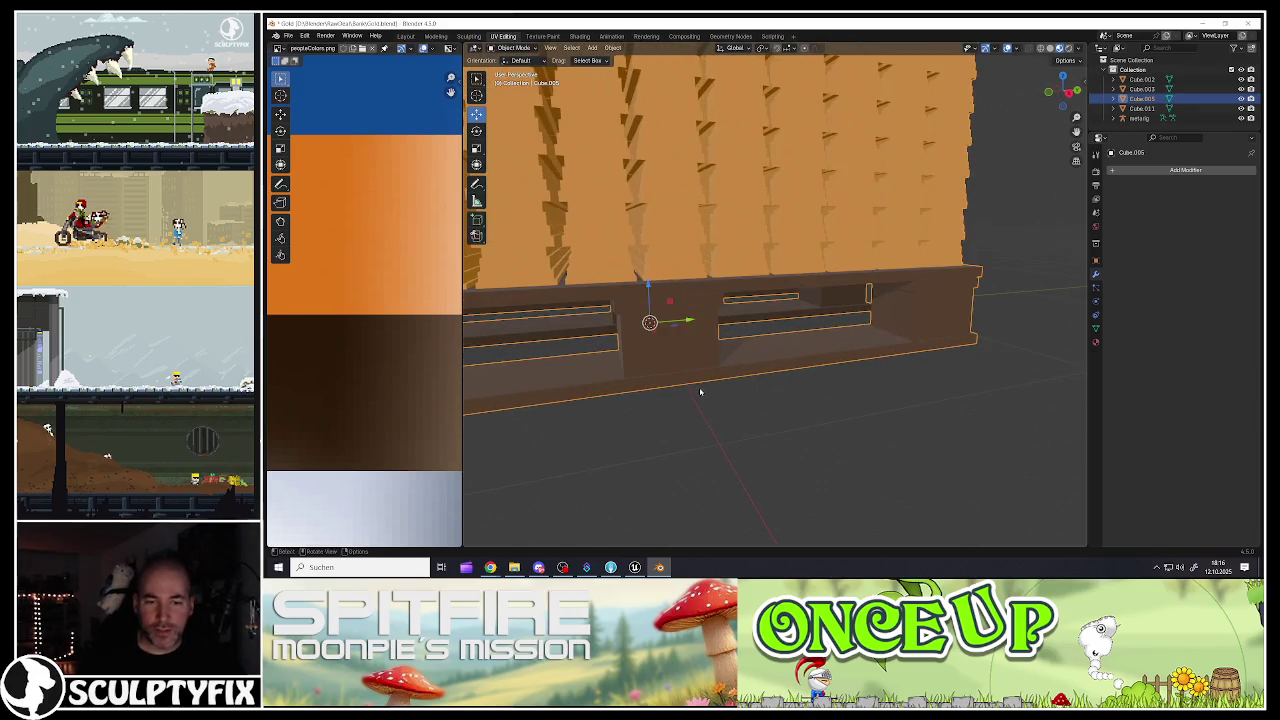
pyautogui.scroll(-8, 700, 392)
pyautogui.click(677, 393)
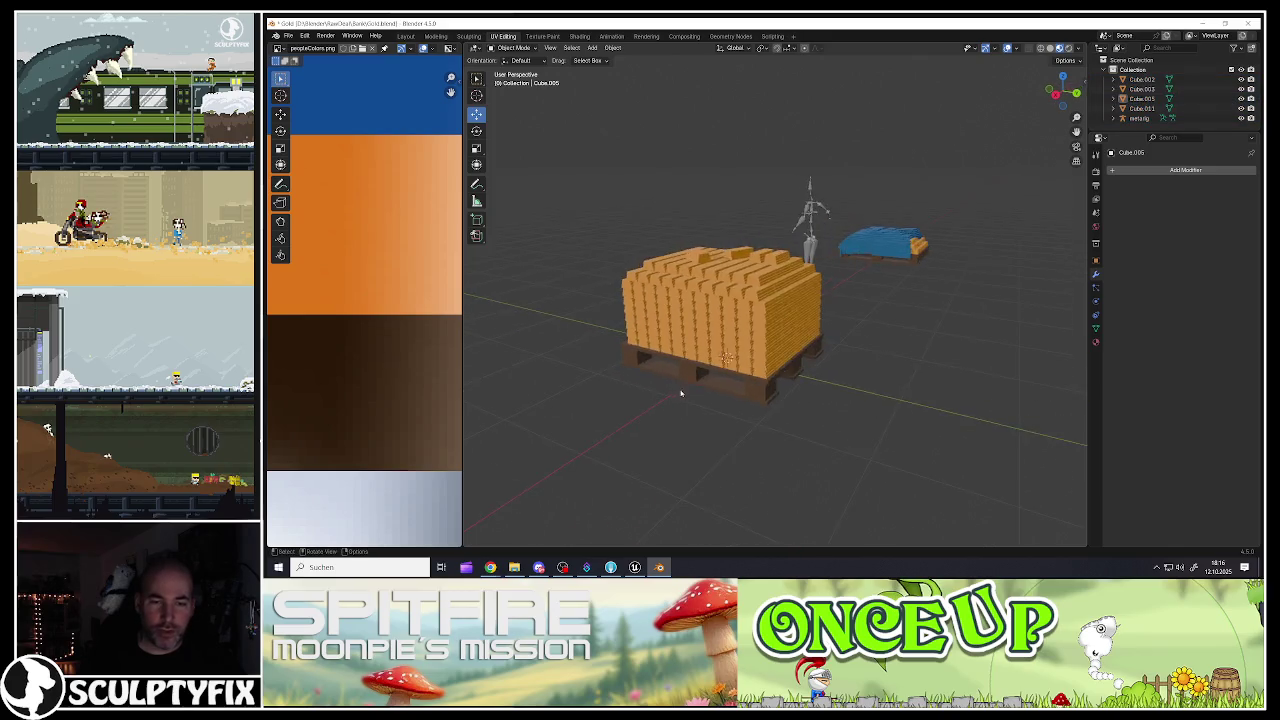
pyautogui.scroll(3, 682, 395)
pyautogui.scroll(-4, 694, 394)
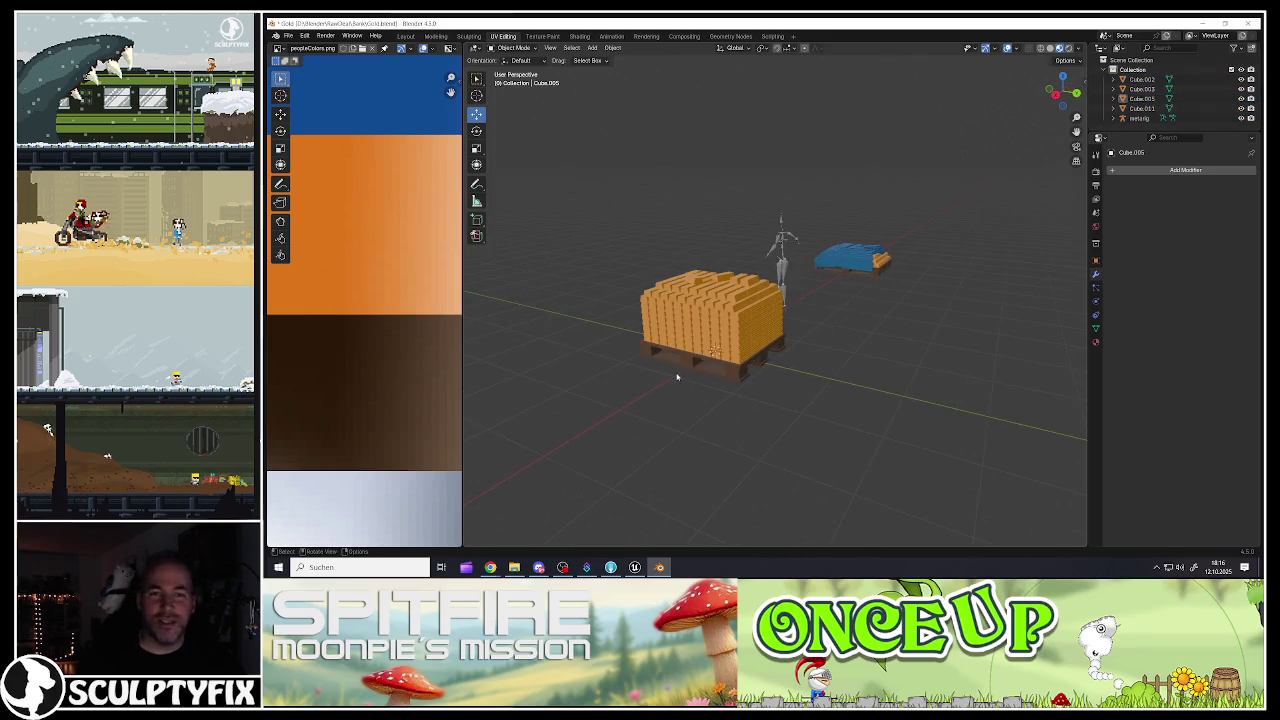
pyautogui.click(856, 357)
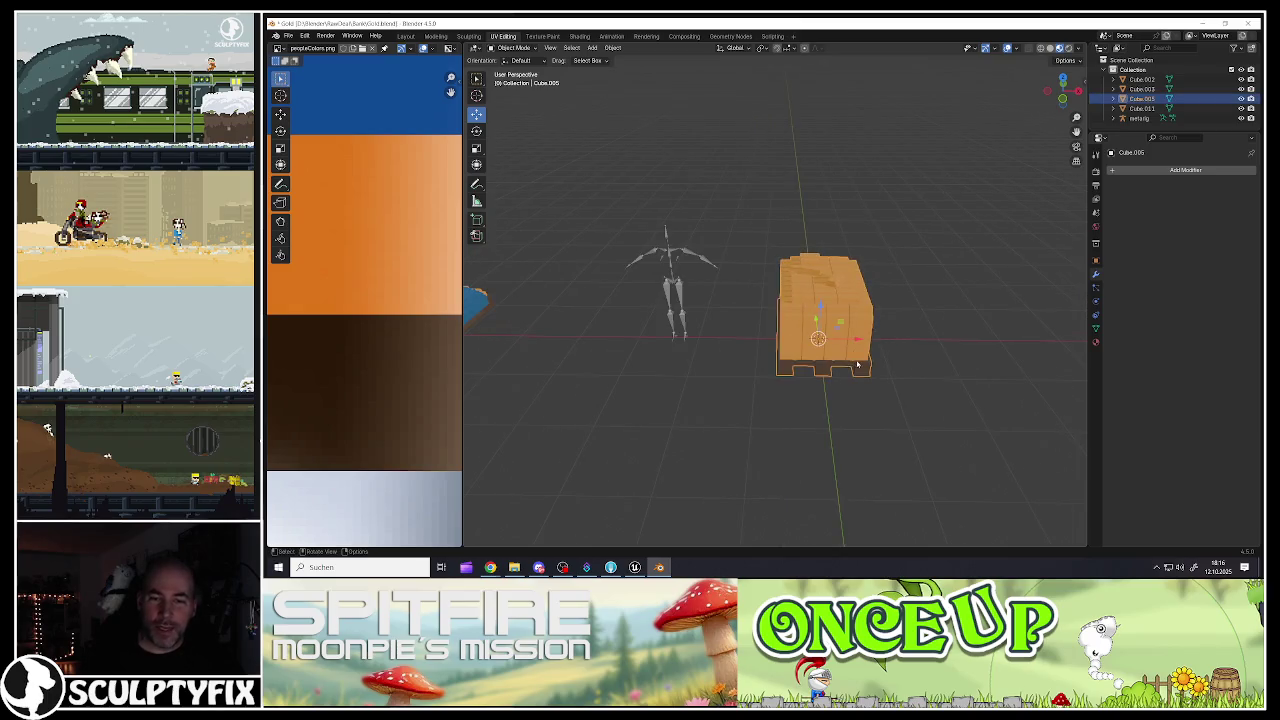
pyautogui.press('KP_Decimal')
pyautogui.moveTo(828, 354); pyautogui.dragTo(758, 328)
# Step: Apply all transforms to the gold-bar pallet and check its values in the N sidebar
pyautogui.hotkey('ctrl', 'a')
pyautogui.click(758, 327)
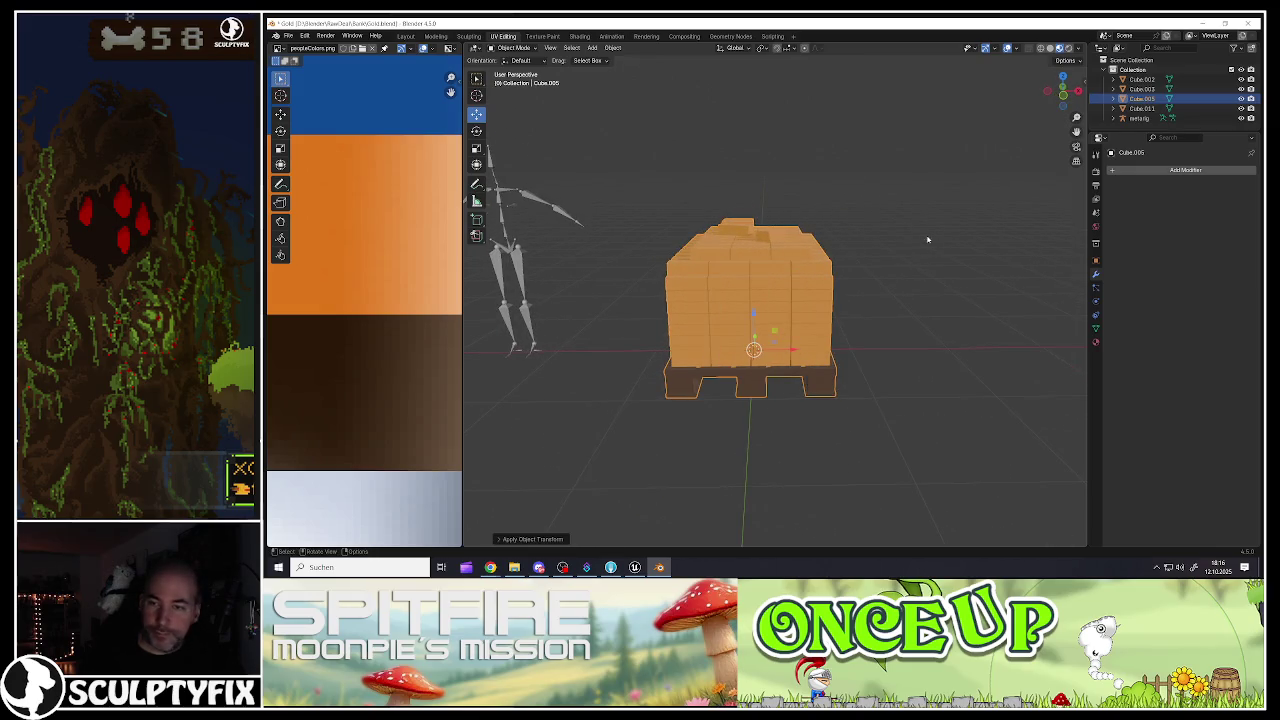
pyautogui.press('n')
pyautogui.press('n')
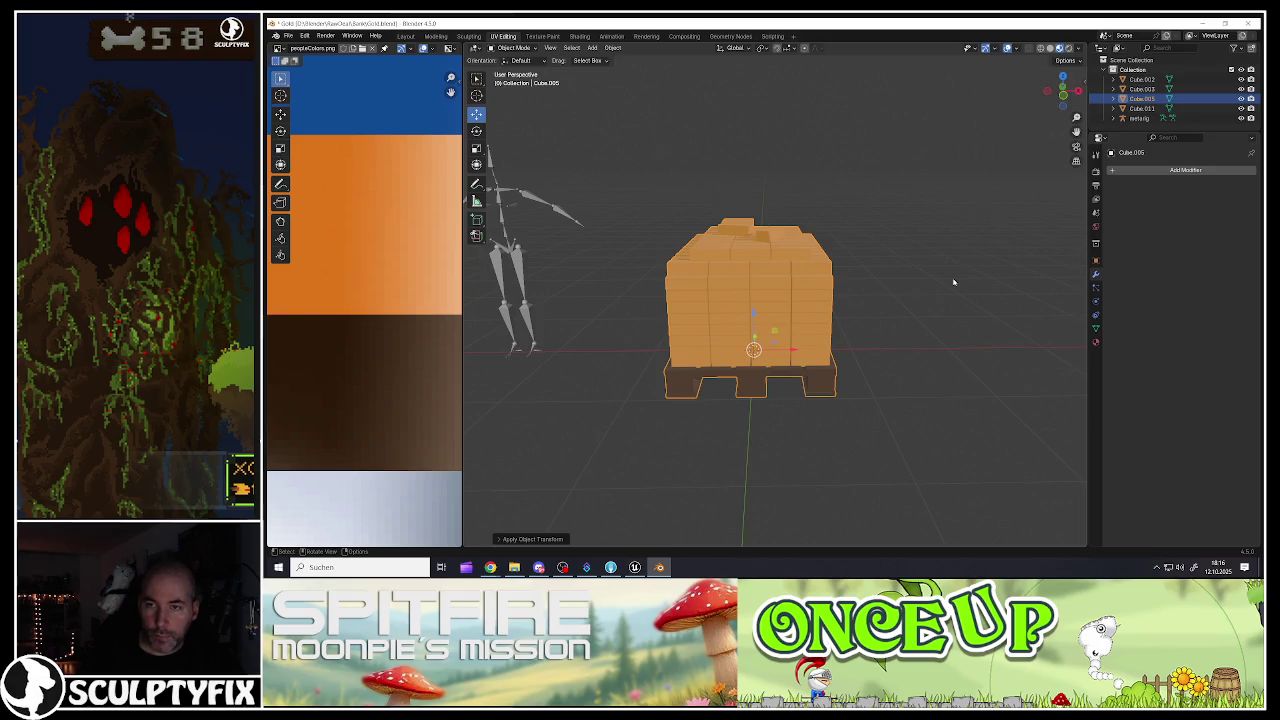
pyautogui.moveTo(951, 281); pyautogui.dragTo(742, 318)
pyautogui.click(289, 36)
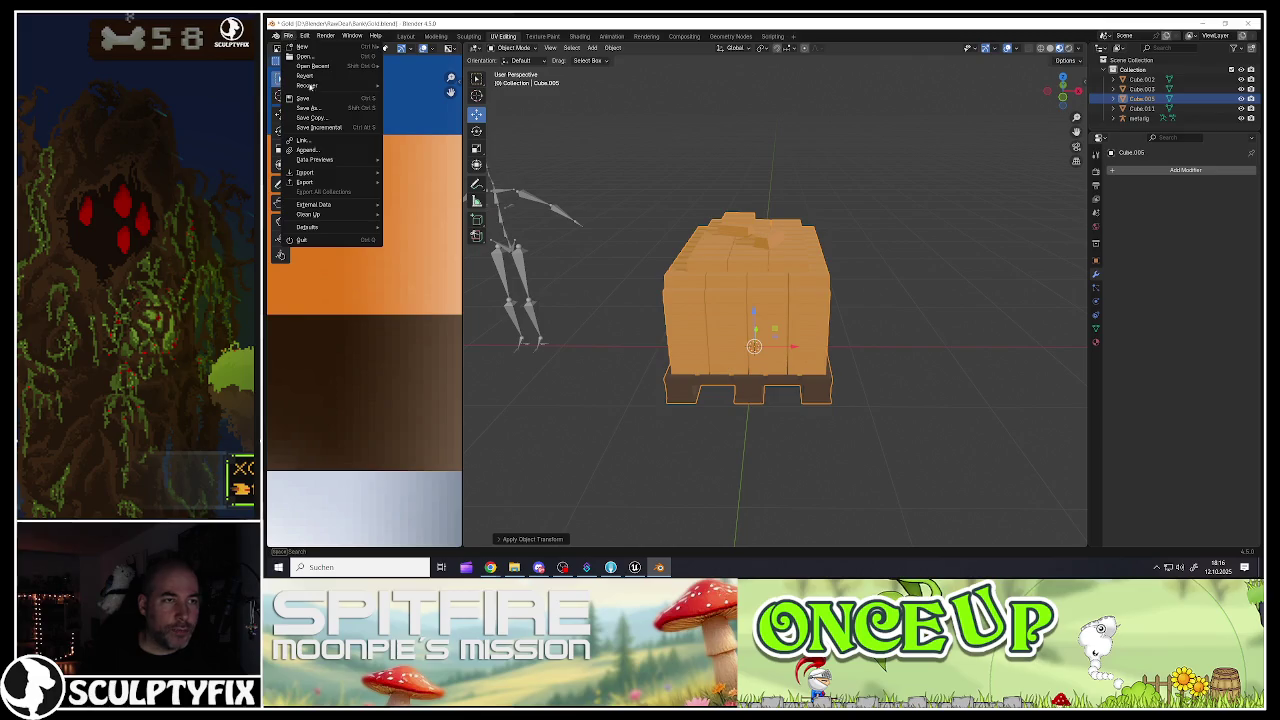
# Step: Export the gold-bar pallet to FBX as Gold_Stapel_01.fbx
pyautogui.moveTo(305, 182)
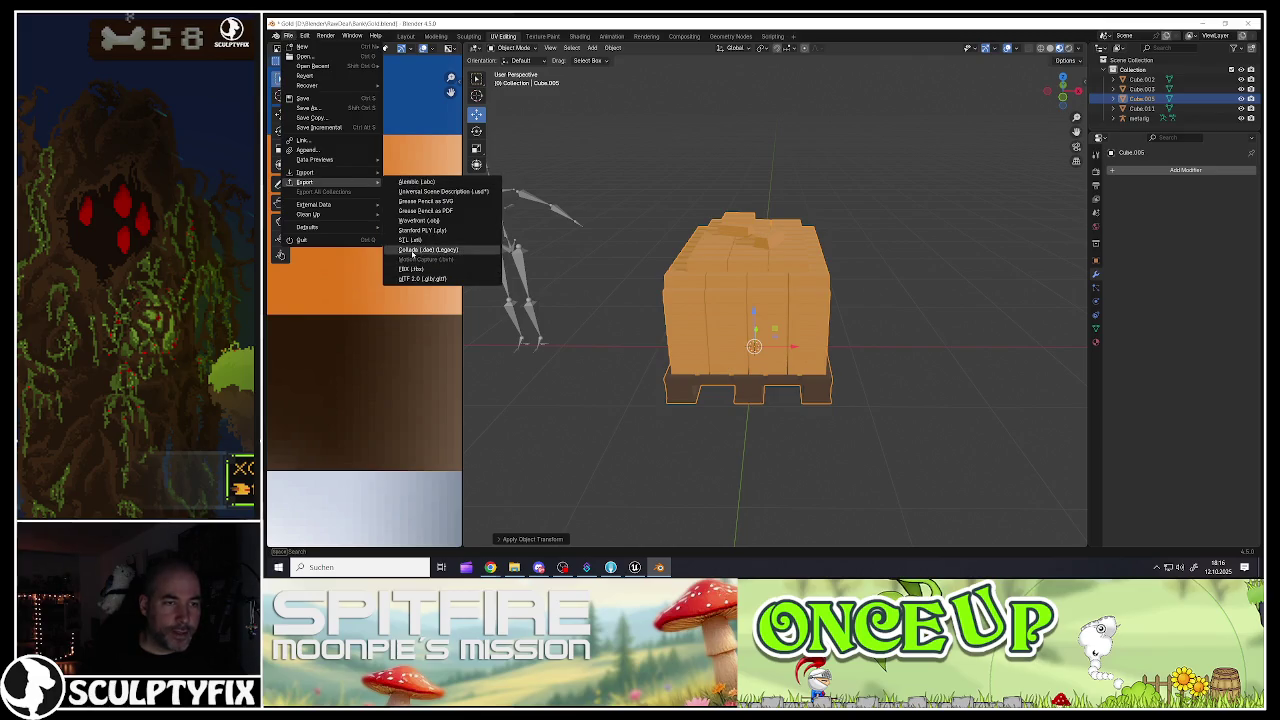
pyautogui.click(411, 269)
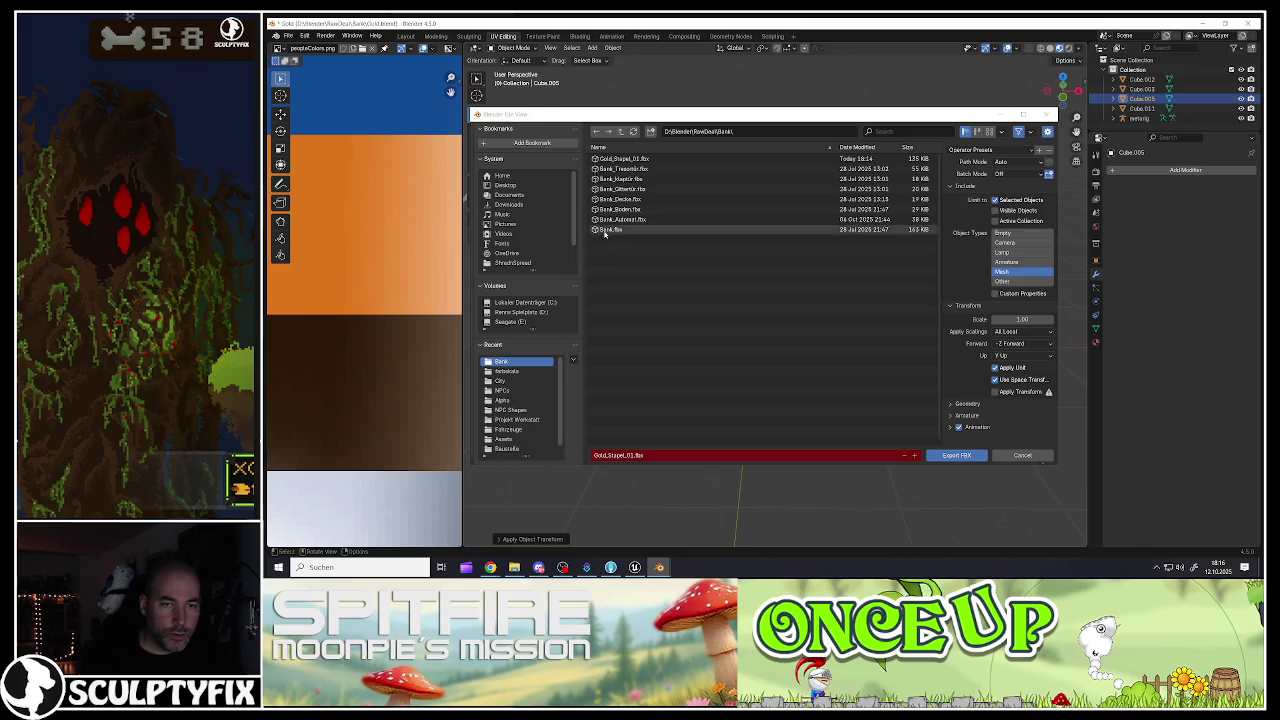
pyautogui.click(620, 159)
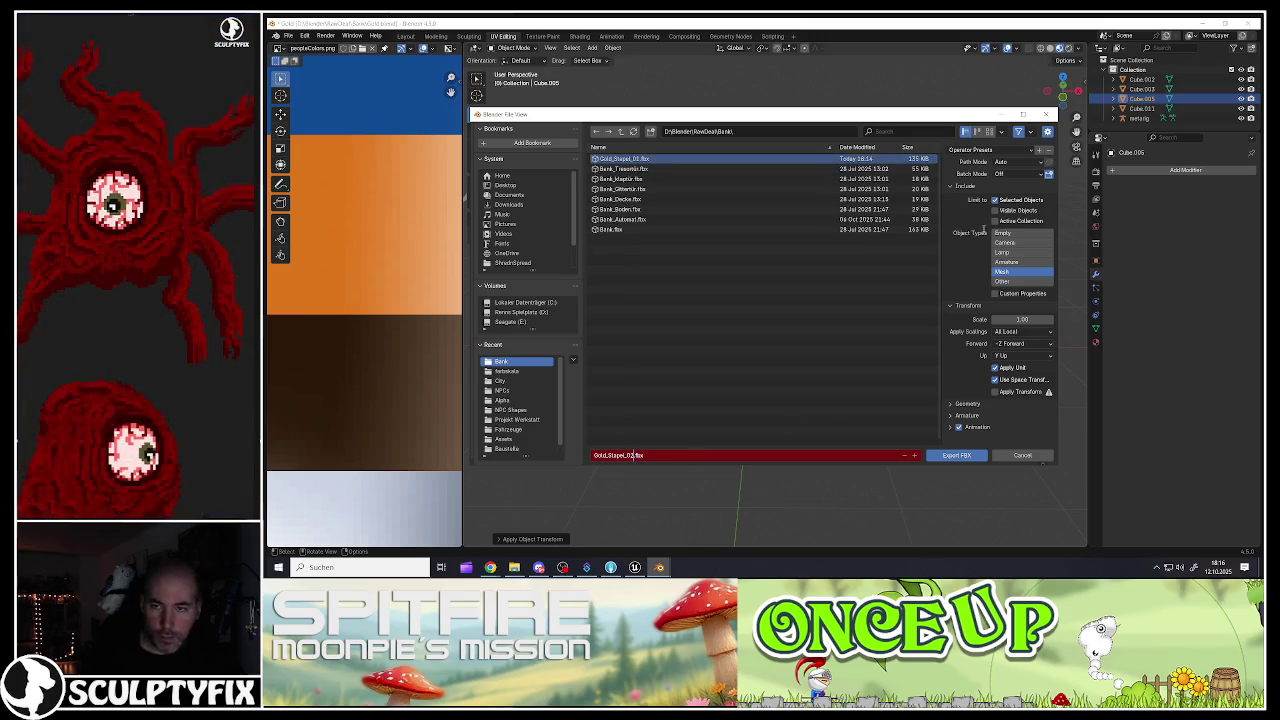
pyautogui.click(956, 455)
# Step: Move the gold-bar pallet and the blue tarp pile further aside to the left
pyautogui.scroll(-5, 775, 345)
pyautogui.press('g')
pyautogui.click(708, 346)
pyautogui.keyDown('shift'); pyautogui.click(615, 338); pyautogui.keyUp('shift')
pyautogui.moveTo(679, 344); pyautogui.dragTo(634, 344)
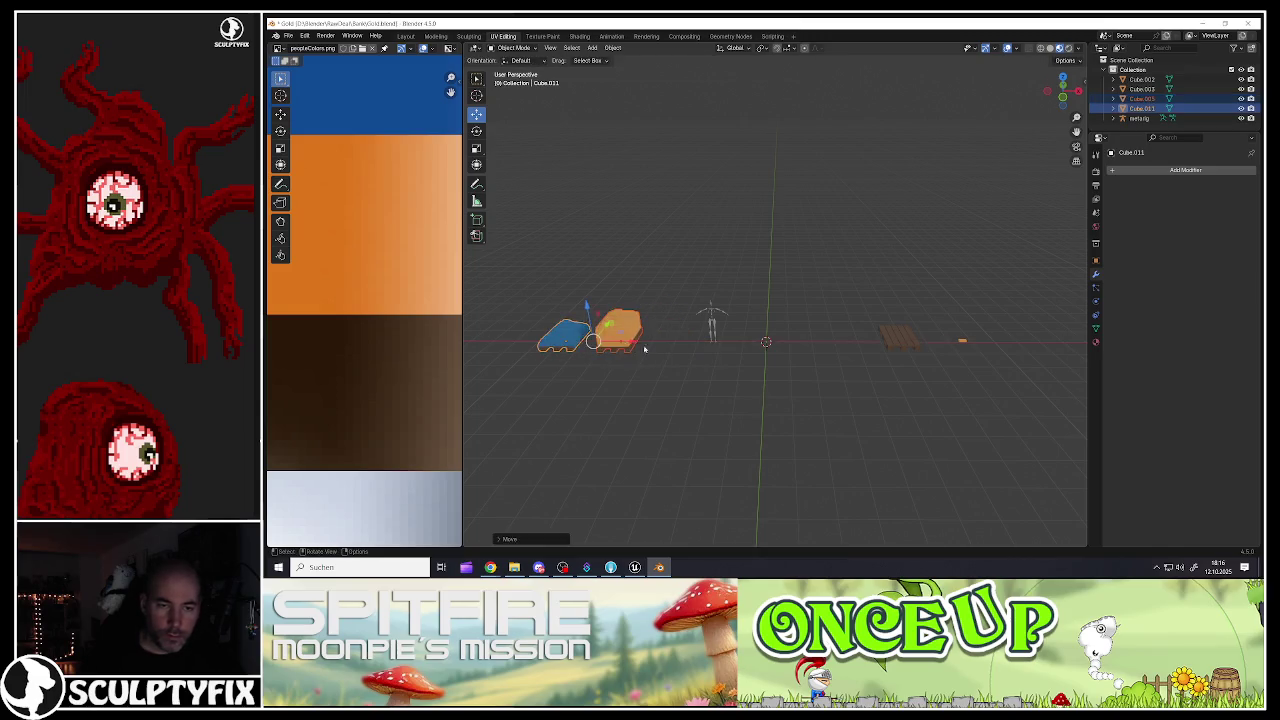
# Step: Snap the bare wooden pallet to the 3D cursor and frame it in front view
pyautogui.click(903, 340)
pyautogui.click(610, 48)
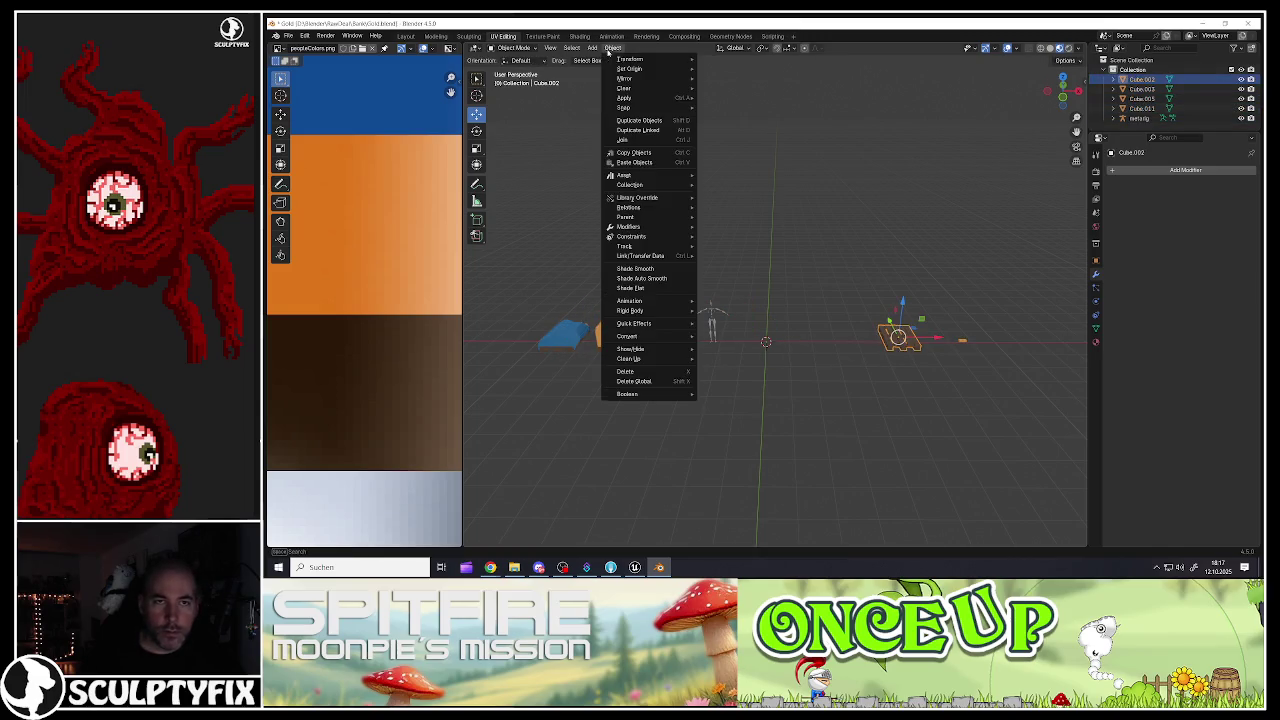
pyautogui.moveTo(660, 107)
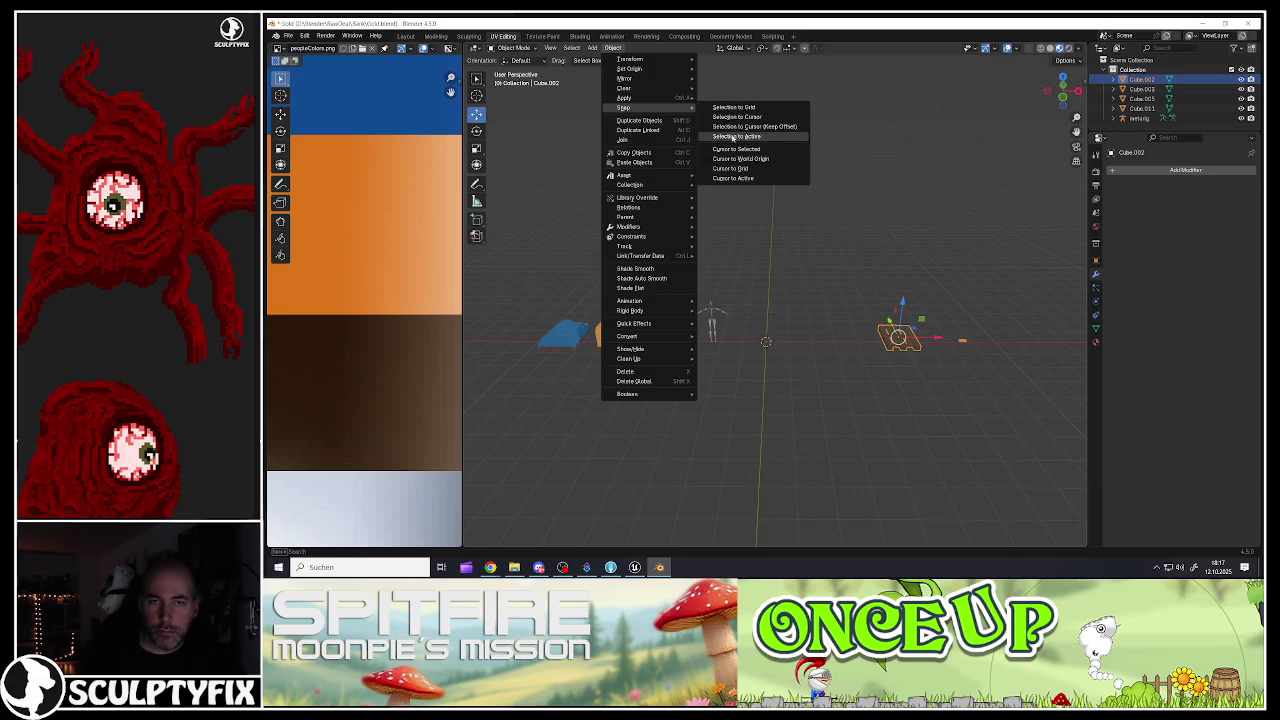
pyautogui.click(736, 117)
pyautogui.press('KP_1')
pyautogui.press('KP_Decimal')
# Step: In Edit Mode, lift the whole pallet mesh so it rests on the ground
pyautogui.press('Tab')
pyautogui.press('a')
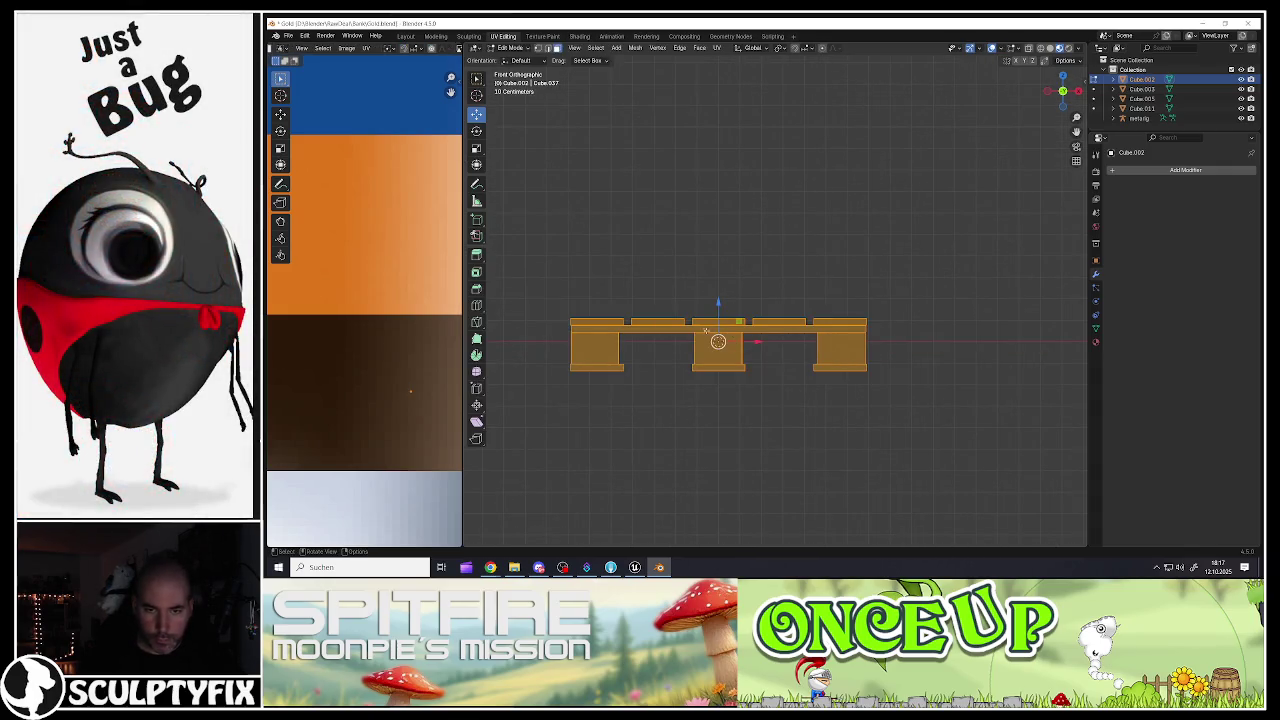
pyautogui.moveTo(718, 304); pyautogui.dragTo(726, 275)
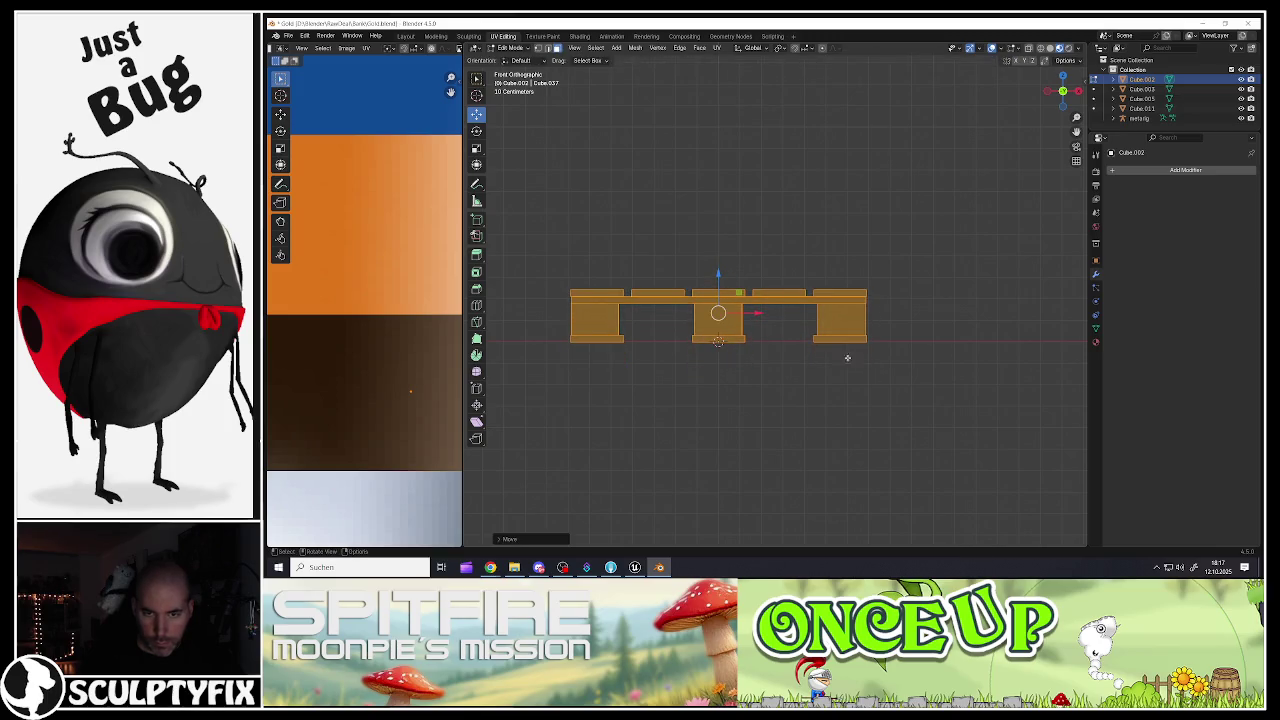
pyautogui.scroll(5, 864, 339)
pyautogui.scroll(-4, 864, 339)
pyautogui.press('Tab')
pyautogui.scroll(-3, 864, 339)
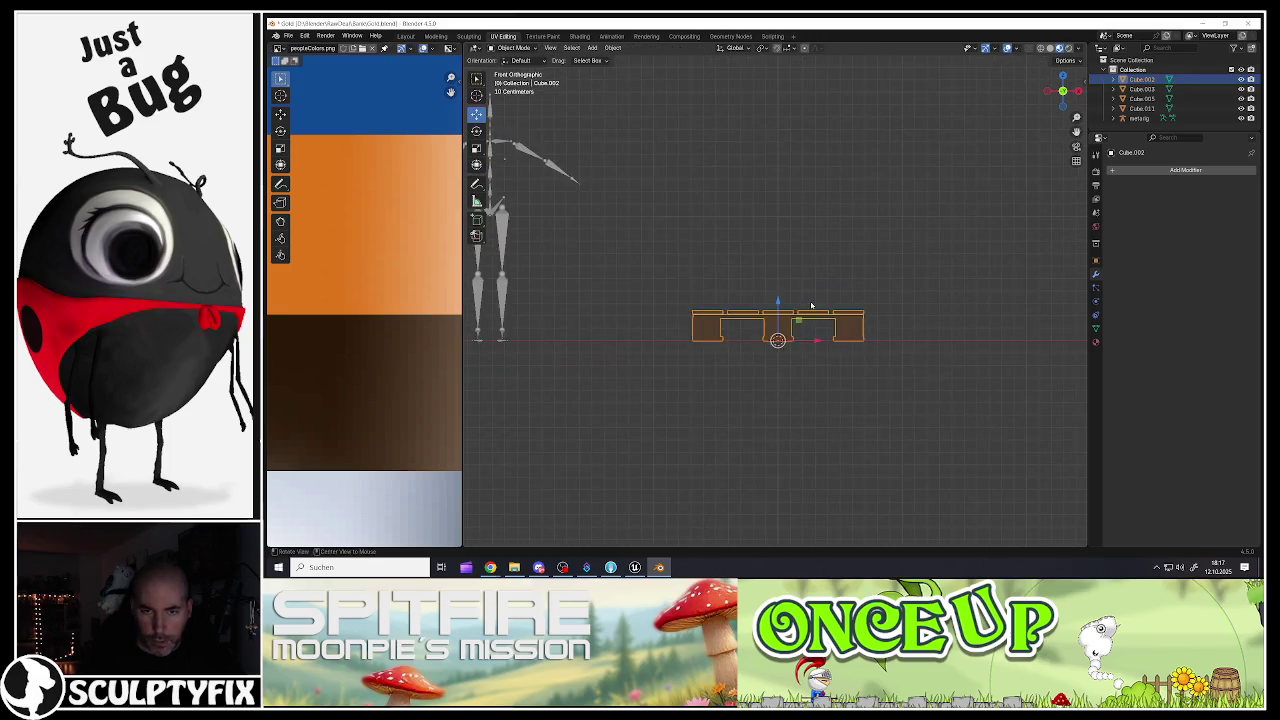
# Step: Apply all transforms to the bare wooden pallet
pyautogui.rightClick(785, 317)
pyautogui.click(785, 317)
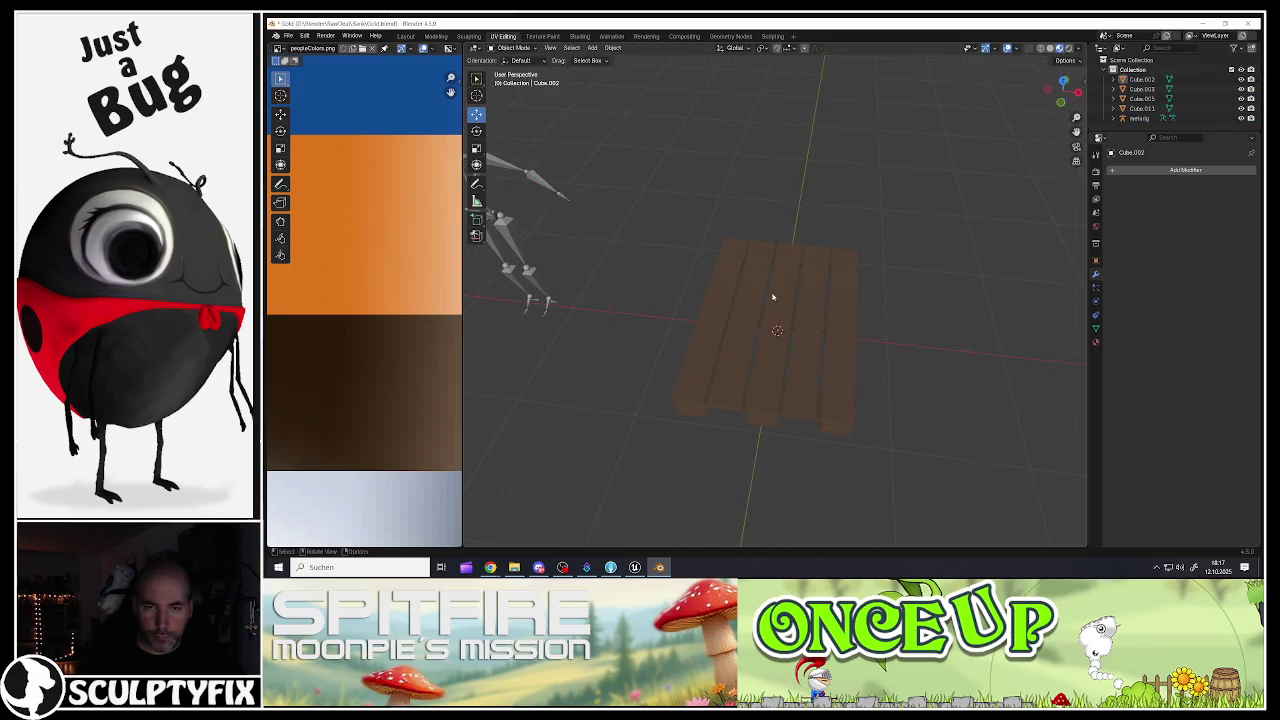
pyautogui.click(771, 294)
pyautogui.hotkey('ctrl', 'a')
pyautogui.click(777, 300)
pyautogui.scroll(2, 715, 300)
pyautogui.moveTo(715, 300)
pyautogui.mouseDown()
pyautogui.moveTo(770, 253)
pyautogui.moveTo(717, 280)
pyautogui.mouseUp()
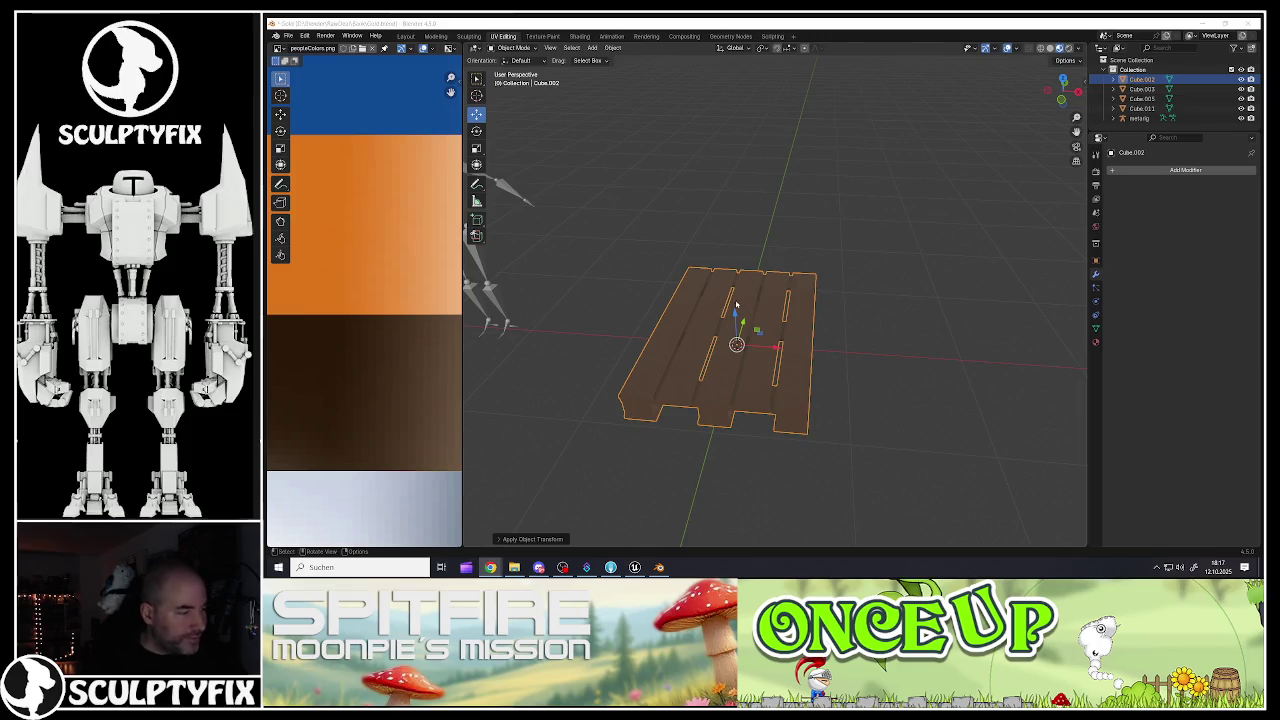
pyautogui.scroll(-8, 726, 328)
pyautogui.scroll(5, 740, 325)
# Step: Deselect everything and select the gold-bar pallet
pyautogui.press('a')
pyautogui.hotkey('alt', 'a')
pyautogui.scroll(4, 765, 335)
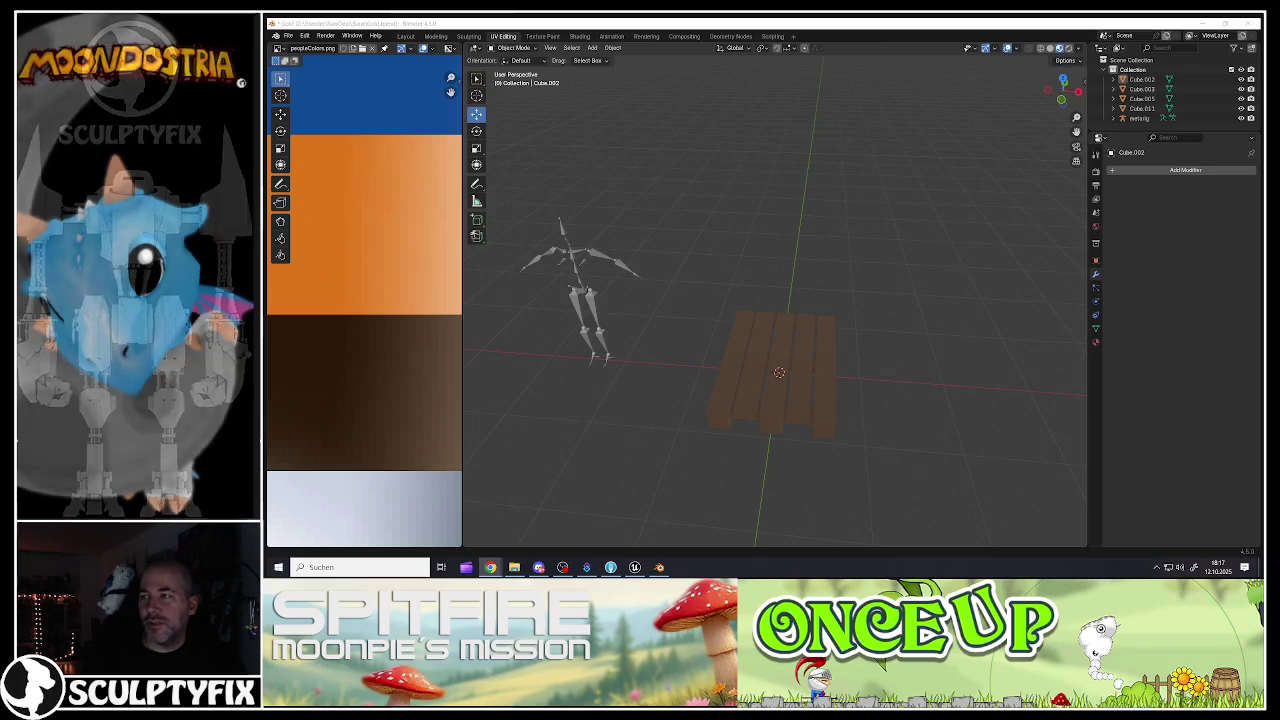
pyautogui.moveTo(654, 303)
pyautogui.mouseDown()
pyautogui.moveTo(600, 300)
pyautogui.moveTo(659, 315)
pyautogui.moveTo(657, 289)
pyautogui.moveTo(786, 289)
pyautogui.moveTo(654, 314)
pyautogui.moveTo(617, 355)
pyautogui.moveTo(705, 349)
pyautogui.moveTo(491, 271)
pyautogui.moveTo(668, 347)
pyautogui.mouseUp()
pyautogui.click(617, 355)
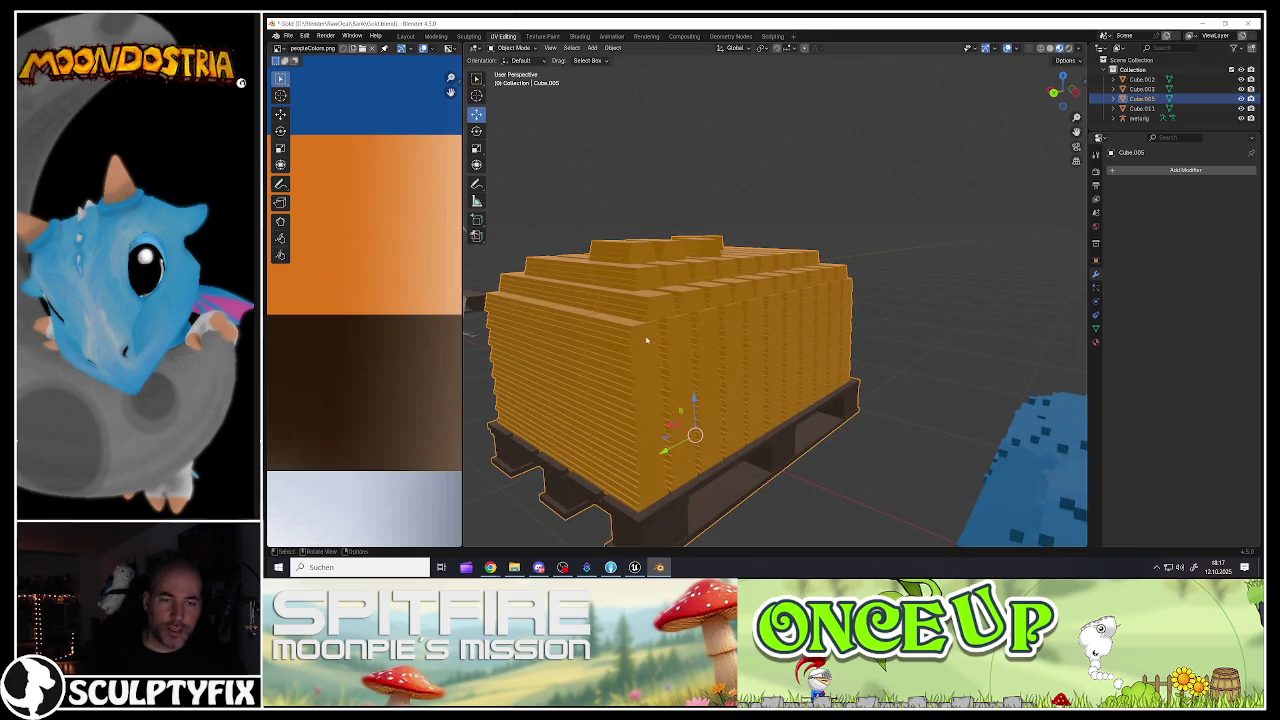
# Step: Select the linked gold-bar geometry and adjust its material's Metallic slider
pyautogui.scroll(-3, 639, 330)
pyautogui.press('Tab')
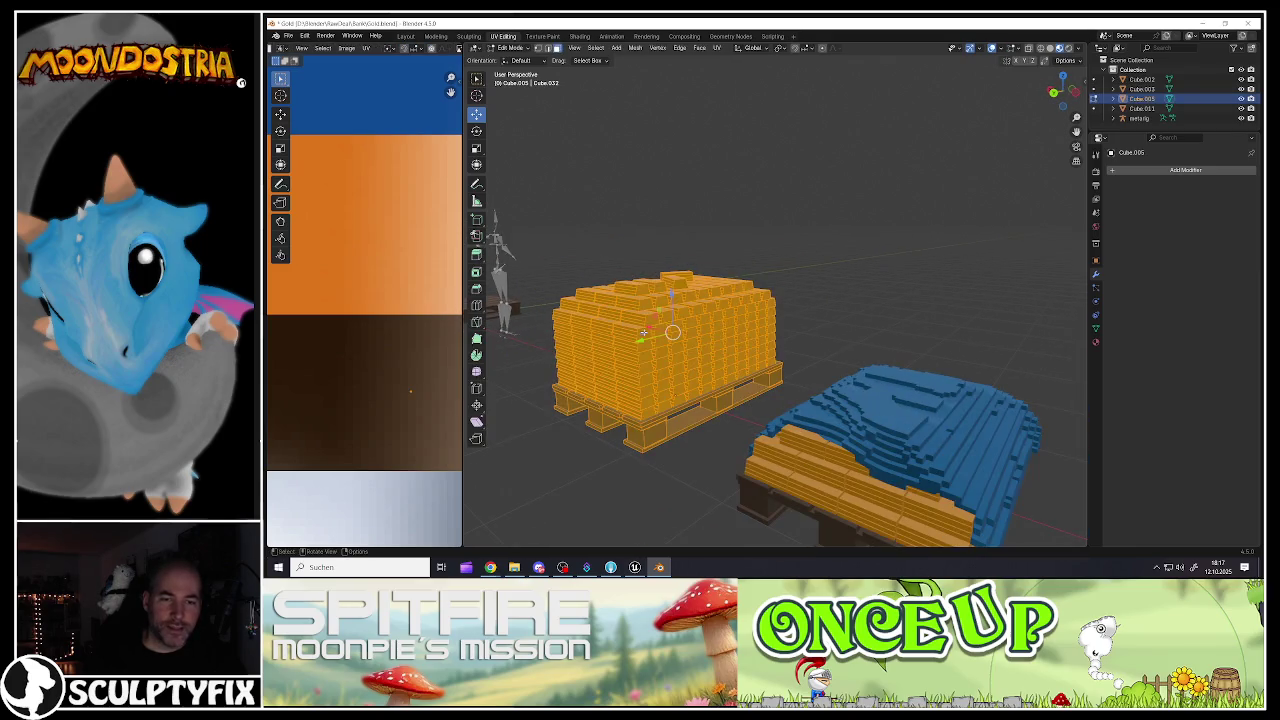
pyautogui.press('l')
pyautogui.scroll(4, 640, 334)
pyautogui.click(1095, 341)
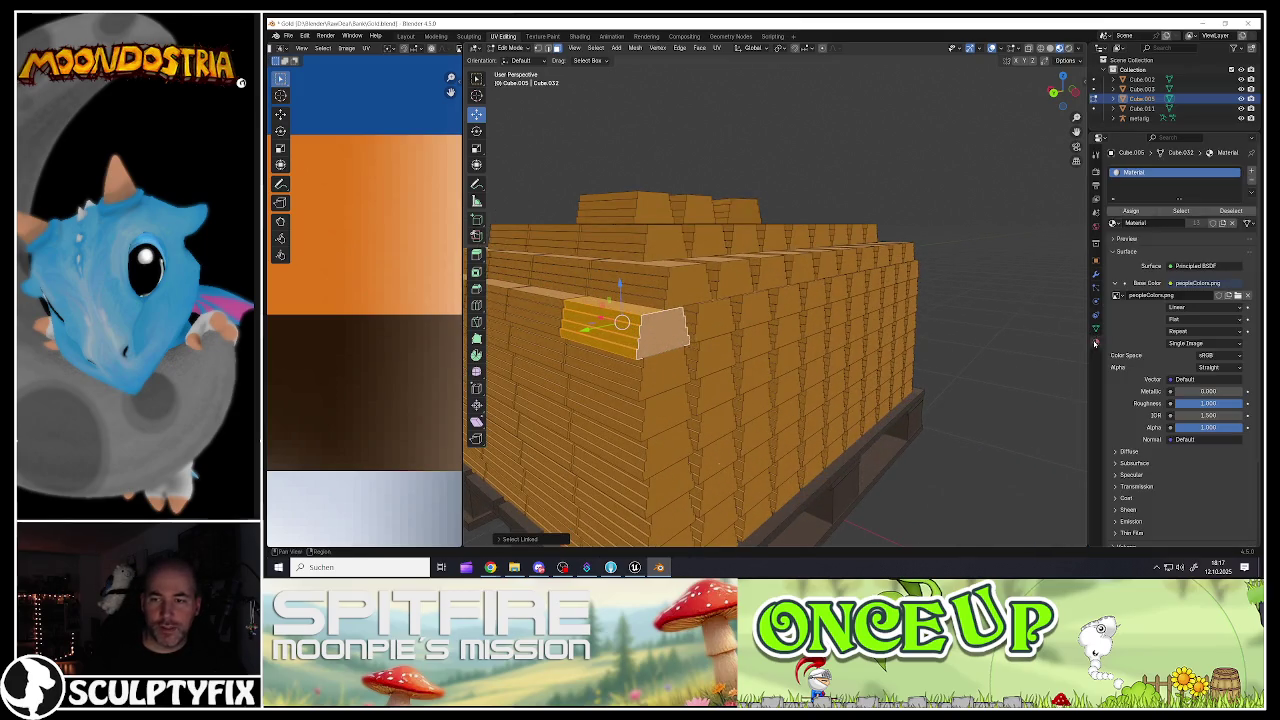
pyautogui.moveTo(1186, 393)
pyautogui.mouseDown()
pyautogui.moveTo(1240, 393)
pyautogui.moveTo(1209, 403)
pyautogui.mouseUp()
pyautogui.press('Tab')
pyautogui.moveTo(640, 330)
pyautogui.mouseDown()
pyautogui.moveTo(895, 323)
pyautogui.moveTo(790, 346)
pyautogui.moveTo(1014, 360)
pyautogui.mouseUp()
pyautogui.scroll(-5, 880, 324)
pyautogui.scroll(5, 770, 350)
# Step: Set the orange goods' material to Roughness 1.000 and Metallic 0.000, then save
pyautogui.moveTo(1194, 391)
pyautogui.mouseDown()
pyautogui.moveTo(1145, 391)
pyautogui.moveTo(1195, 391)
pyautogui.moveTo(1181, 391)
pyautogui.mouseUp()
pyautogui.moveTo(900, 330)
pyautogui.mouseDown()
pyautogui.moveTo(806, 328)
pyautogui.moveTo(812, 340)
pyautogui.moveTo(810, 312)
pyautogui.moveTo(810, 374)
pyautogui.moveTo(911, 334)
pyautogui.moveTo(915, 345)
pyautogui.moveTo(890, 345)
pyautogui.mouseUp()
pyautogui.scroll(-5, 806, 328)
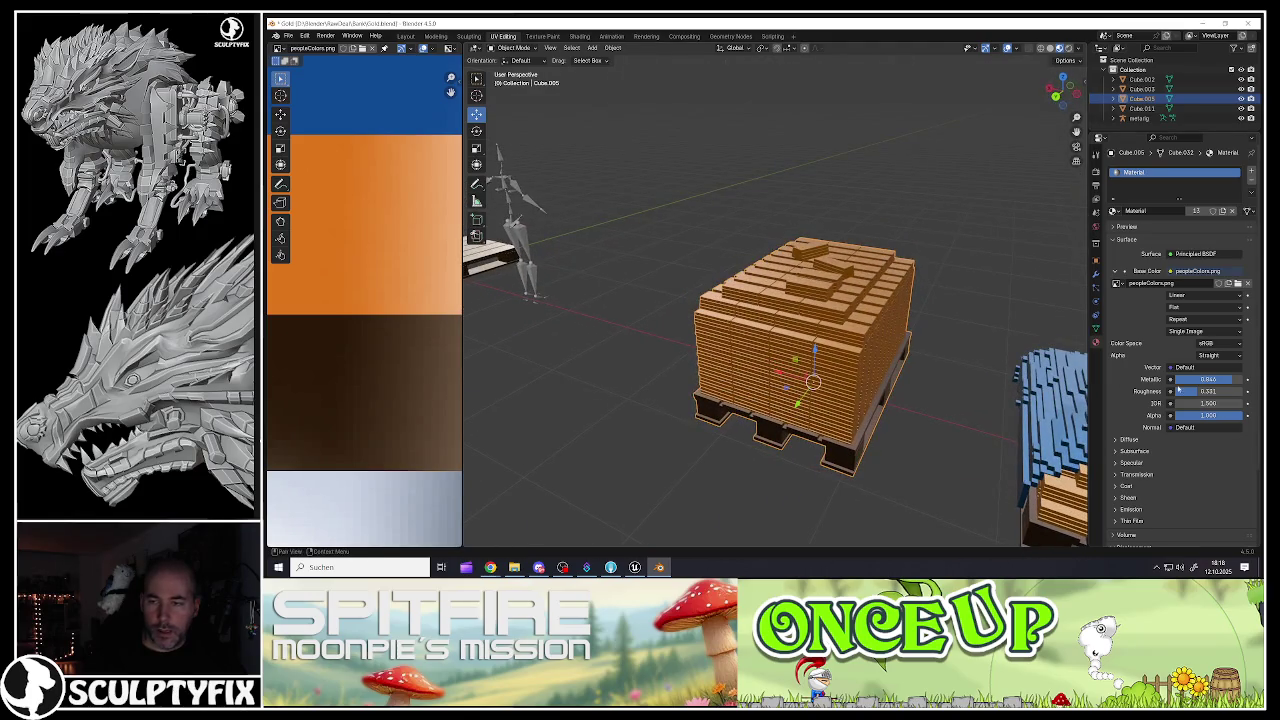
pyautogui.moveTo(1187, 393); pyautogui.dragTo(1244, 393)
pyautogui.moveTo(1227, 381); pyautogui.dragTo(1176, 381)
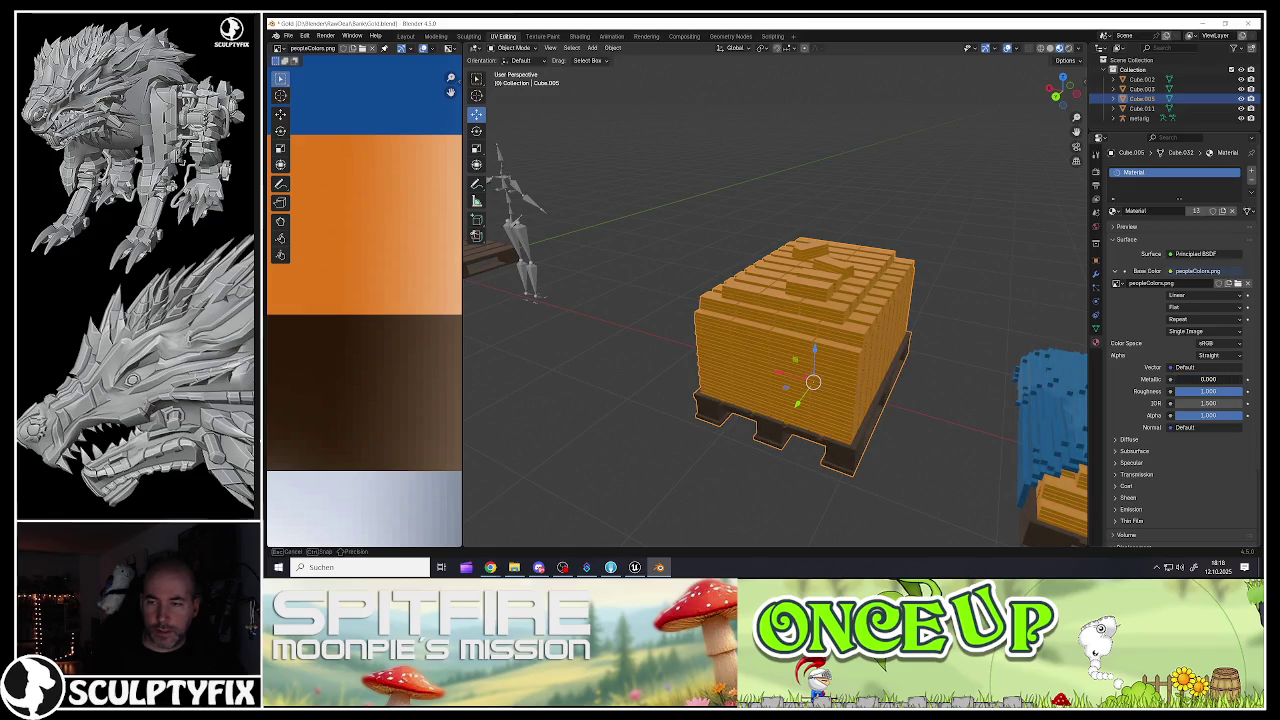
pyautogui.moveTo(858, 372)
pyautogui.mouseDown()
pyautogui.moveTo(789, 340)
pyautogui.moveTo(680, 245)
pyautogui.mouseUp()
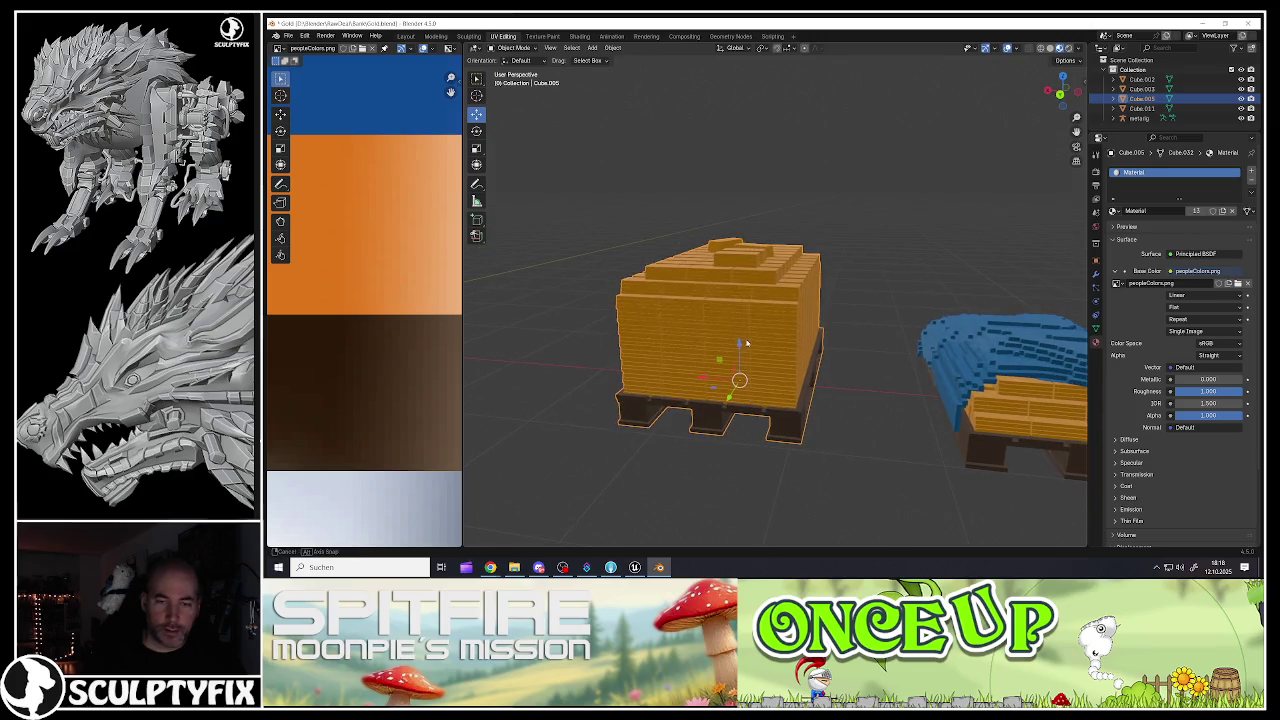
pyautogui.click(288, 36)
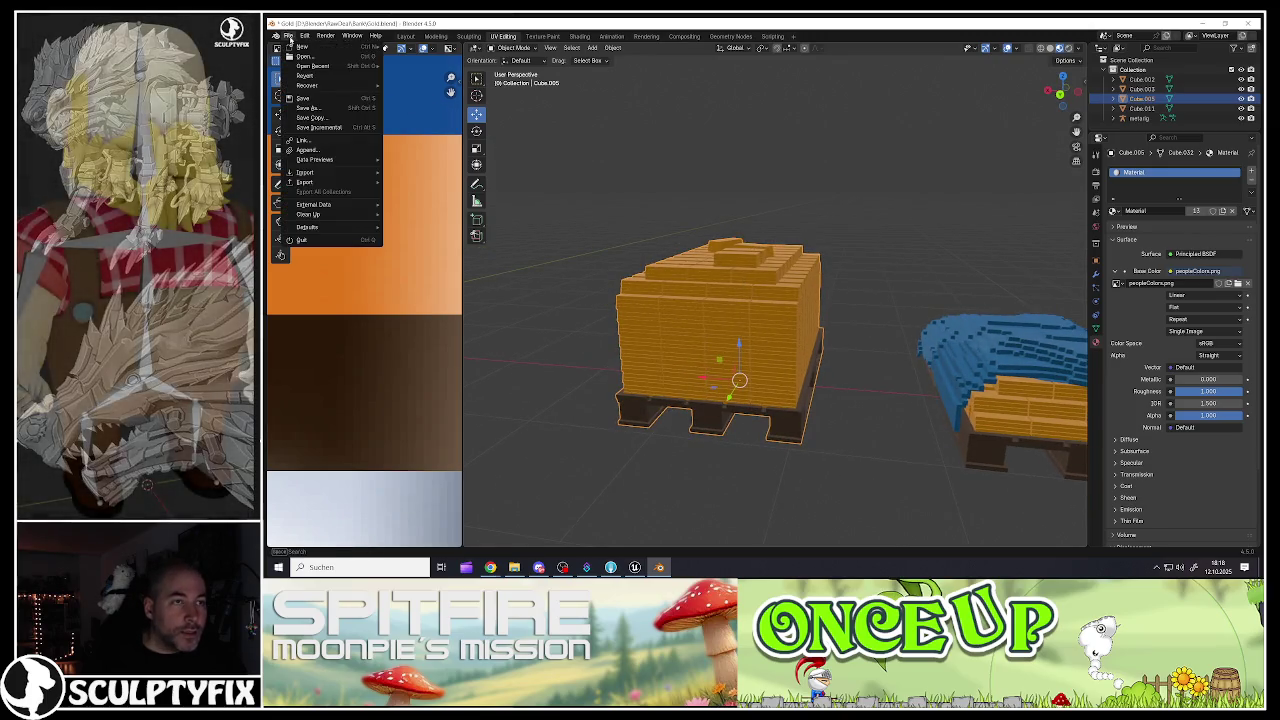
# Step: Save the blend file and select the bare wooden pallet
pyautogui.click(308, 103)
pyautogui.scroll(-5, 717, 343)
pyautogui.moveTo(590, 340)
pyautogui.mouseDown()
pyautogui.moveTo(810, 345)
pyautogui.moveTo(770, 345)
pyautogui.moveTo(747, 318)
pyautogui.moveTo(776, 338)
pyautogui.mouseUp()
pyautogui.click(728, 352)
pyautogui.scroll(5, 725, 350)
pyautogui.scroll(5, 798, 370)
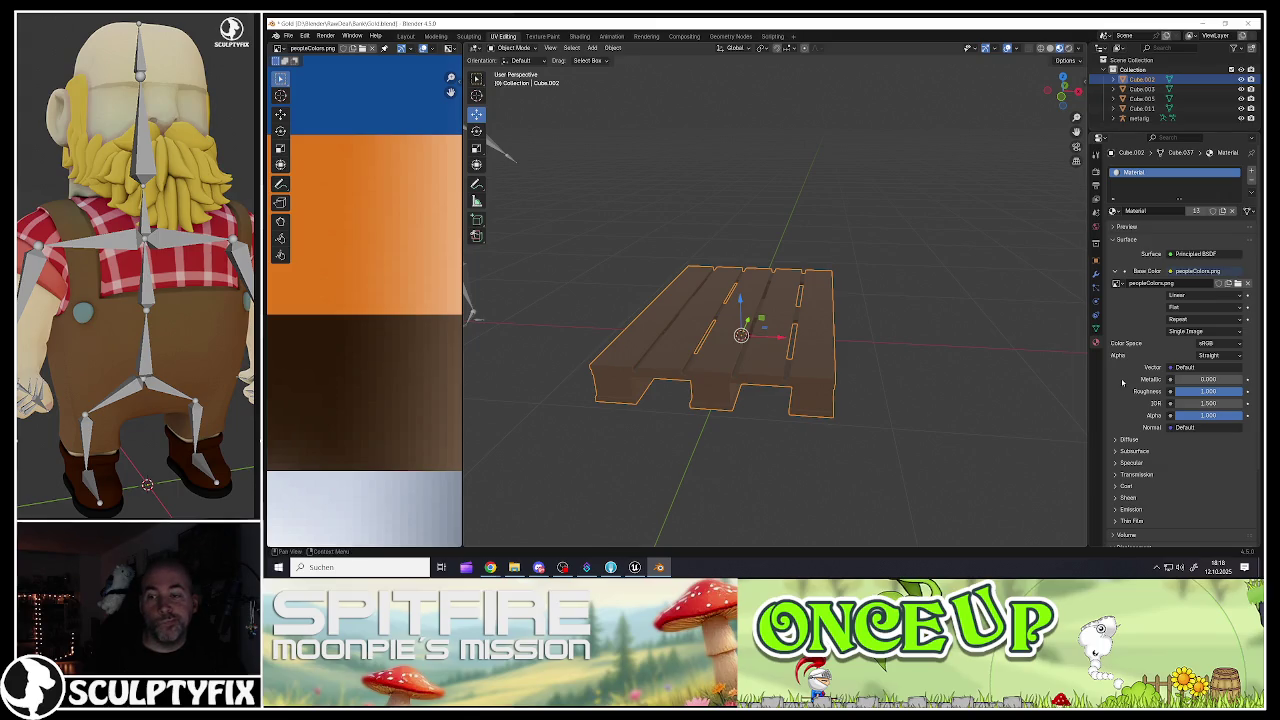
# Step: Apply all transforms to the bare wooden pallet
pyautogui.moveTo(959, 380)
pyautogui.mouseDown()
pyautogui.moveTo(737, 334)
pyautogui.moveTo(753, 334)
pyautogui.moveTo(742, 262)
pyautogui.mouseUp()
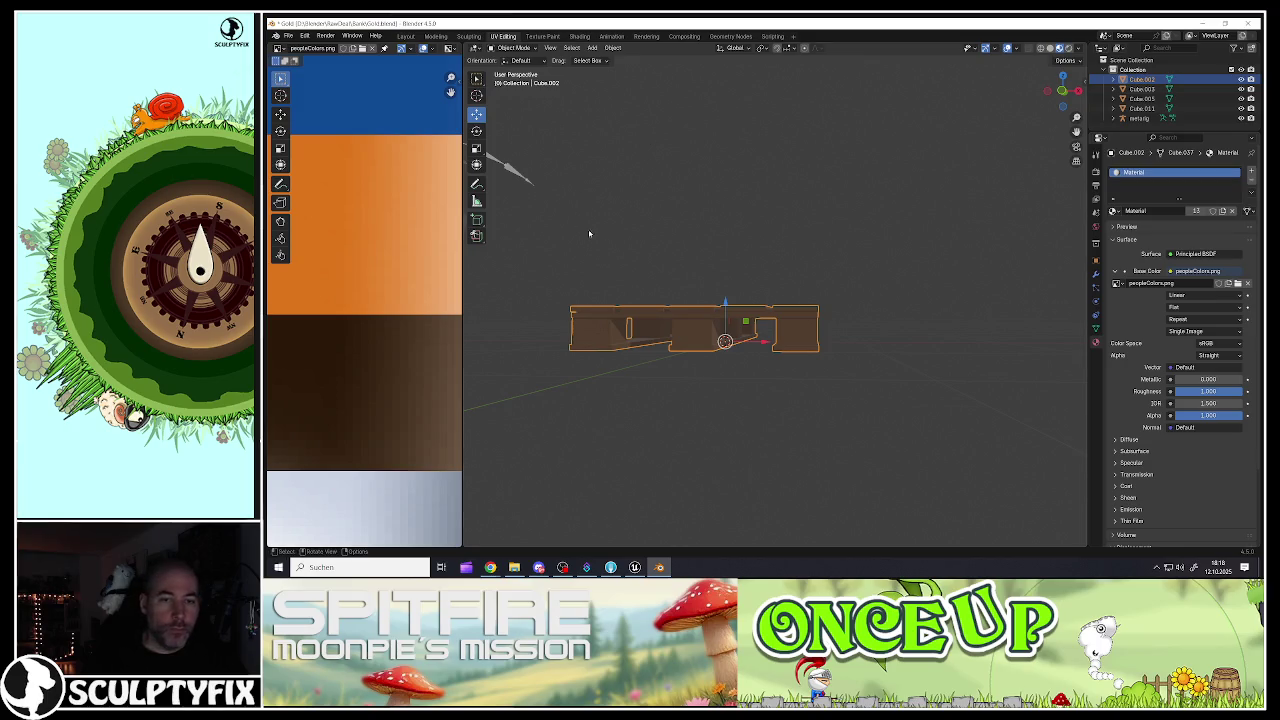
pyautogui.moveTo(578, 226); pyautogui.dragTo(660, 280)
pyautogui.hotkey('ctrl', 'a')
pyautogui.click(671, 289)
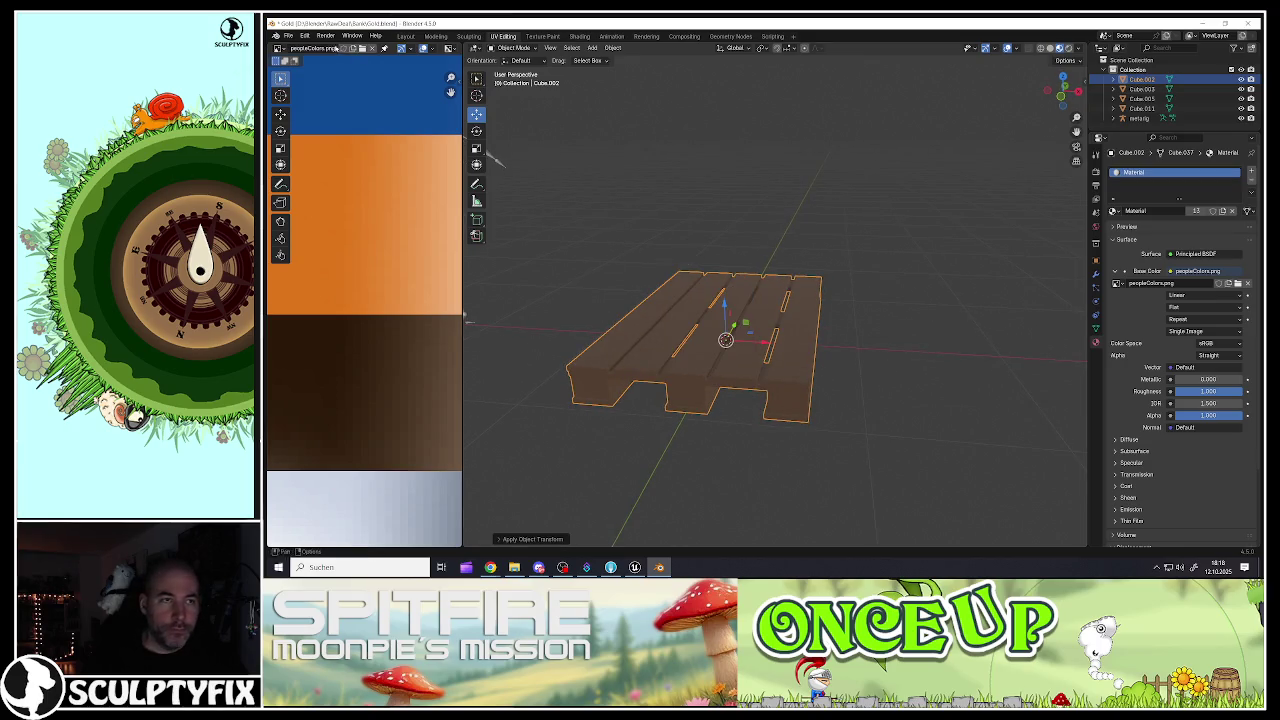
pyautogui.click(289, 36)
# Step: Export the bare wooden pallet to FBX under the name Palette.fbx
pyautogui.moveTo(305, 182)
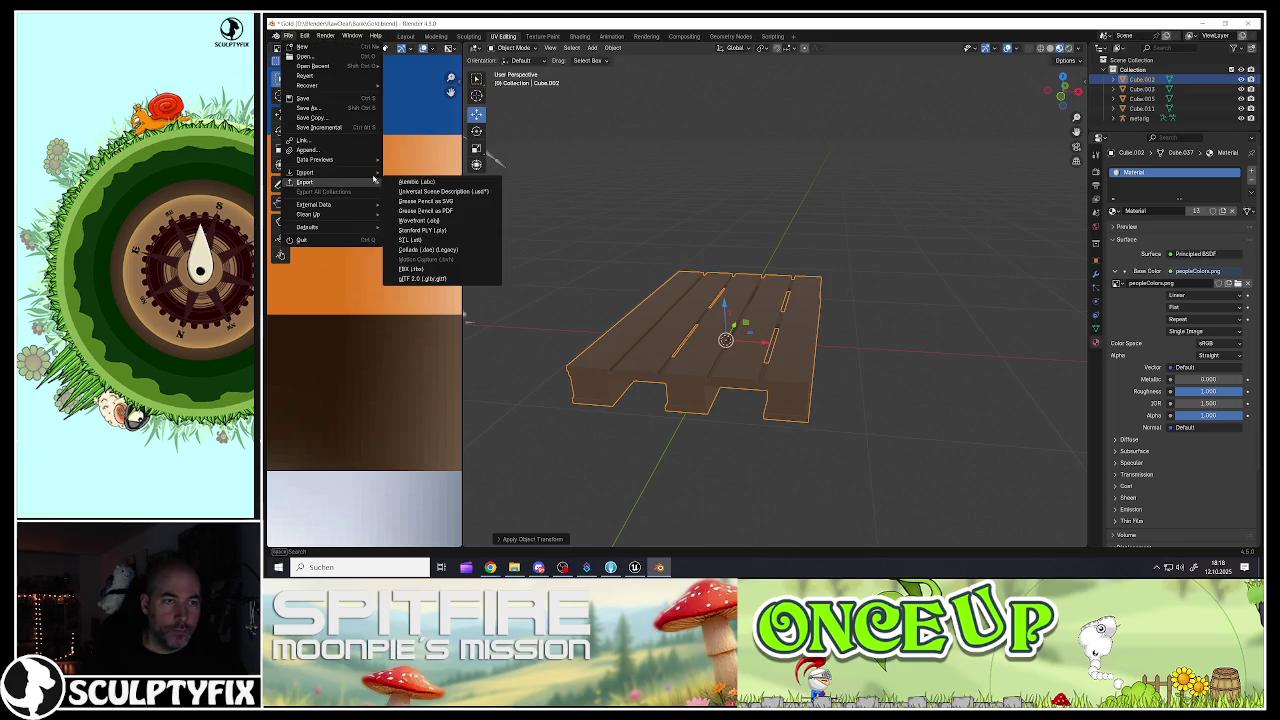
pyautogui.click(410, 269)
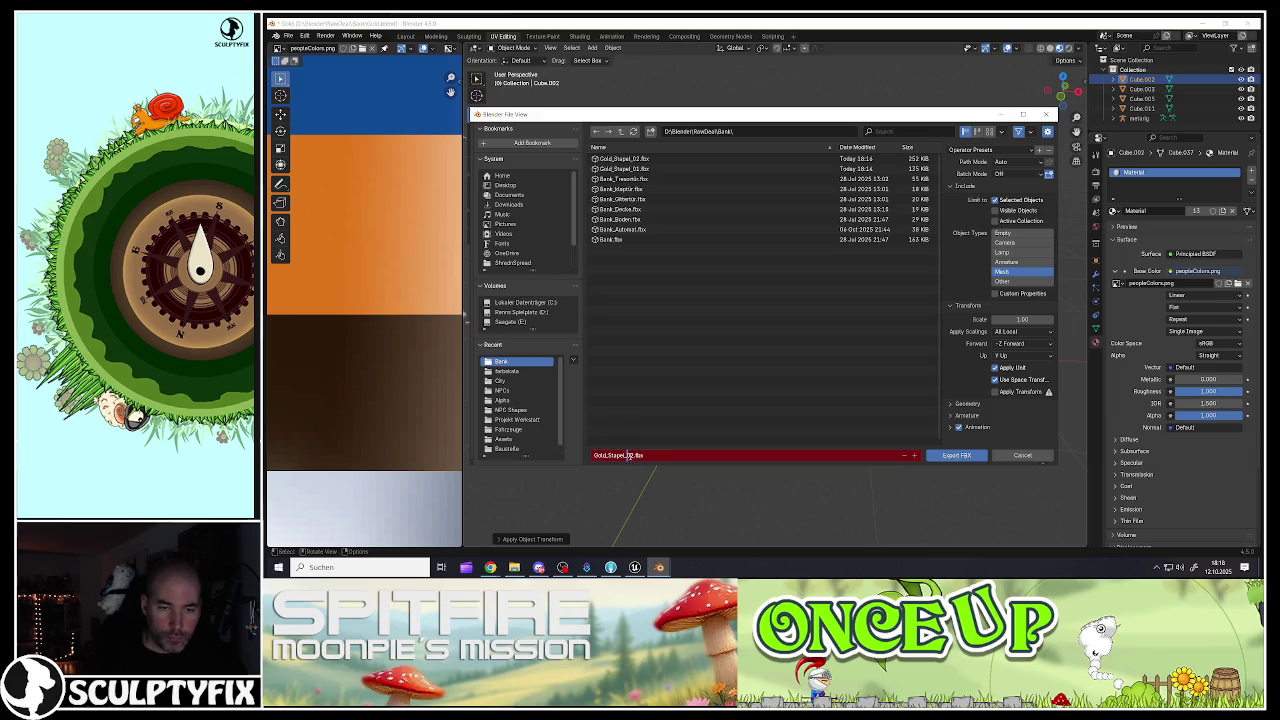
pyautogui.write('Palette')
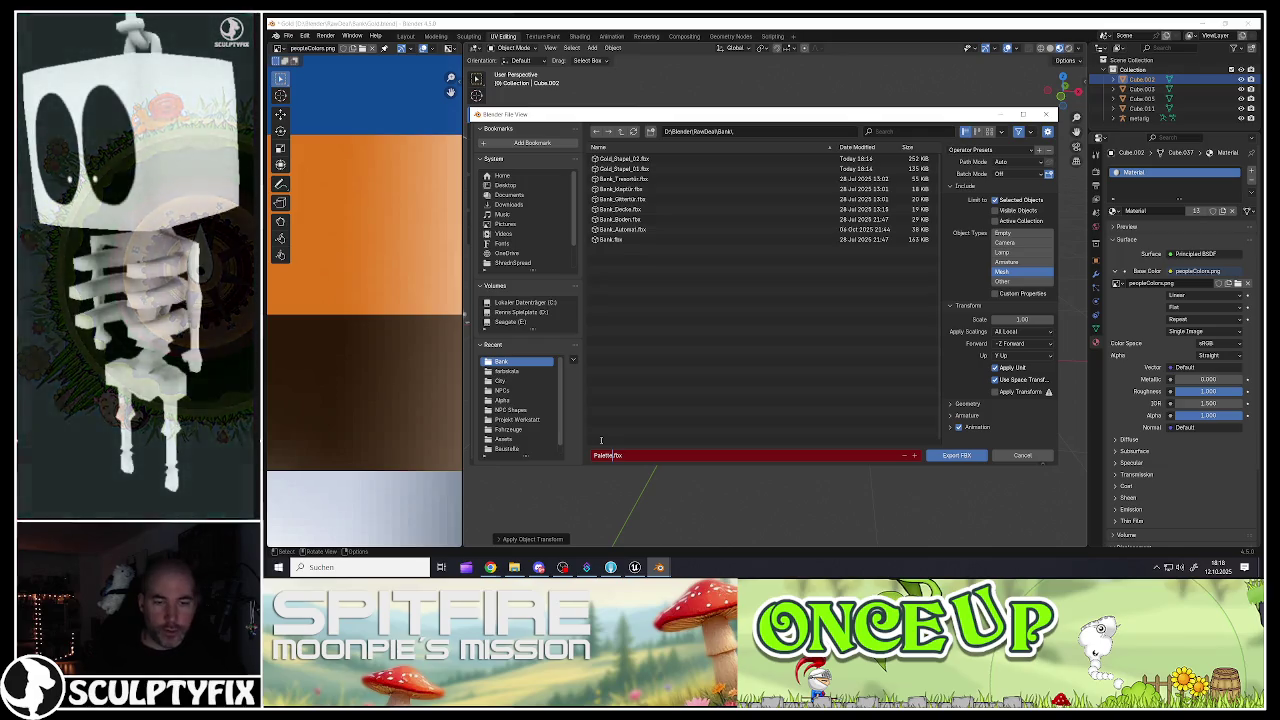
pyautogui.click(956, 455)
pyautogui.scroll(-5, 775, 330)
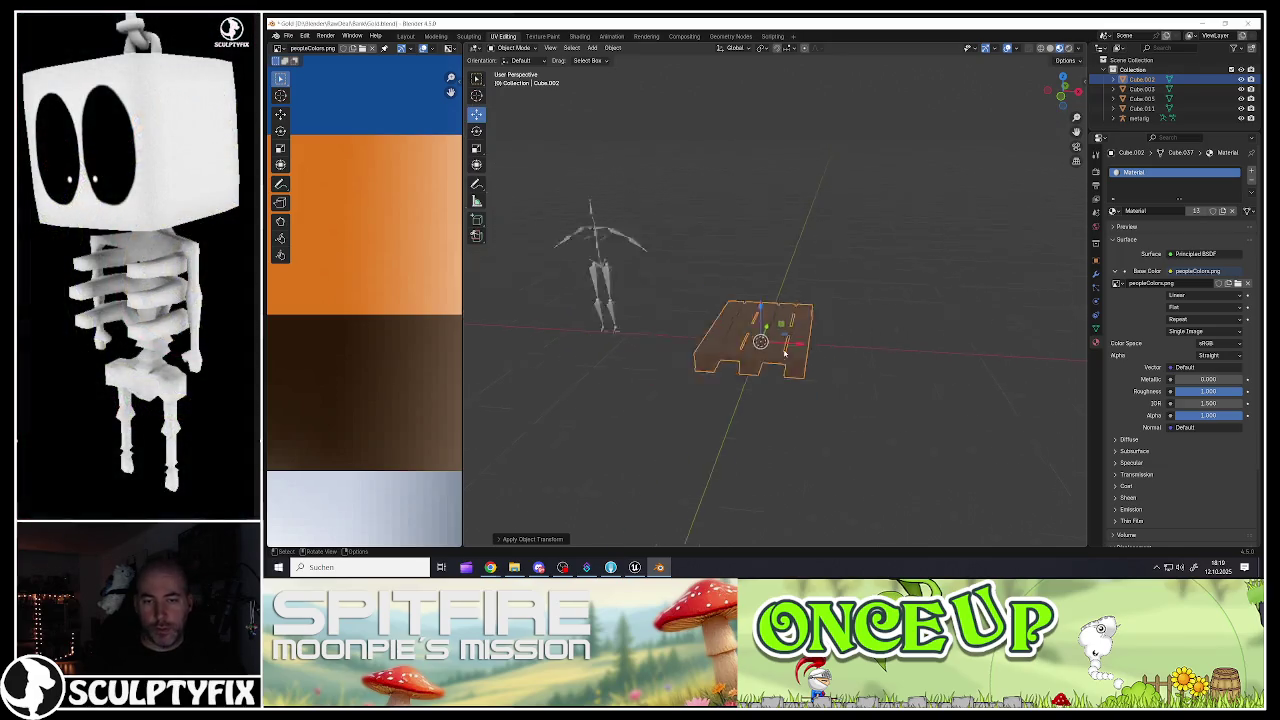
# Step: Move the pallet left along X and snap the small orange block to the 3D cursor at the origin
pyautogui.moveTo(899, 367); pyautogui.dragTo(780, 367)
pyautogui.click(960, 385)
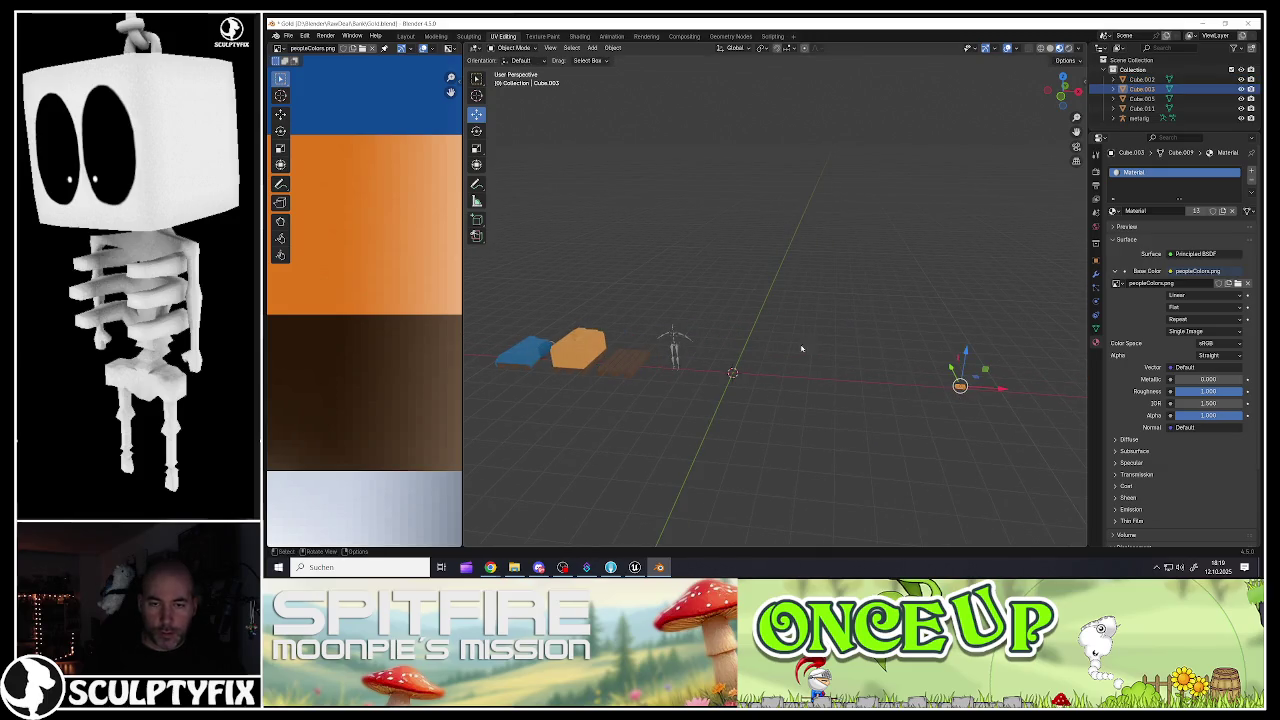
pyautogui.click(613, 48)
pyautogui.moveTo(636, 108)
pyautogui.click(731, 127)
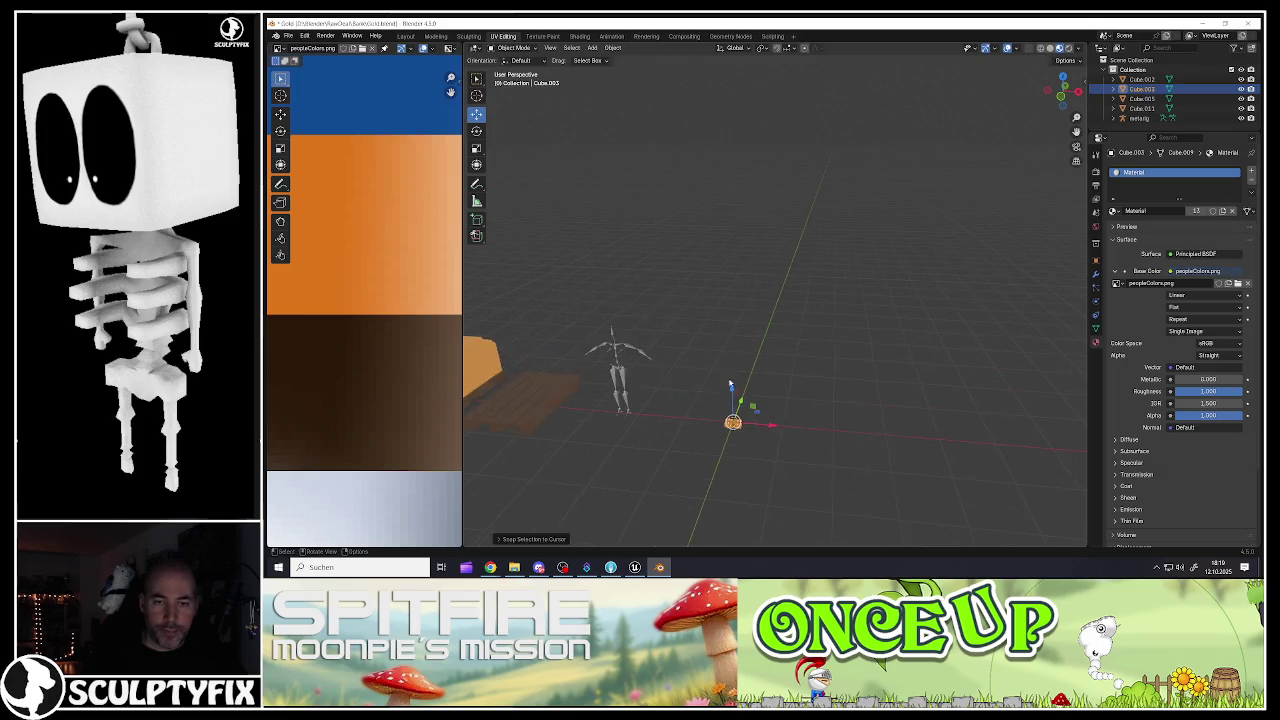
# Step: In front view, raise the block's mesh along Z in Edit Mode so it rests on the origin
pyautogui.moveTo(755, 438); pyautogui.dragTo(729, 421)
pyautogui.press('KP_1')
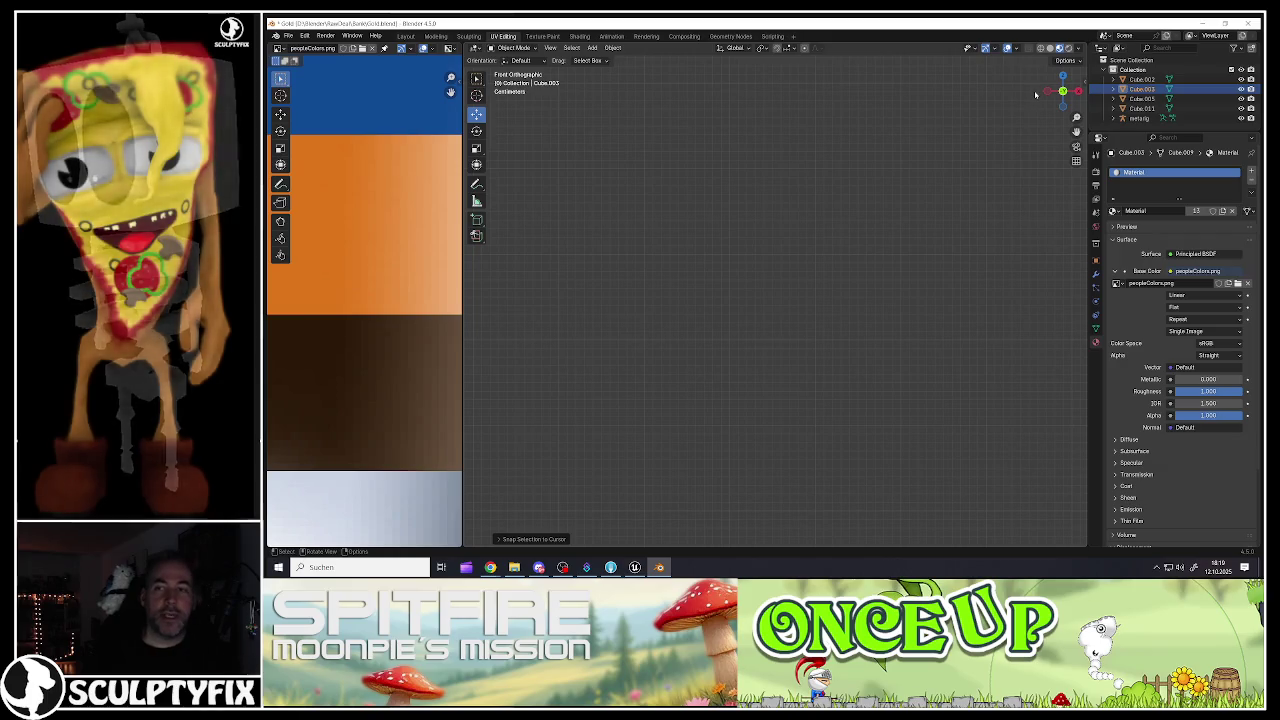
pyautogui.click(1078, 49)
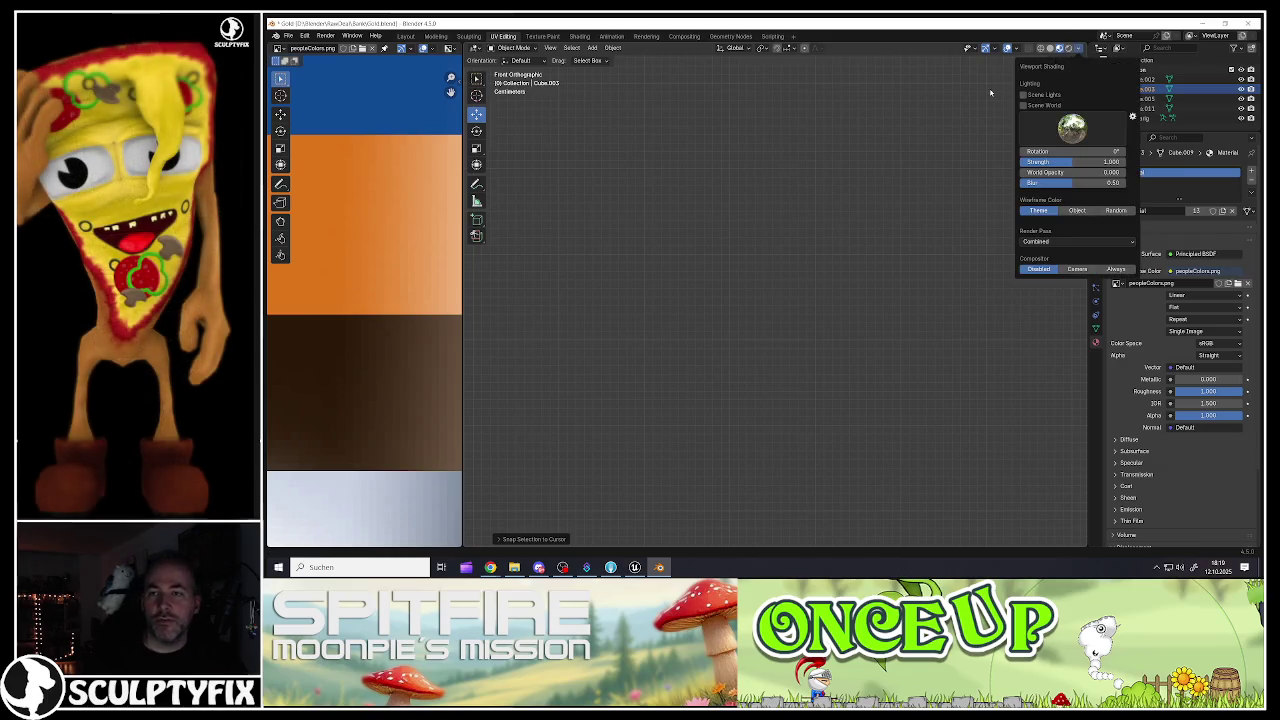
pyautogui.scroll(-5, 795, 200)
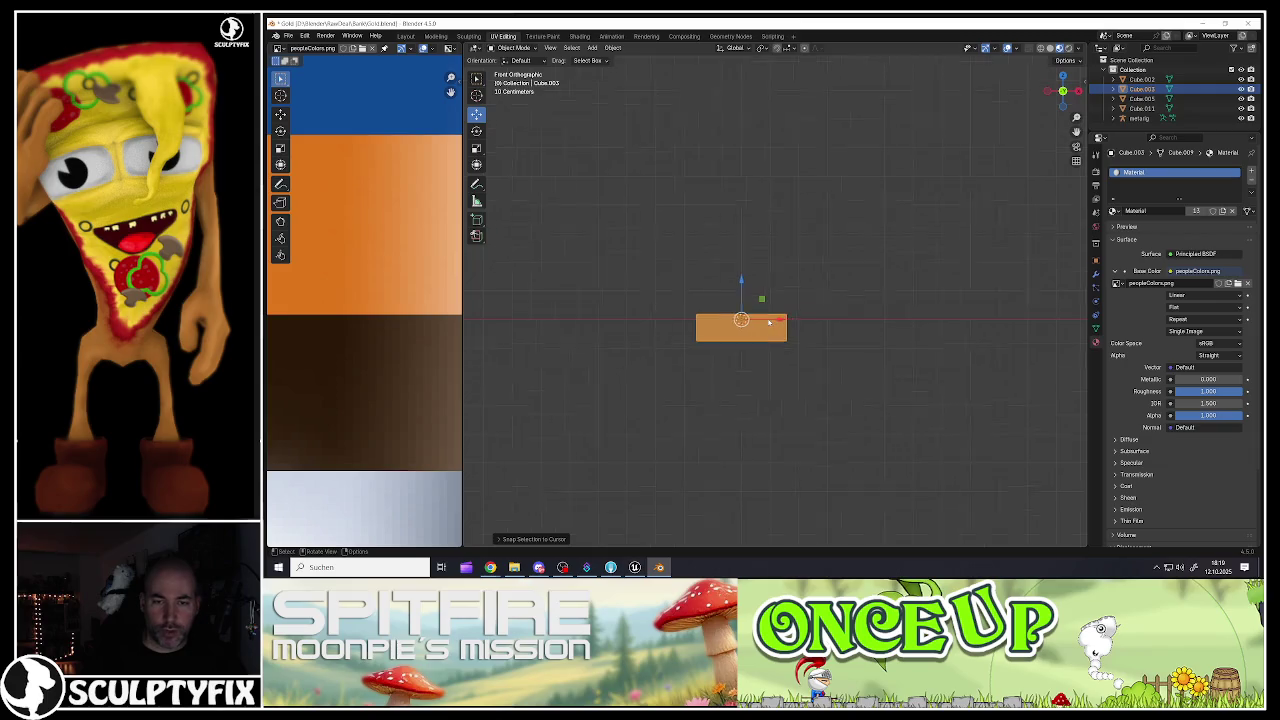
pyautogui.scroll(5, 749, 332)
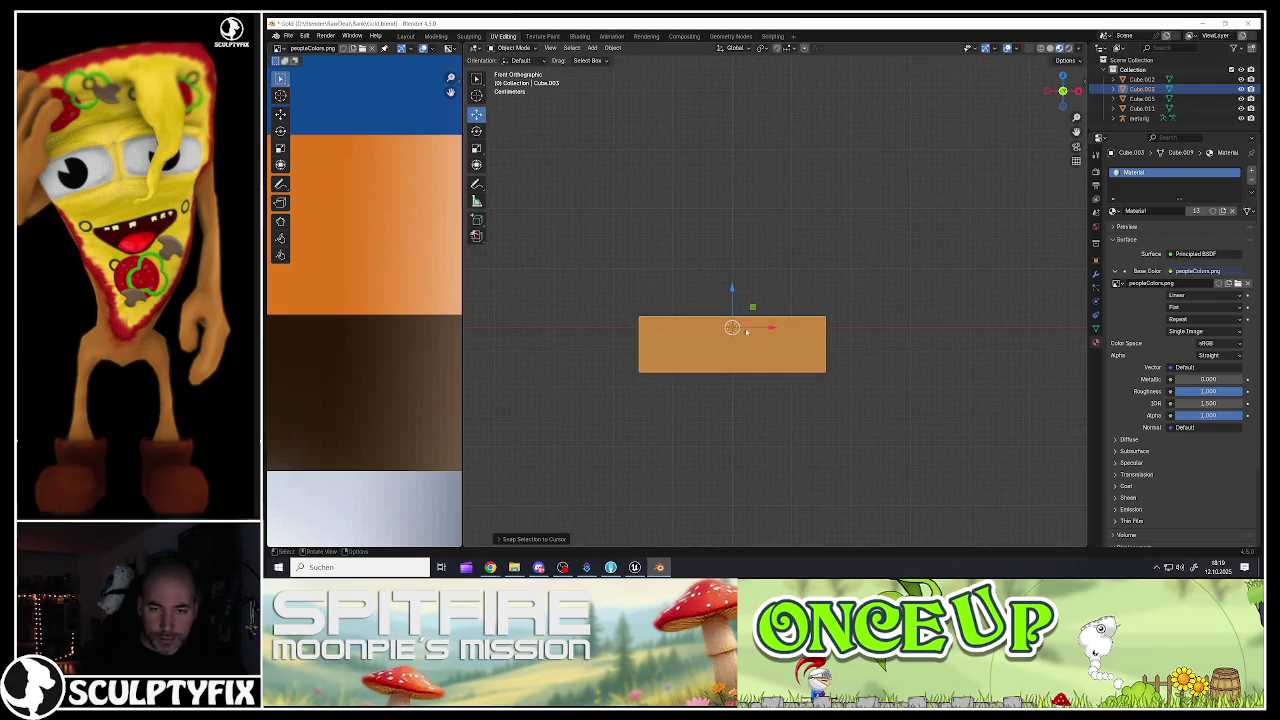
pyautogui.press('Tab')
pyautogui.press('g')
pyautogui.press('z')
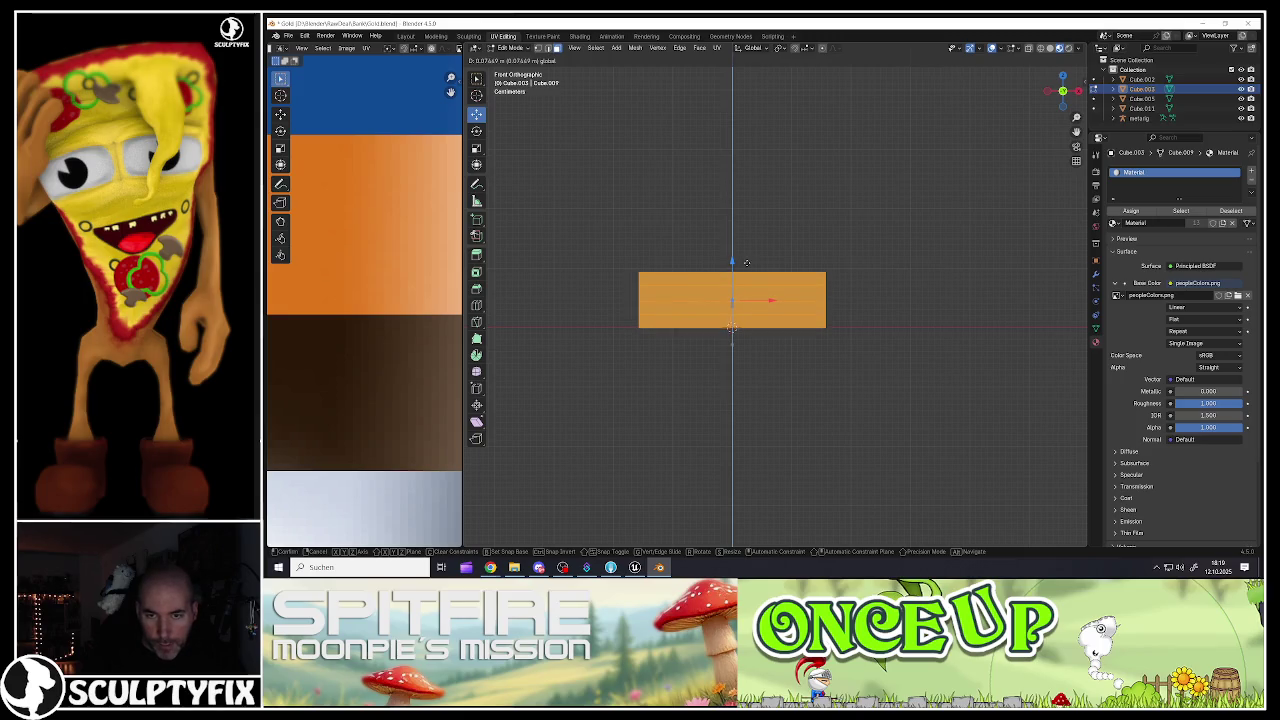
pyautogui.click(744, 263)
pyautogui.press('Tab')
# Step: Apply all transforms to the small orange block
pyautogui.scroll(-3, 744, 300)
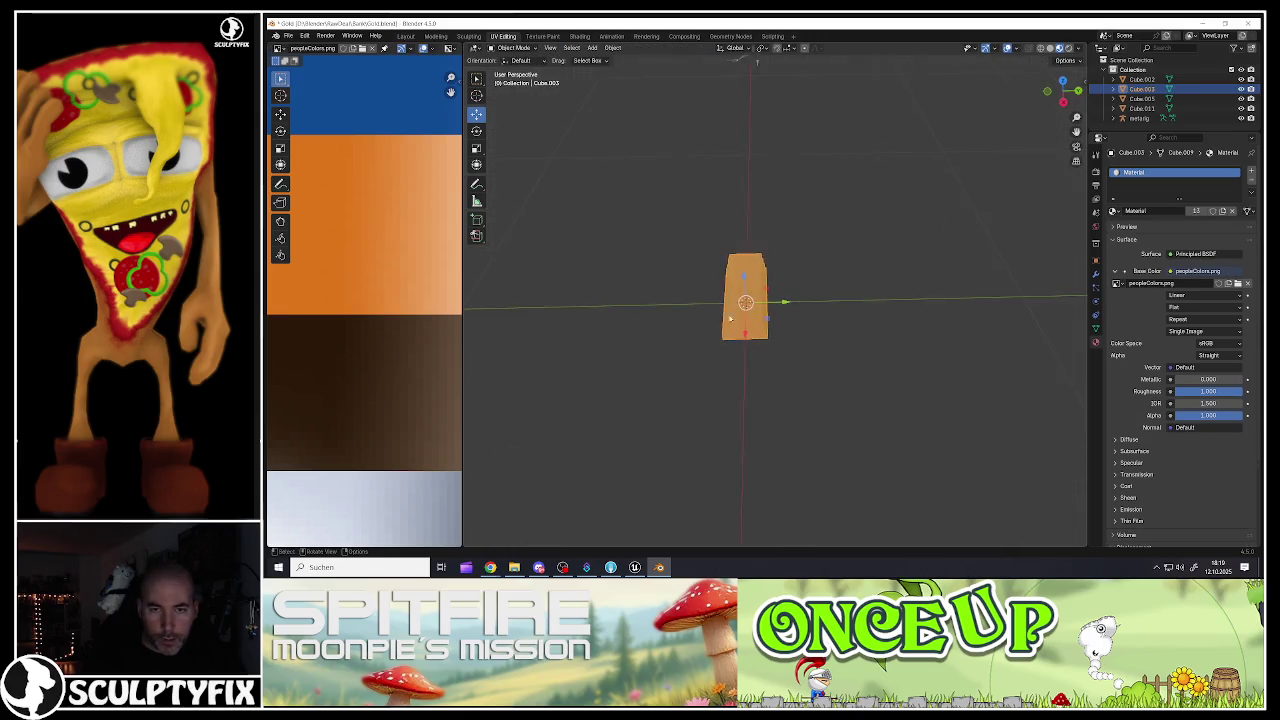
pyautogui.moveTo(733, 318); pyautogui.dragTo(780, 313)
pyautogui.click(673, 287)
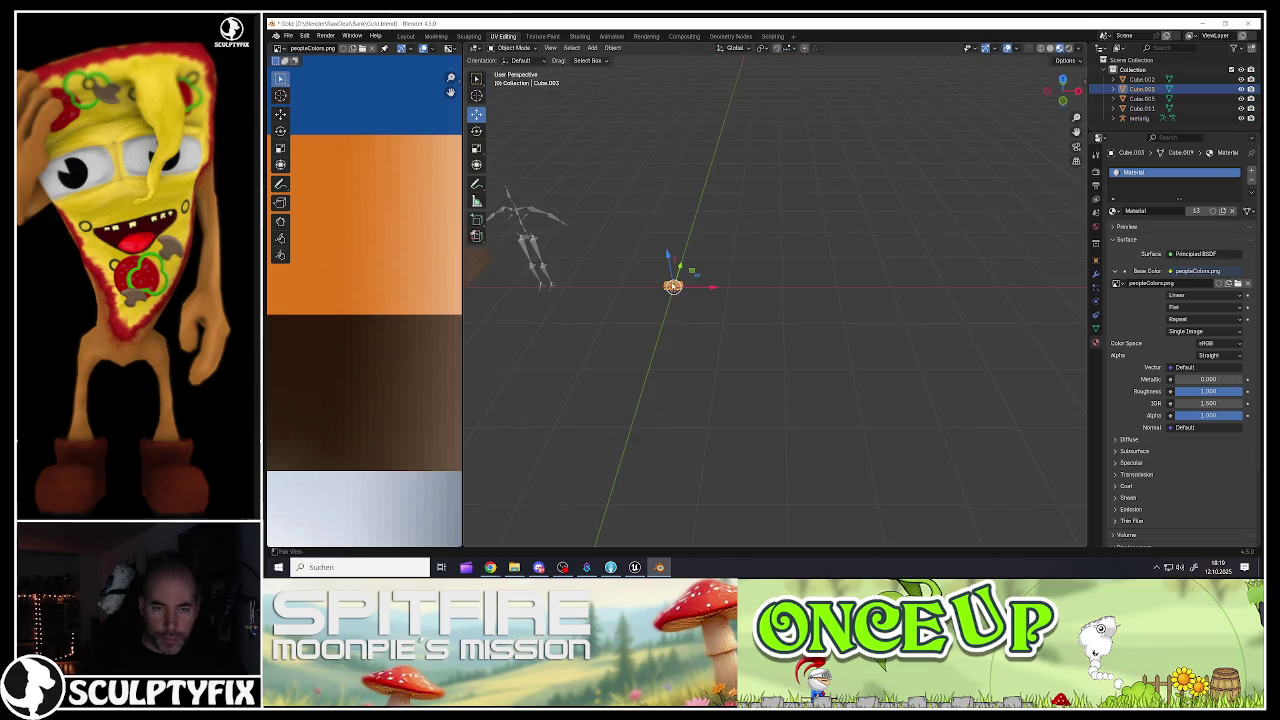
pyautogui.press('KP_Decimal')
pyautogui.hotkey('ctrl', 'a')
pyautogui.click(791, 286)
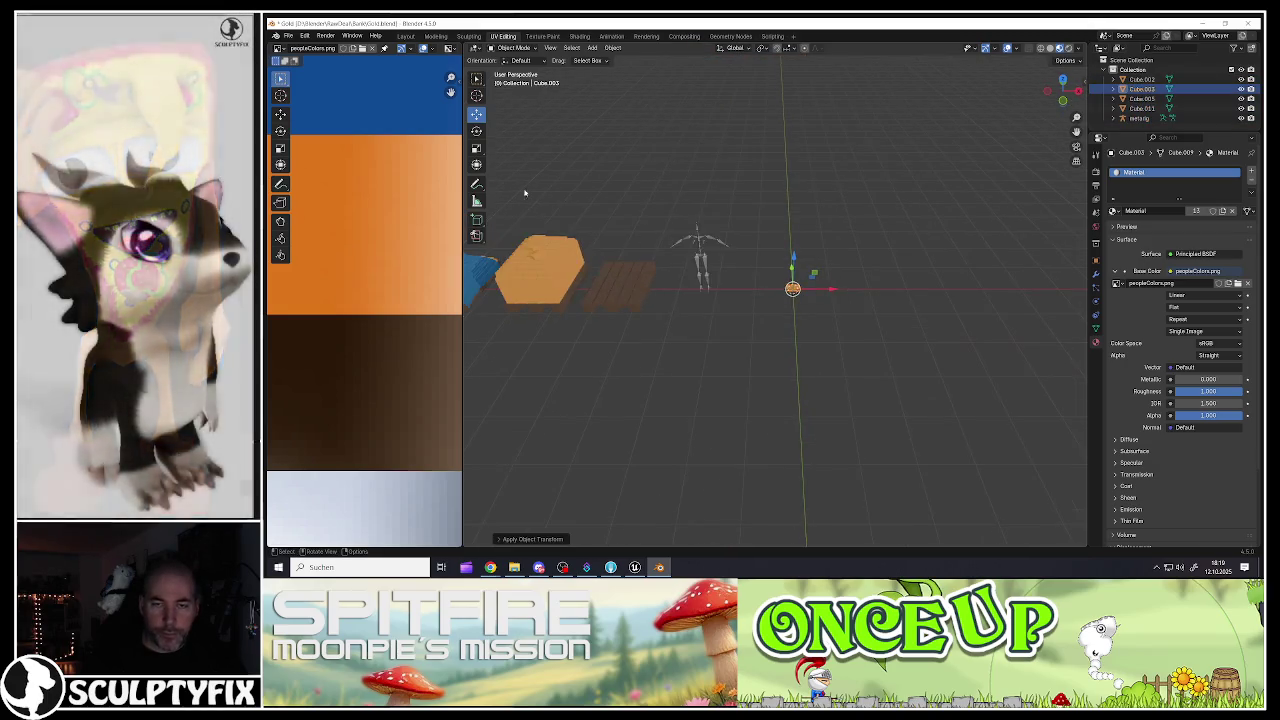
pyautogui.click(288, 35)
# Step: Export the small orange block as Goldbarren.fbx, then duplicate it
pyautogui.moveTo(311, 183)
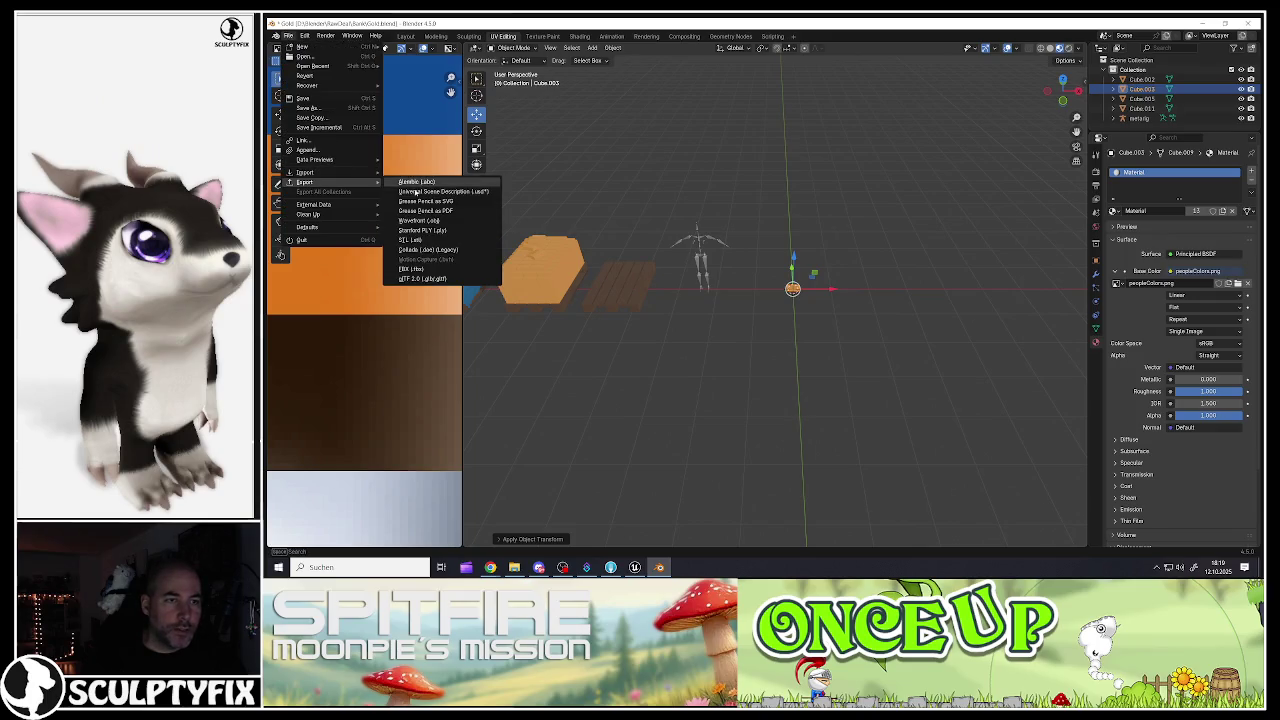
pyautogui.click(406, 270)
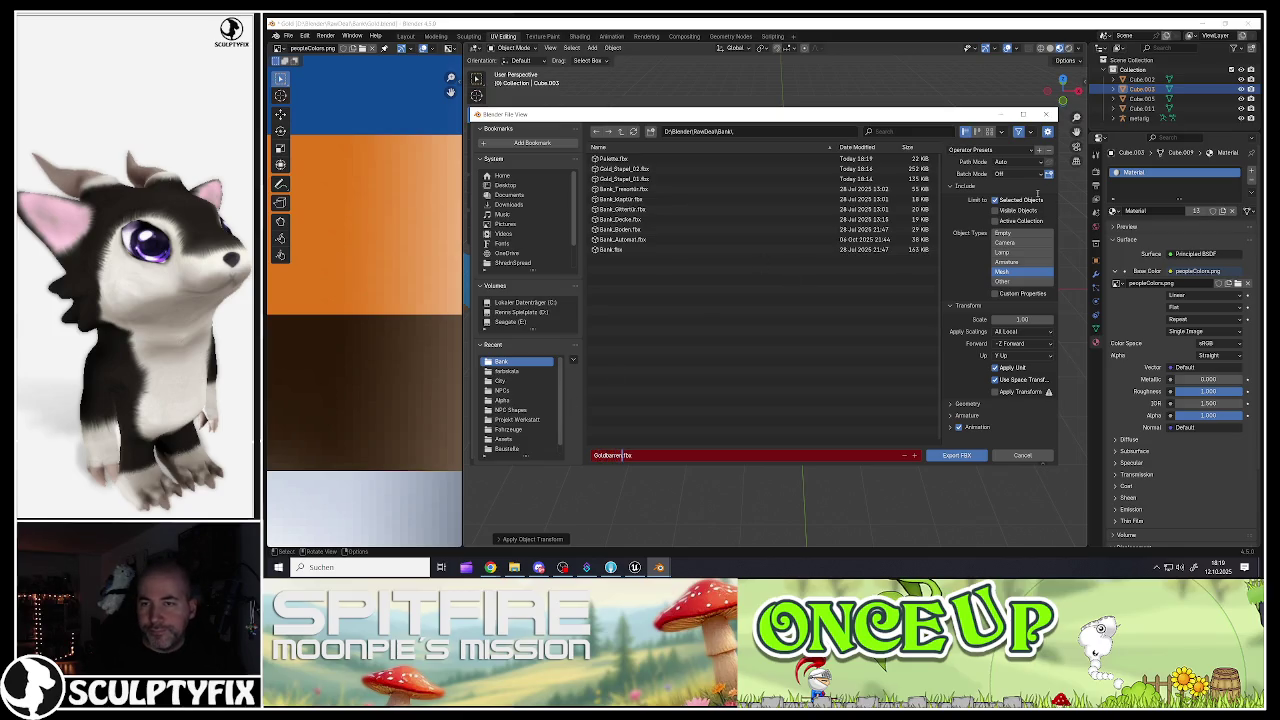
pyautogui.click(945, 459)
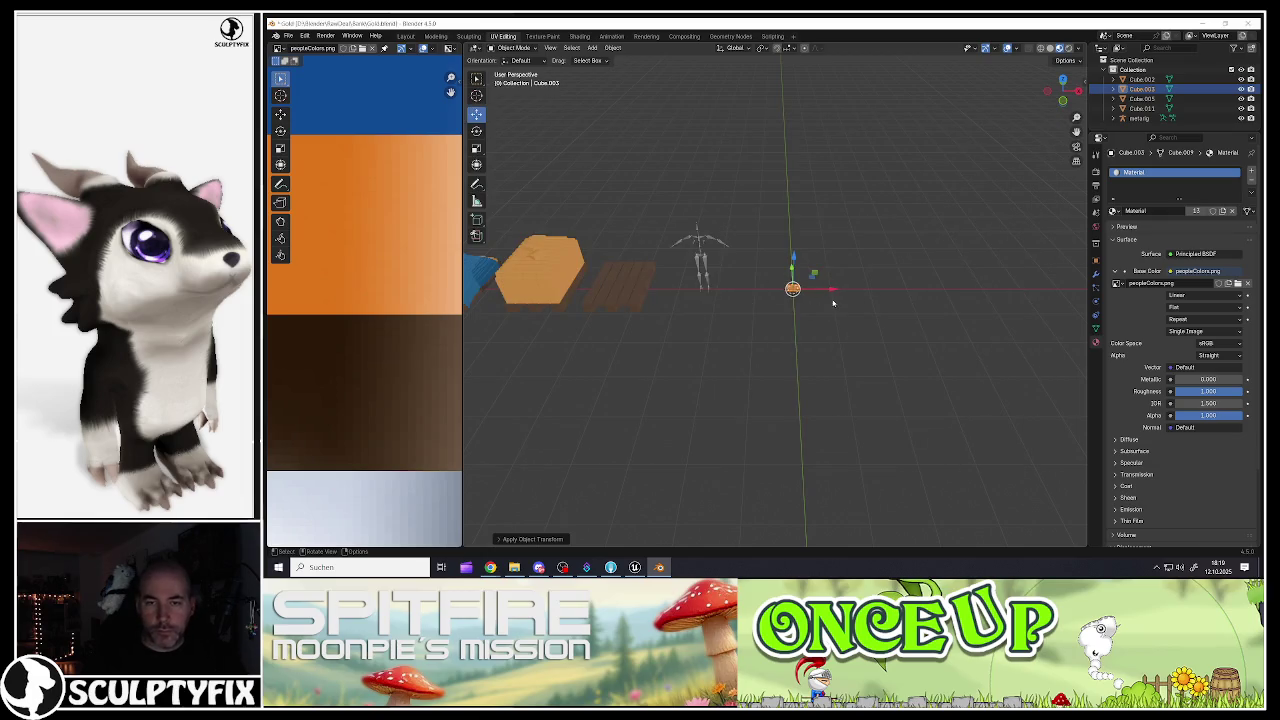
pyautogui.hotkey('shift', 'd')
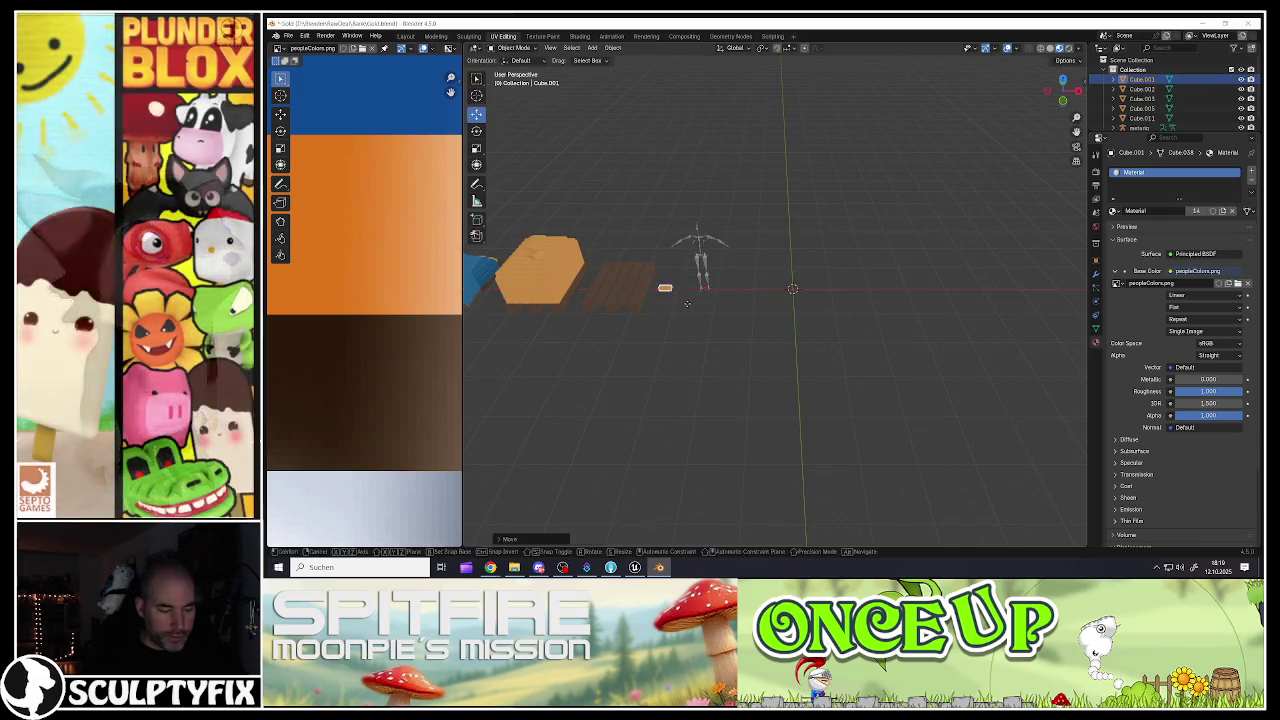
# Step: Keep the first copy in place and slide a second block copy along X beside it
pyautogui.rightClick(687, 303)
pyautogui.scroll(2, 791, 288)
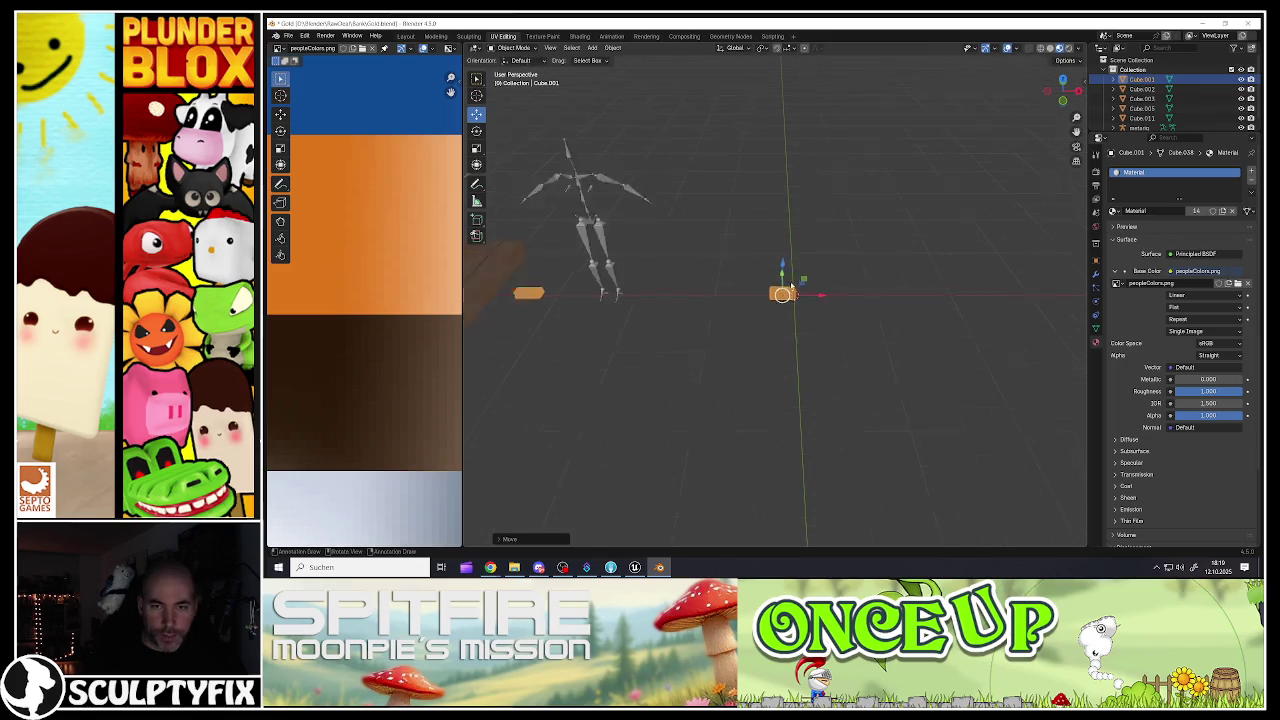
pyautogui.scroll(2, 791, 288)
pyautogui.moveTo(791, 288)
pyautogui.mouseDown()
pyautogui.moveTo(700, 330)
pyautogui.moveTo(691, 313)
pyautogui.mouseUp()
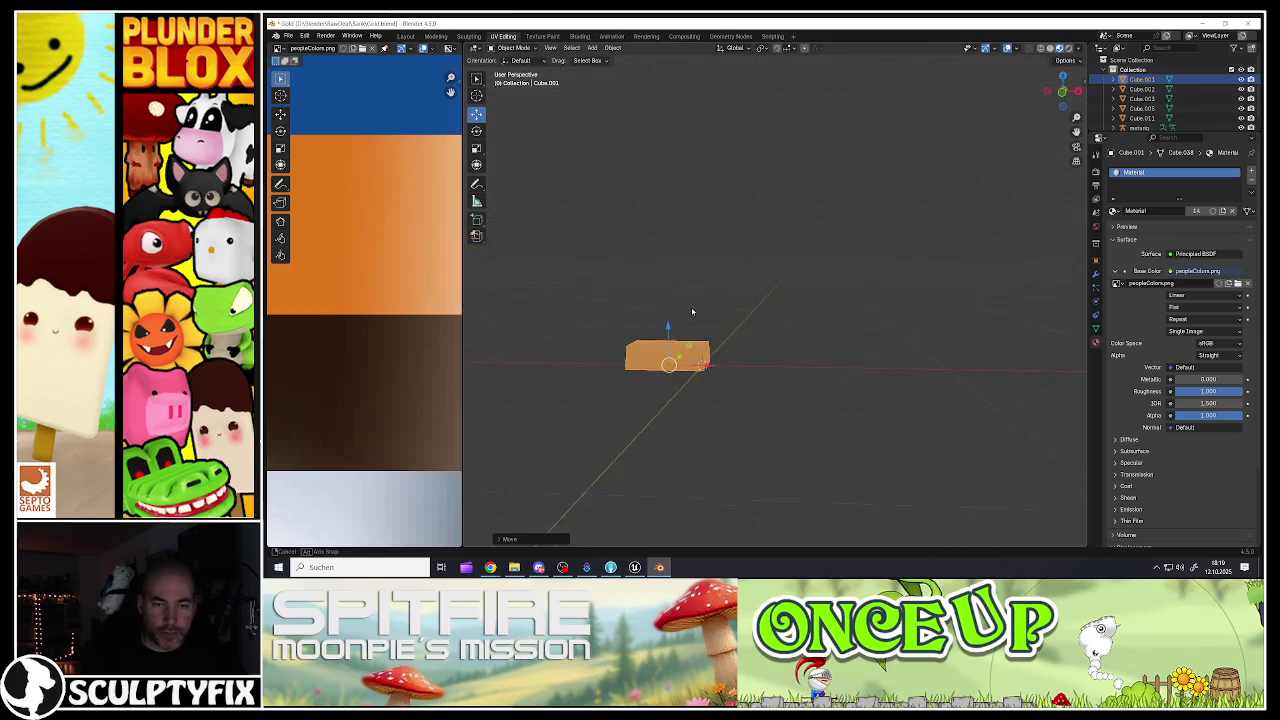
pyautogui.hotkey('shift', 'd')
pyautogui.press('Escape')
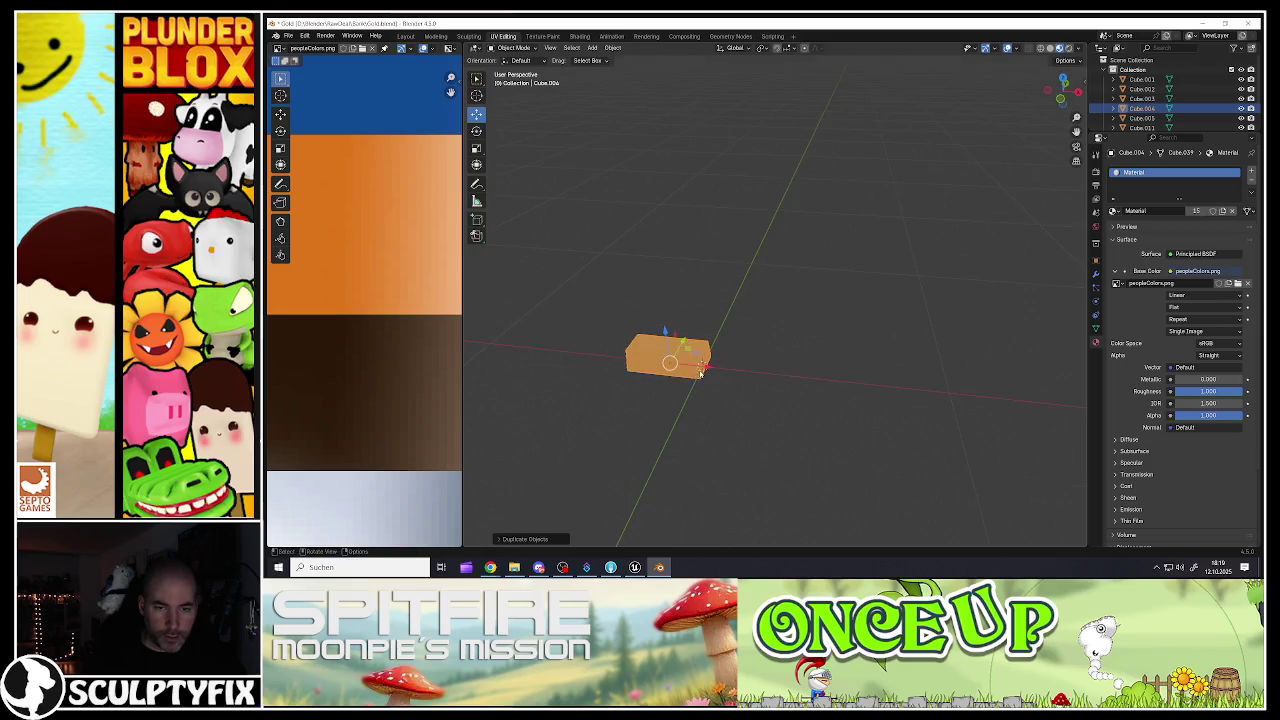
pyautogui.press('g')
pyautogui.press('x')
pyautogui.press('Return')
# Step: Turn one block slightly about Z, then duplicate both blocks and rotate the copies about Z
pyautogui.moveTo(700, 330); pyautogui.dragTo(543, 309)
pyautogui.click(477, 131)
pyautogui.moveTo(743, 401)
pyautogui.mouseDown()
pyautogui.moveTo(700, 418)
pyautogui.moveTo(731, 420)
pyautogui.mouseUp()
pyautogui.keyDown('shift'); pyautogui.click(675, 415); pyautogui.keyUp('shift')
pyautogui.hotkey('shift', 'd')
pyautogui.press('r')
pyautogui.press('z')
pyautogui.click(700, 306)
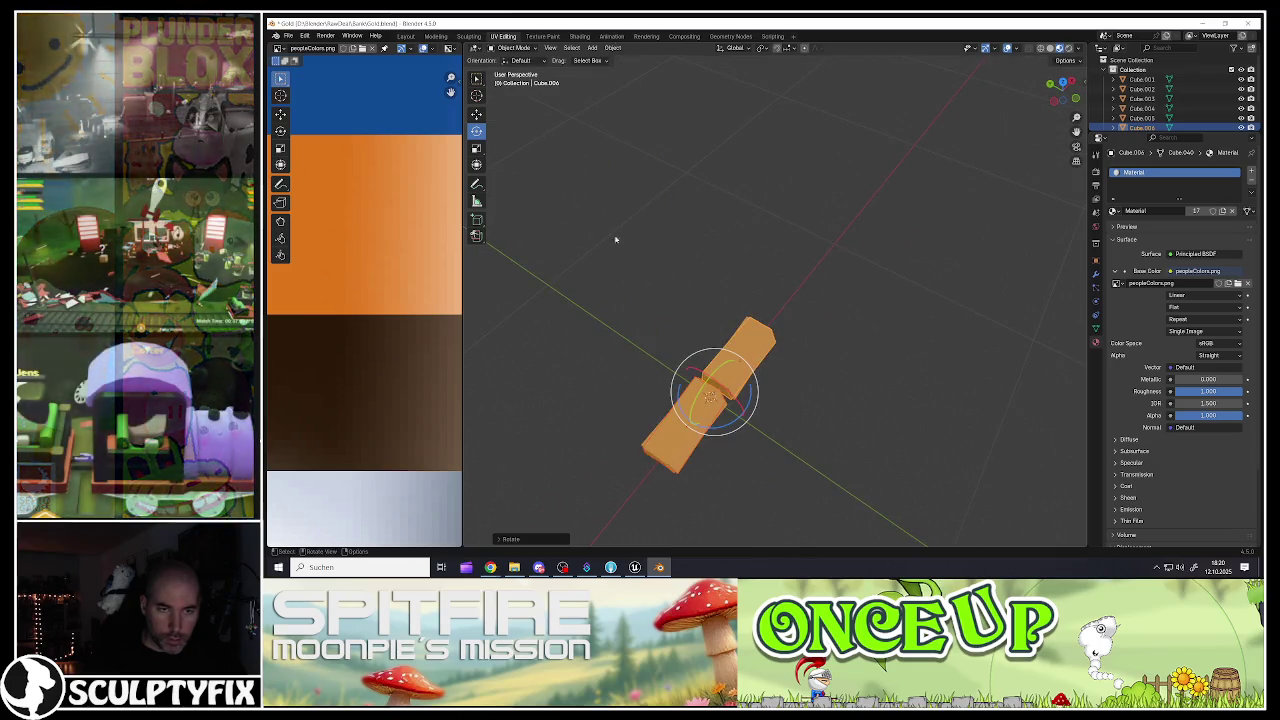
# Step: Copy the pieces along Y and add another plank on top, rotating and nudging pieces into a loose stack
pyautogui.hotkey('shift', 'd')
pyautogui.press('y')
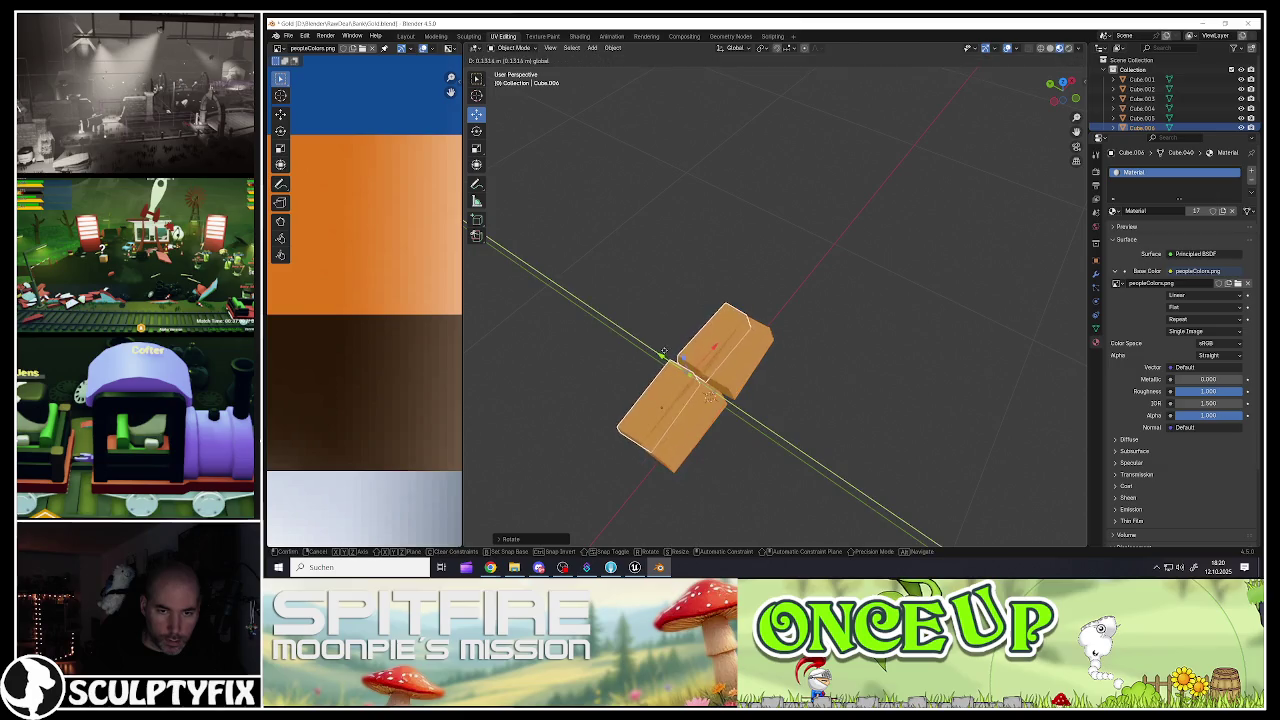
pyautogui.click(659, 341)
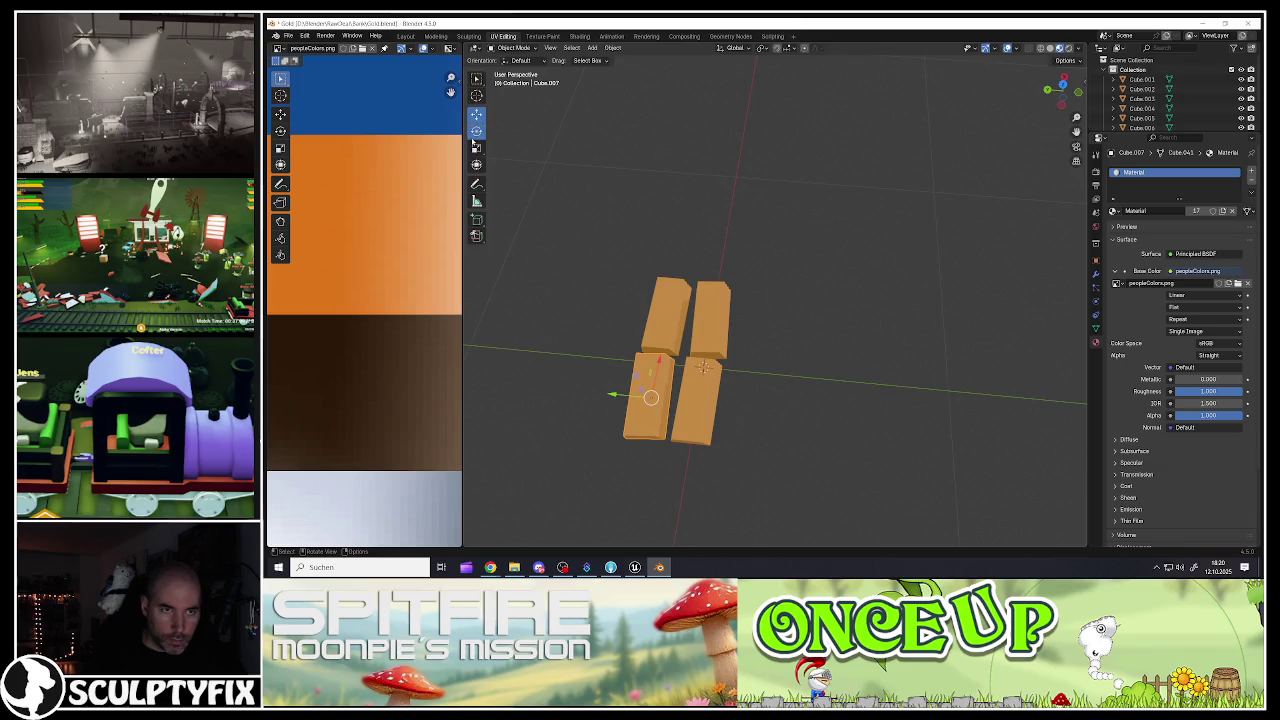
pyautogui.moveTo(670, 436)
pyautogui.mouseDown()
pyautogui.moveTo(586, 363)
pyautogui.moveTo(592, 302)
pyautogui.mouseUp()
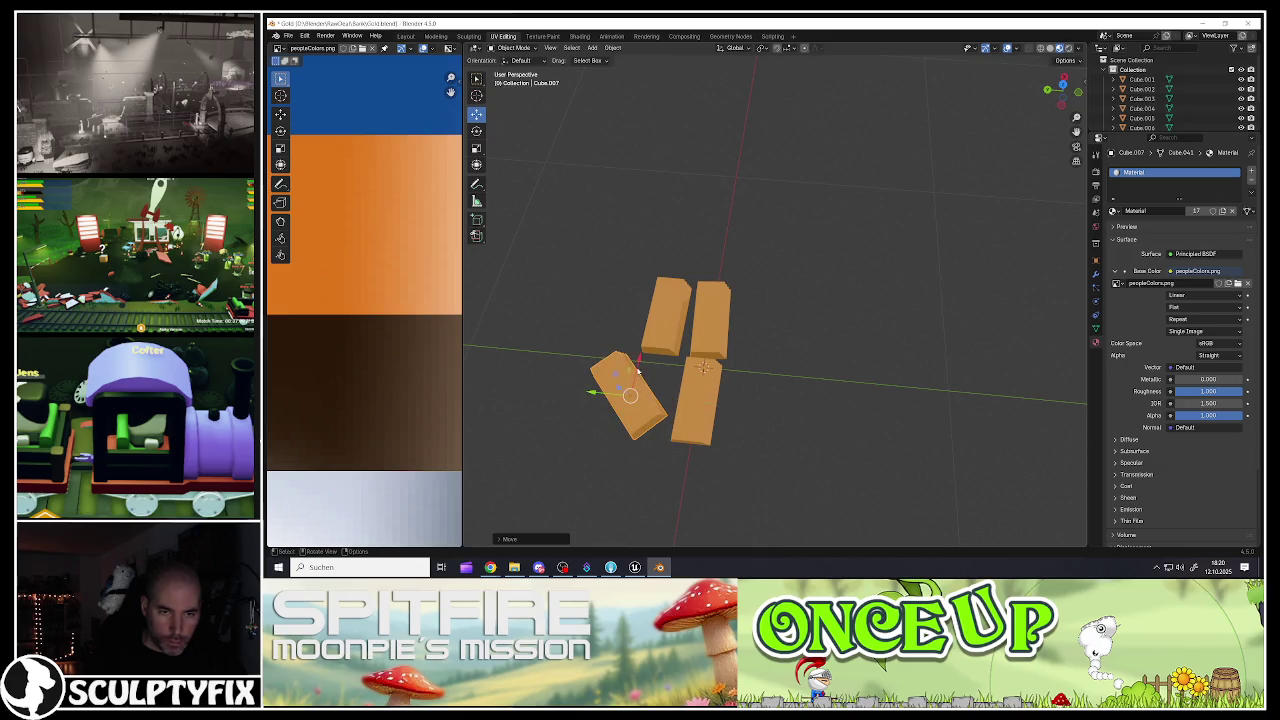
pyautogui.moveTo(612, 396); pyautogui.dragTo(598, 382)
pyautogui.hotkey('shift', 'd')
pyautogui.click(665, 305)
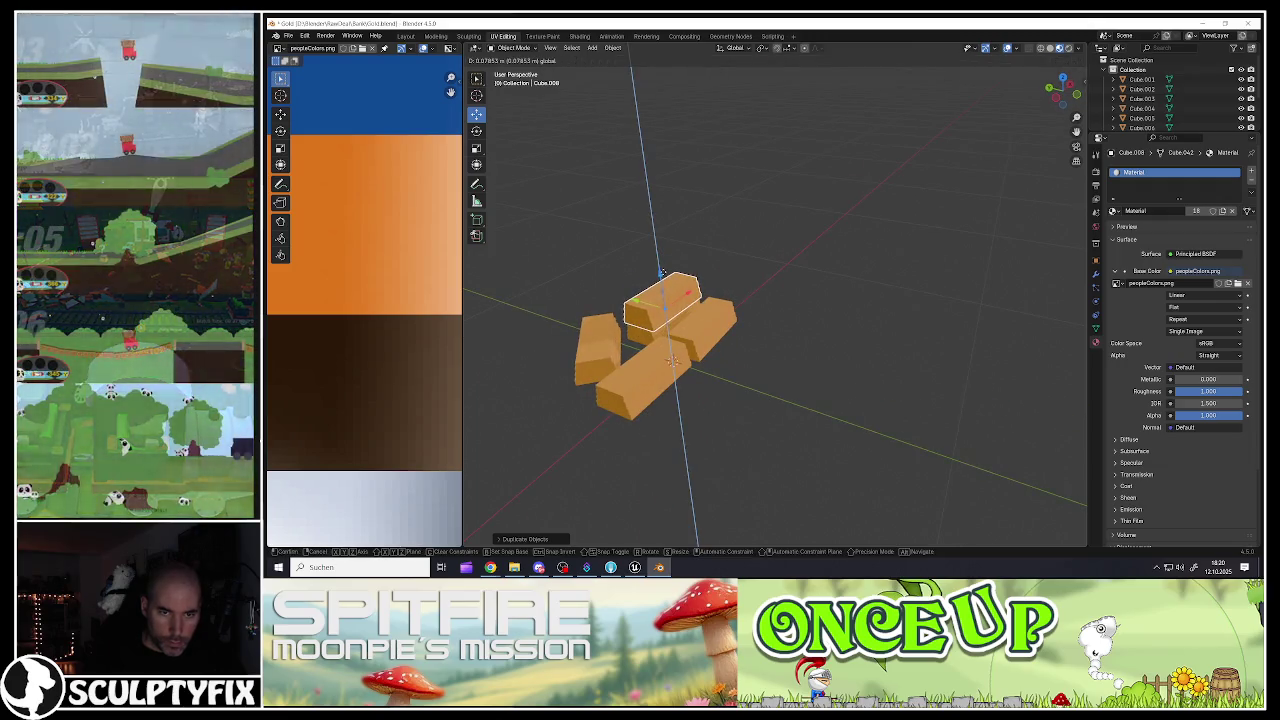
pyautogui.moveTo(645, 312)
pyautogui.mouseDown()
pyautogui.moveTo(615, 285)
pyautogui.moveTo(613, 321)
pyautogui.mouseUp()
pyautogui.scroll(5, 632, 308)
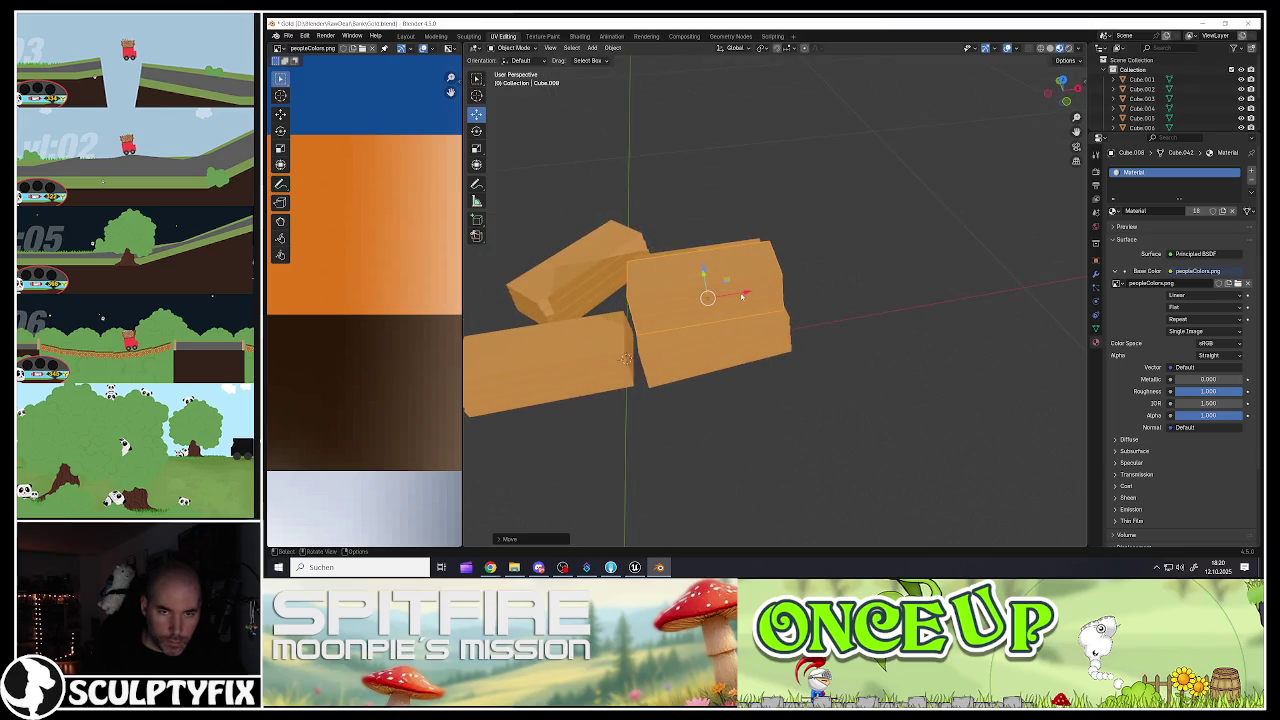
pyautogui.moveTo(742, 296)
pyautogui.mouseDown()
pyautogui.moveTo(680, 285)
pyautogui.moveTo(656, 263)
pyautogui.mouseUp()
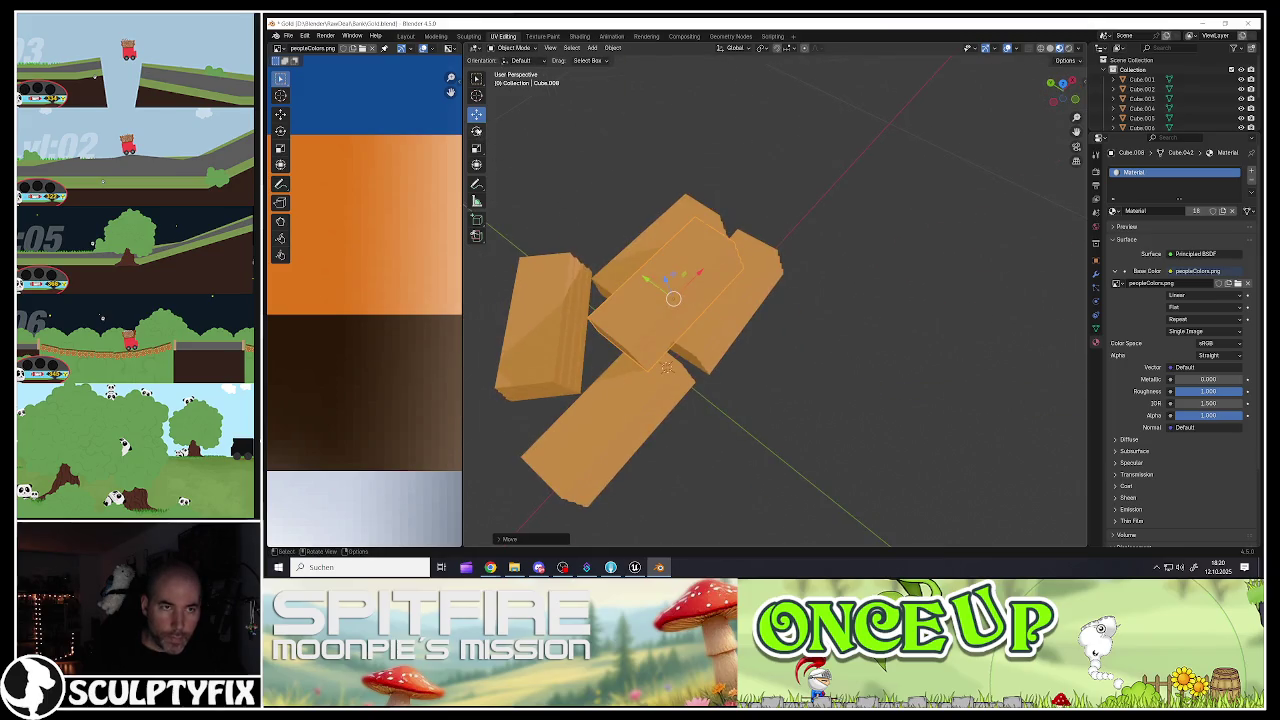
pyautogui.moveTo(697, 330)
pyautogui.mouseDown()
pyautogui.moveTo(668, 283)
pyautogui.moveTo(652, 290)
pyautogui.moveTo(658, 304)
pyautogui.moveTo(692, 278)
pyautogui.moveTo(691, 306)
pyautogui.moveTo(627, 311)
pyautogui.moveTo(700, 360)
pyautogui.mouseUp()
# Step: Copy a plank along X, tilt it about Y across the pile's top, then box-select all pieces
pyautogui.hotkey('shift', 'd')
pyautogui.press('x')
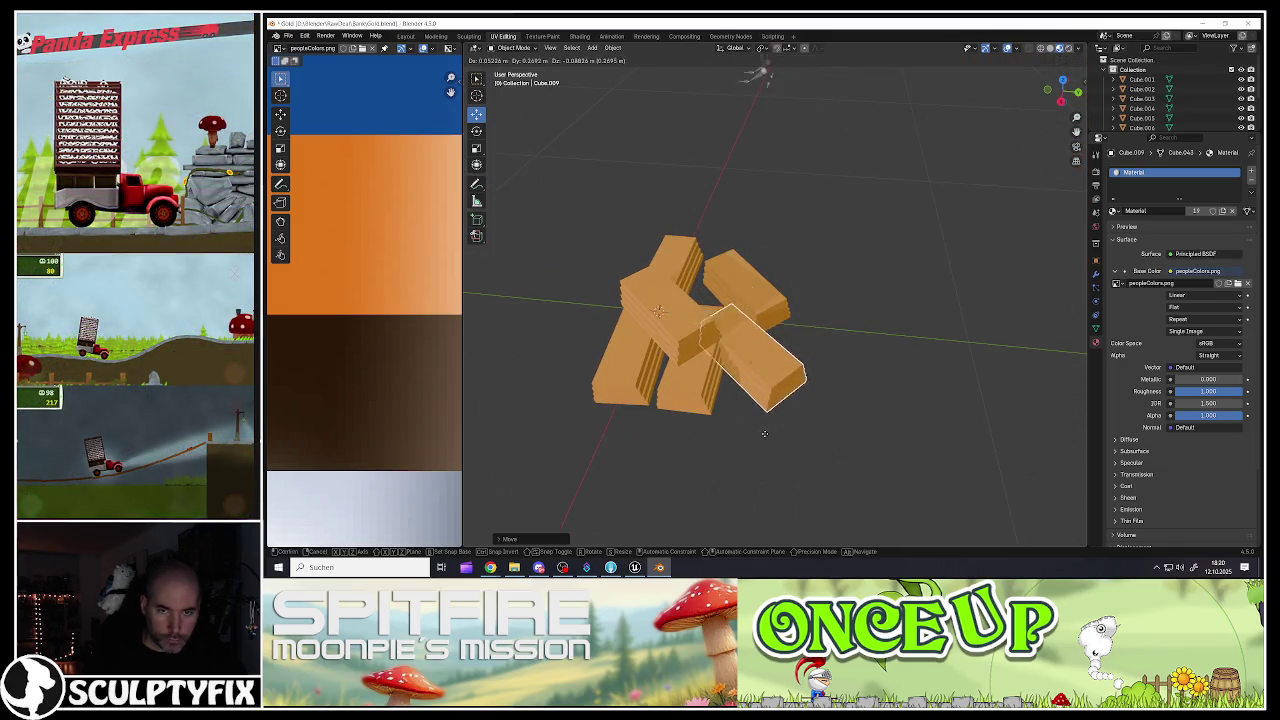
pyautogui.click(690, 350)
pyautogui.moveTo(690, 350); pyautogui.dragTo(466, 143)
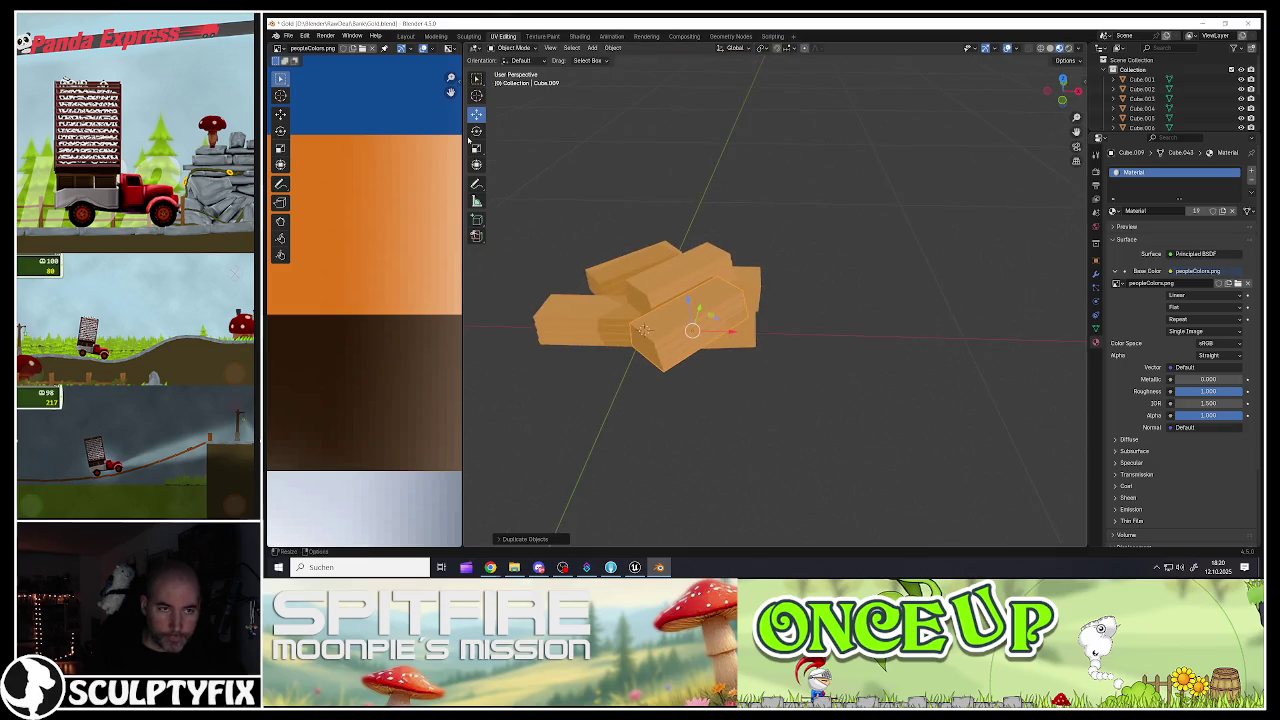
pyautogui.moveTo(708, 309)
pyautogui.mouseDown()
pyautogui.moveTo(680, 392)
pyautogui.moveTo(700, 330)
pyautogui.mouseUp()
pyautogui.press('g')
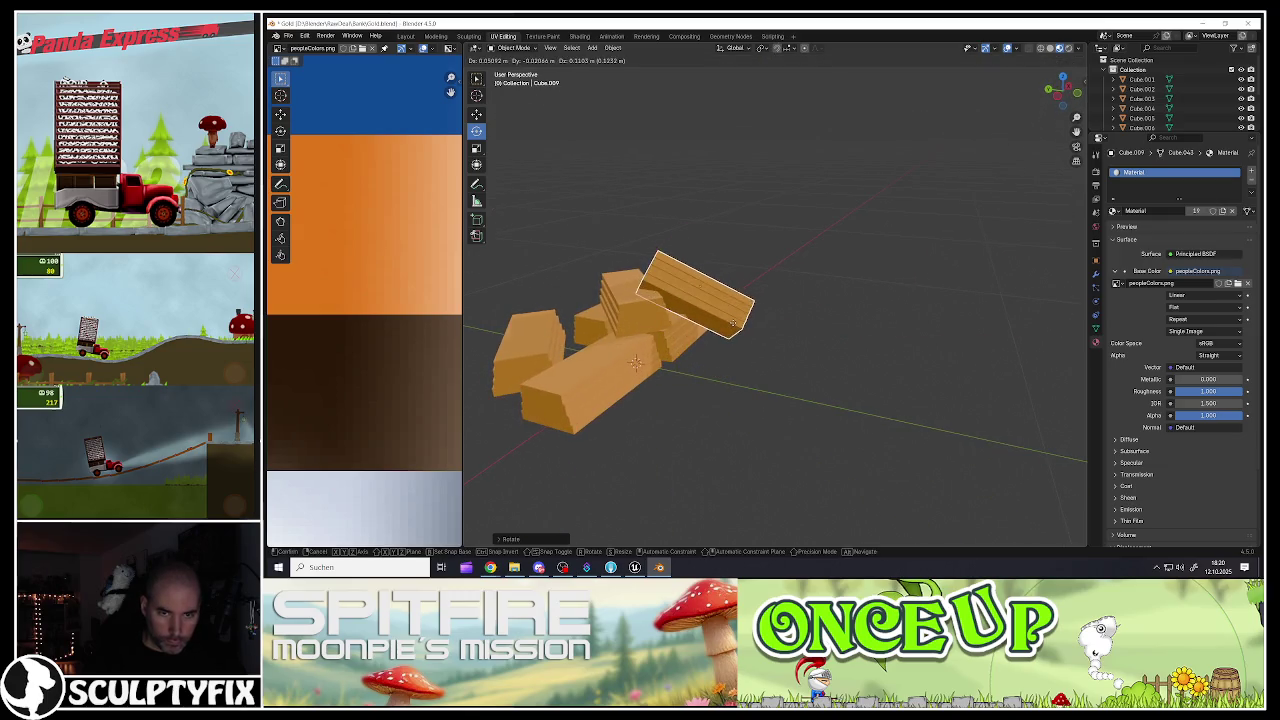
pyautogui.click(720, 288)
pyautogui.moveTo(720, 288)
pyautogui.mouseDown()
pyautogui.moveTo(714, 300)
pyautogui.moveTo(684, 284)
pyautogui.moveTo(700, 294)
pyautogui.moveTo(943, 163)
pyautogui.moveTo(866, 333)
pyautogui.moveTo(735, 332)
pyautogui.mouseUp()
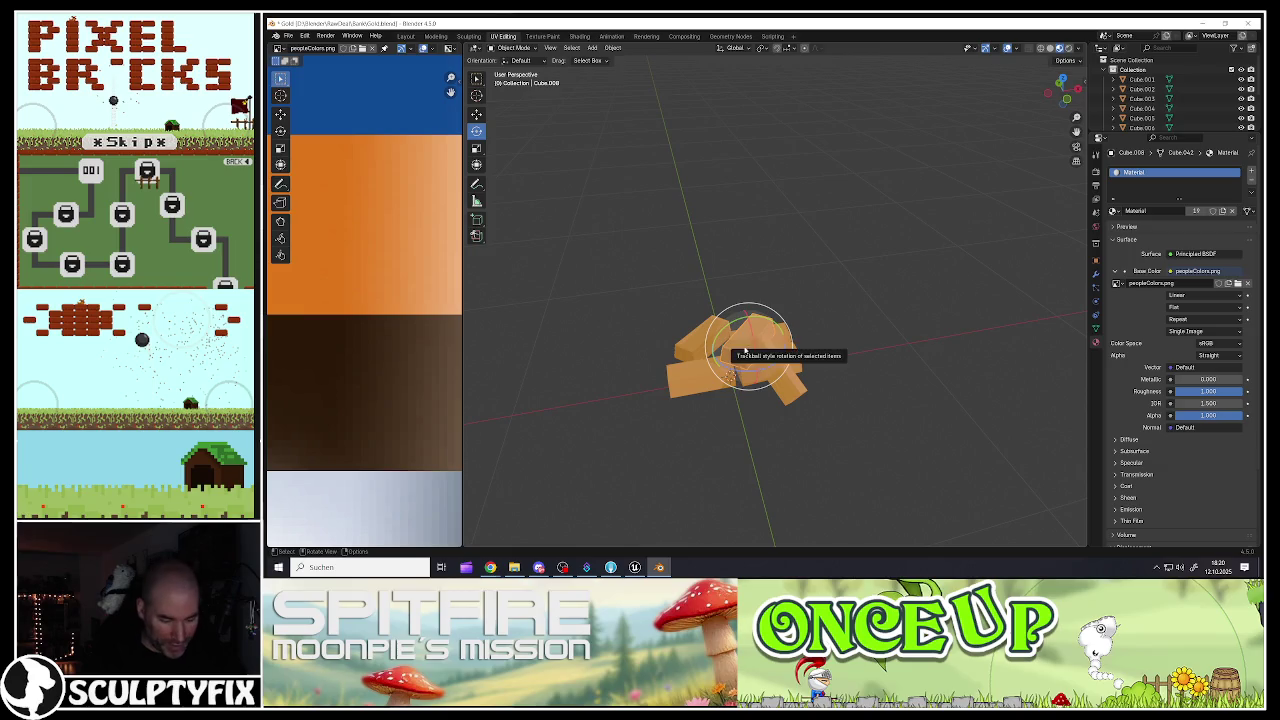
pyautogui.moveTo(631, 266); pyautogui.dragTo(760, 376)
pyautogui.scroll(4, 733, 369)
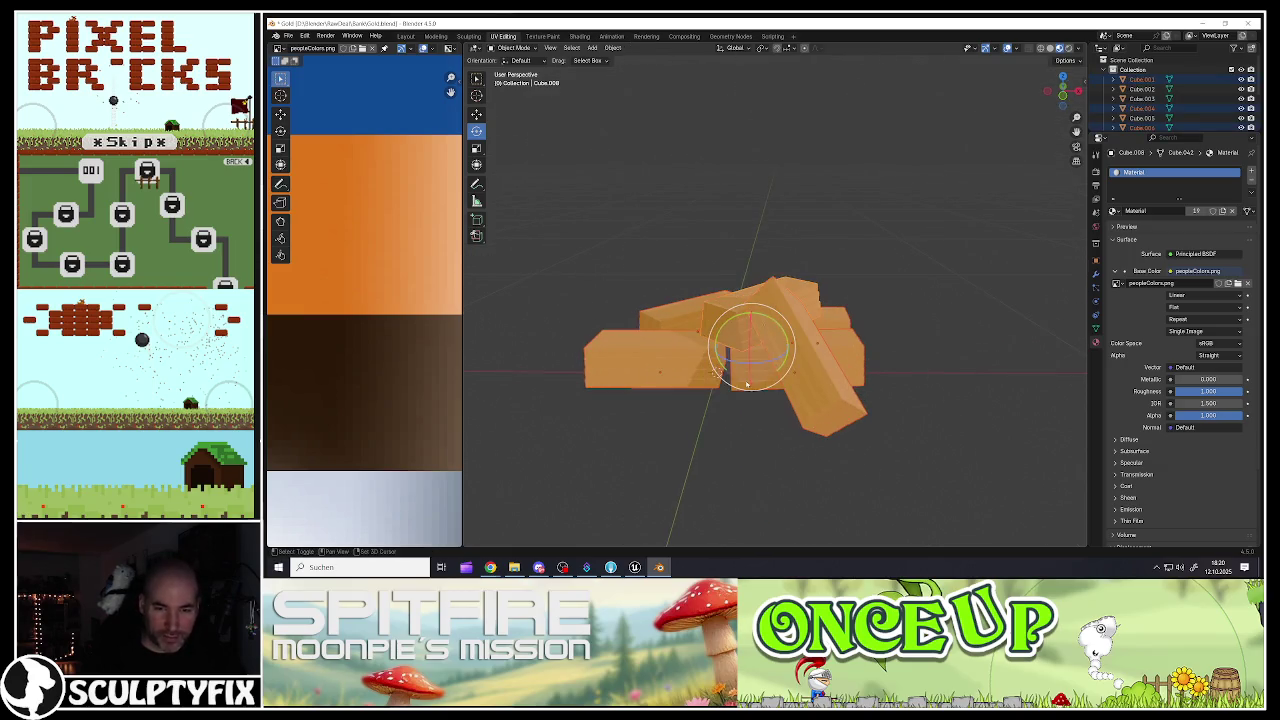
# Step: Join the selected planks into one object and set its origin to the geometry
pyautogui.rightClick(702, 366)
pyautogui.click(702, 363)
pyautogui.rightClick(744, 368)
pyautogui.moveTo(690, 410)
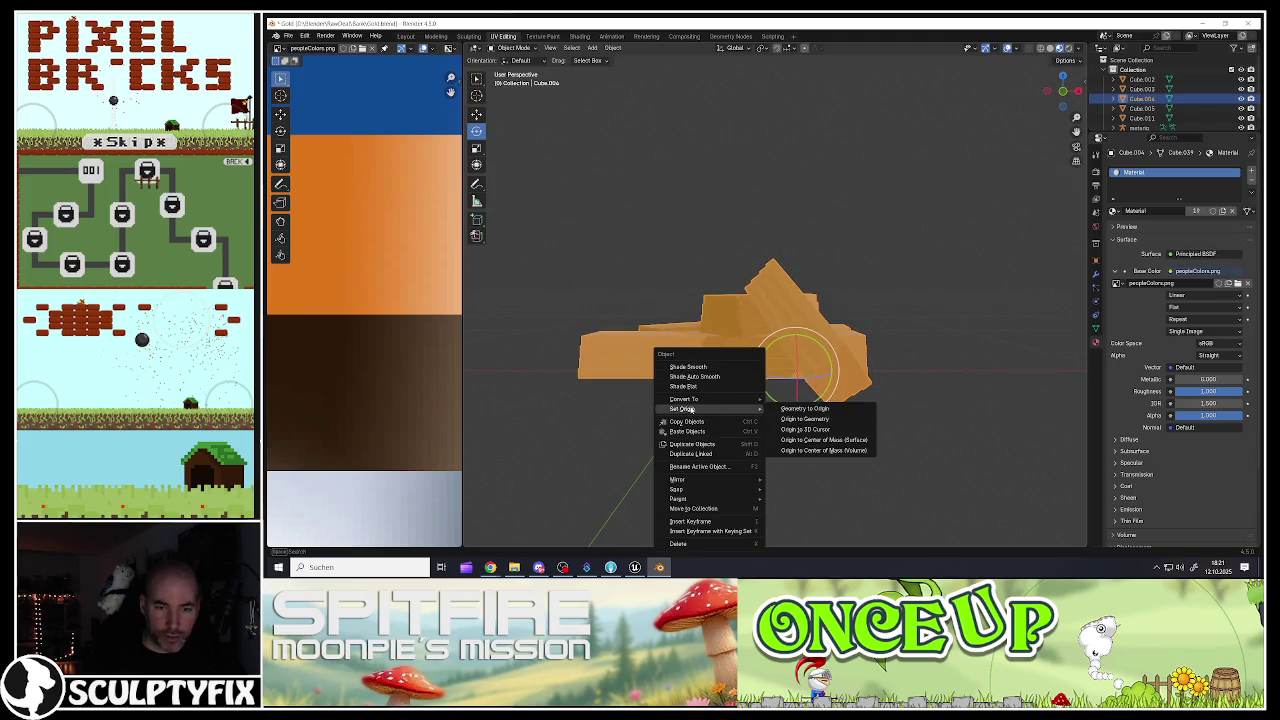
pyautogui.click(805, 418)
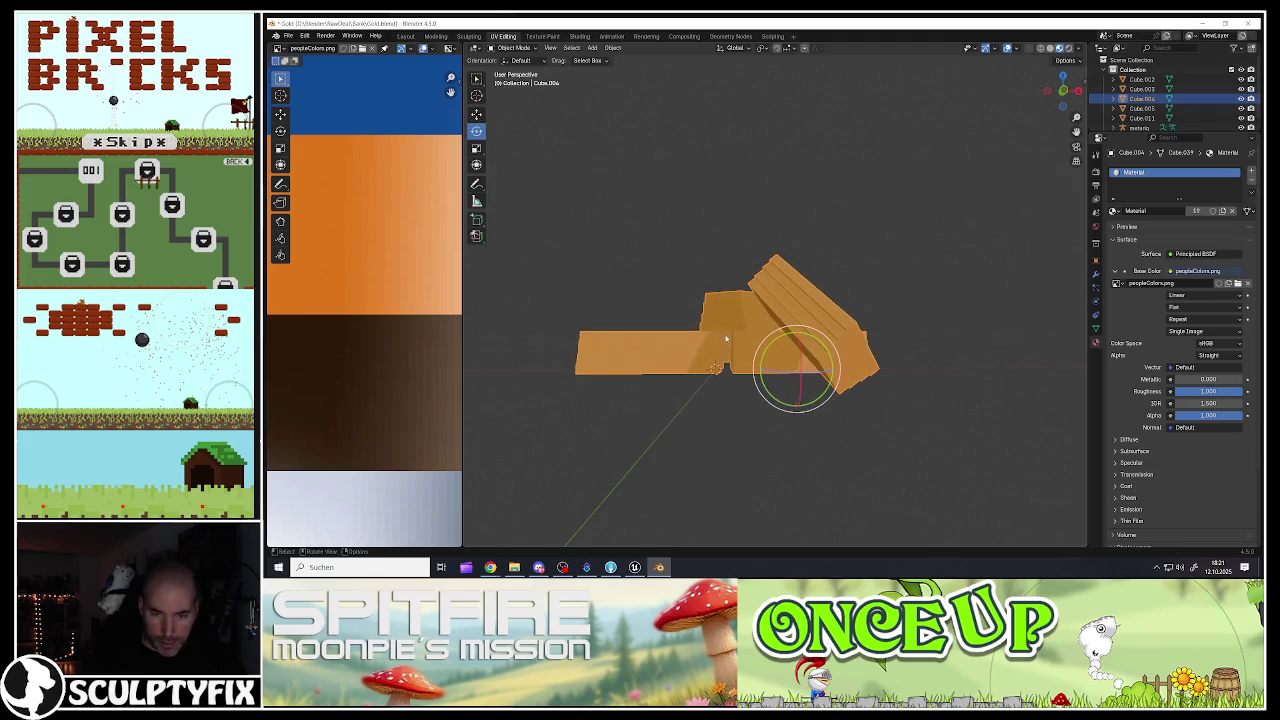
pyautogui.moveTo(729, 340)
pyautogui.mouseDown()
pyautogui.moveTo(750, 358)
pyautogui.moveTo(740, 366)
pyautogui.mouseUp()
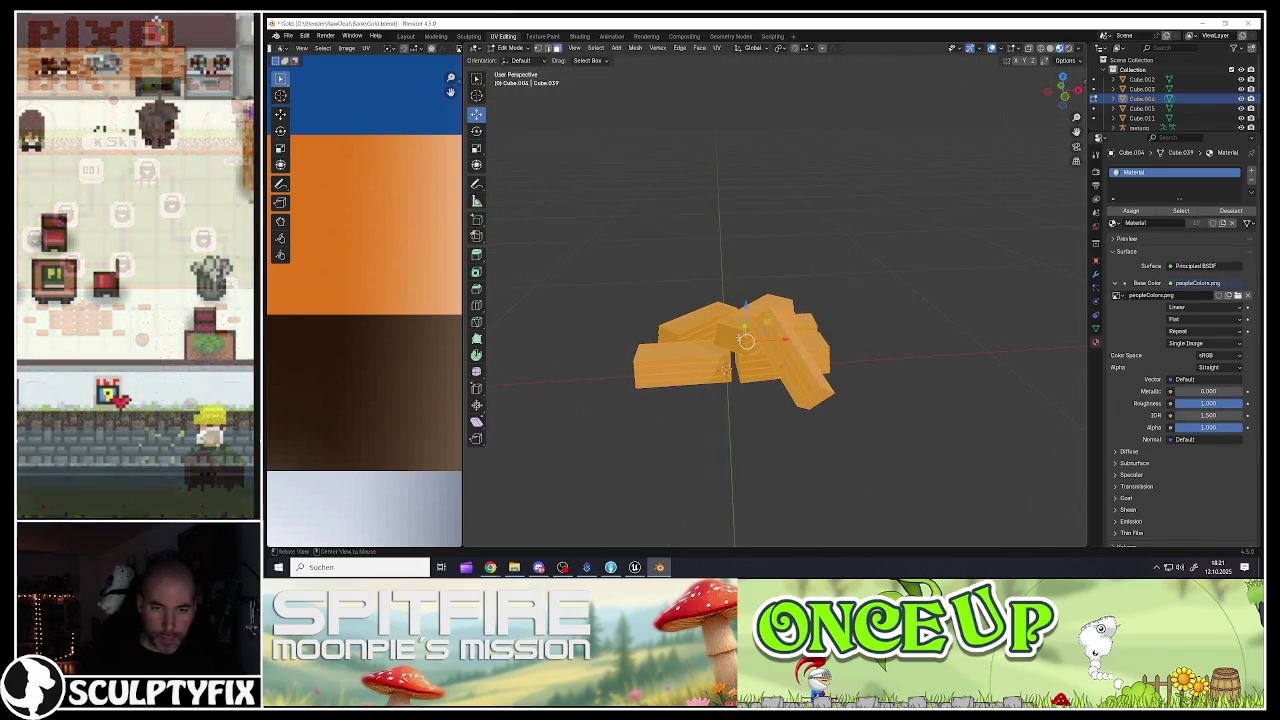
# Step: In Edit Mode, move the whole pile's geometry along X and Y to centre it on the origin
pyautogui.press('Tab')
pyautogui.press('g')
pyautogui.press('x')
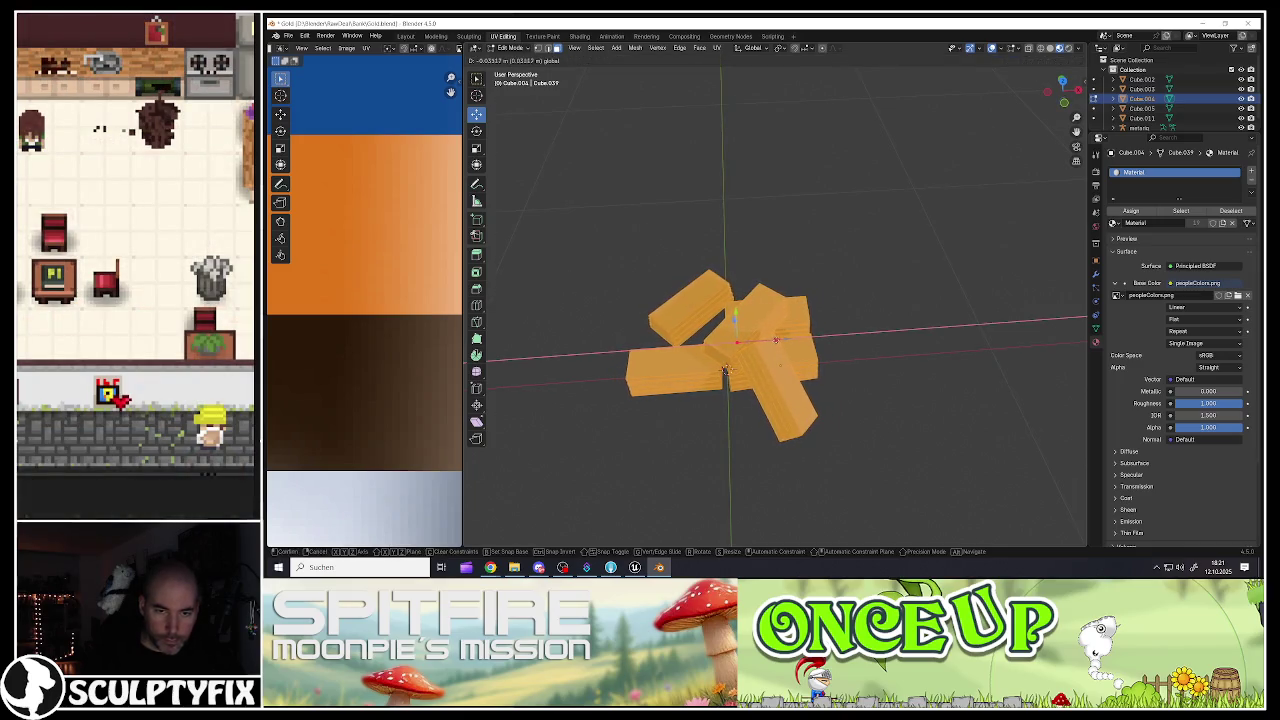
pyautogui.click(727, 371)
pyautogui.moveTo(727, 371); pyautogui.dragTo(757, 358)
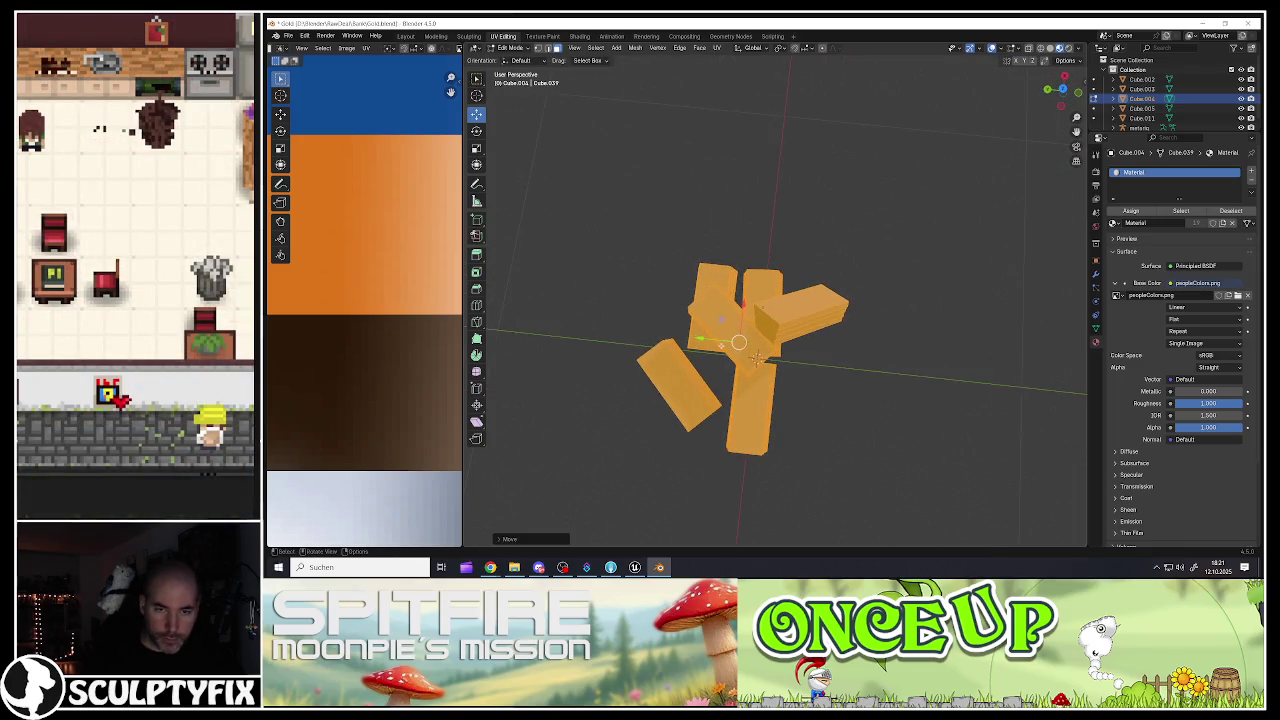
pyautogui.press('g')
pyautogui.press('y')
pyautogui.click(757, 358)
pyautogui.moveTo(757, 358); pyautogui.dragTo(763, 363)
pyautogui.press('Tab')
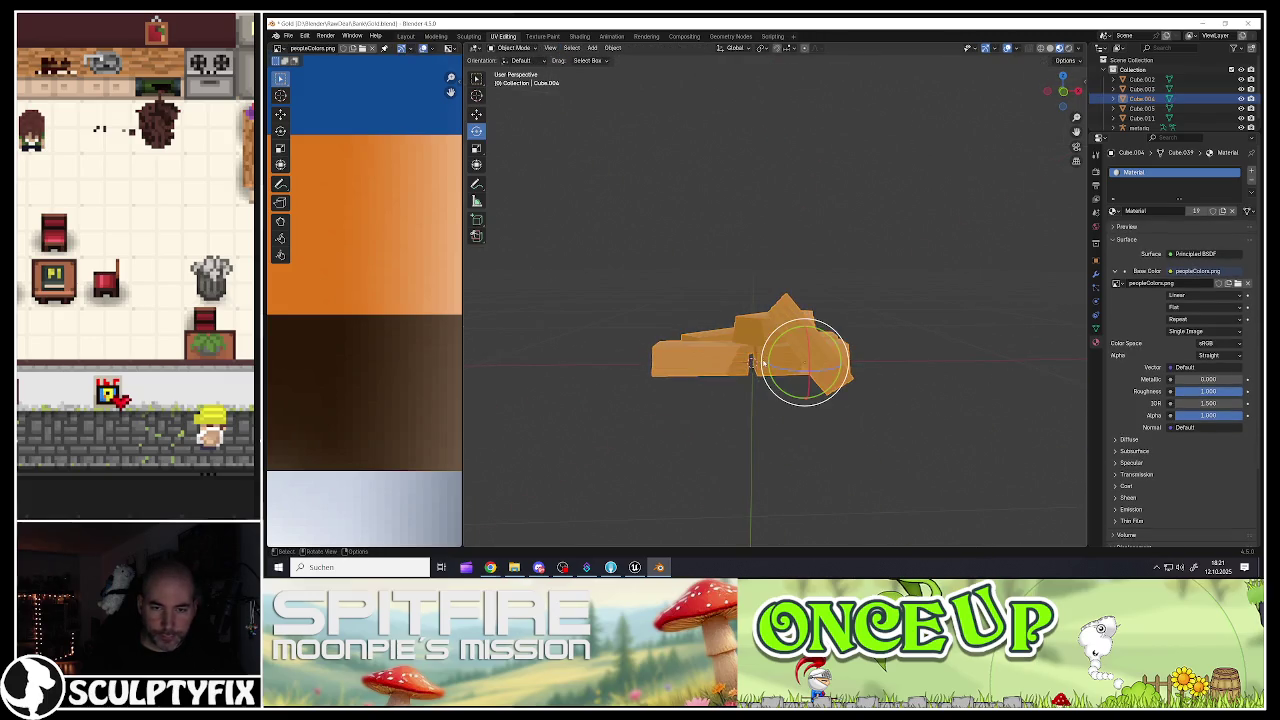
# Step: Set the pile's origin to the 3D cursor at ground level and check it in front view
pyautogui.rightClick(755, 353)
pyautogui.moveTo(699, 392)
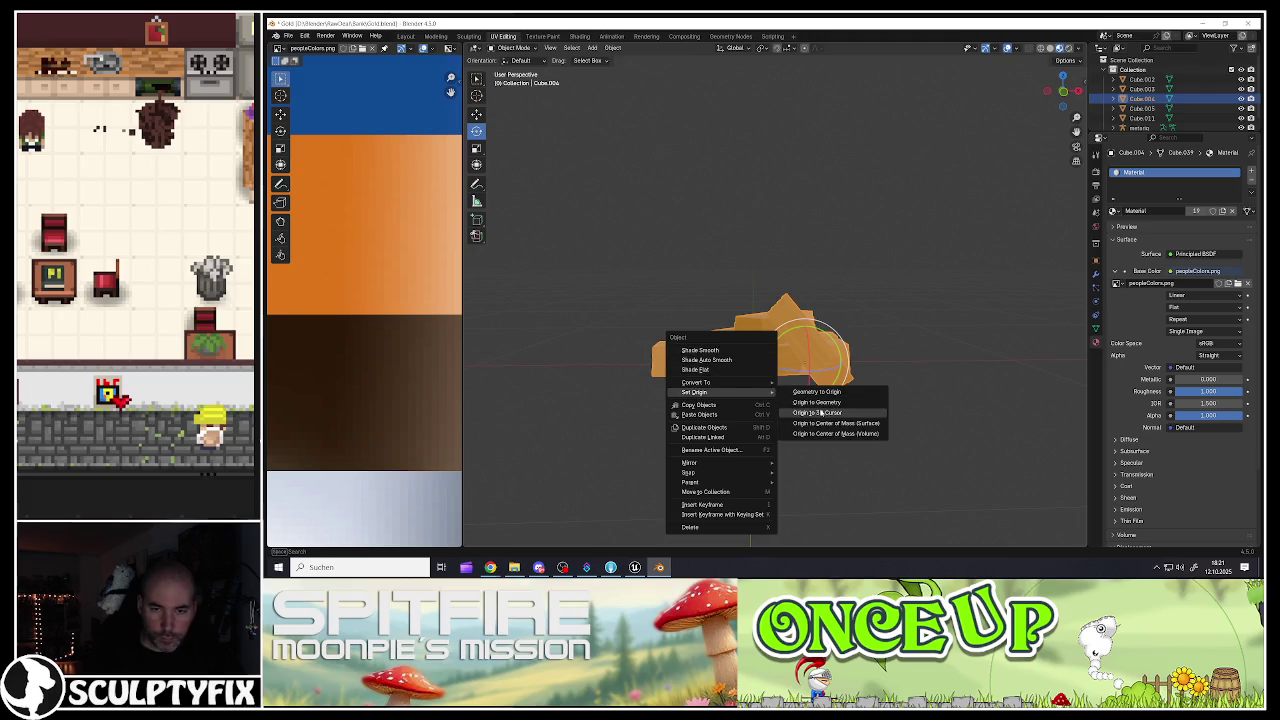
pyautogui.click(819, 412)
pyautogui.moveTo(780, 400); pyautogui.dragTo(608, 368)
pyautogui.press('KP_1')
pyautogui.scroll(5, 730, 391)
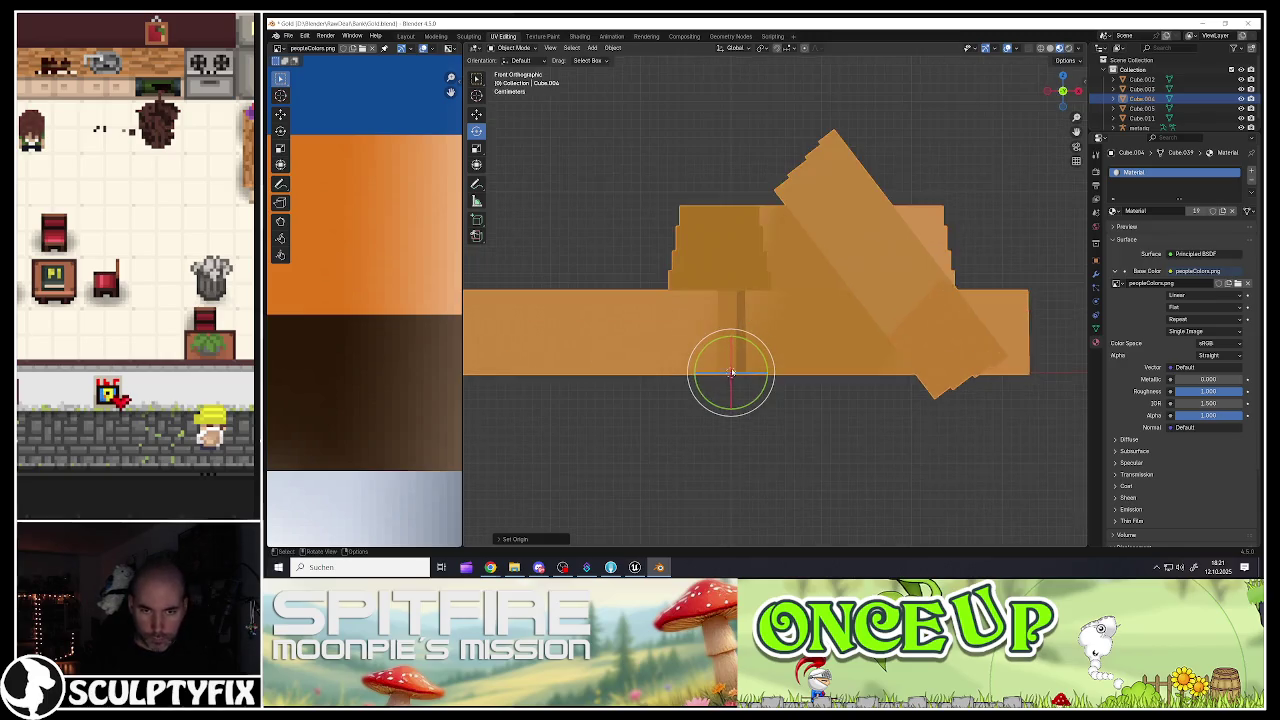
pyautogui.scroll(-6, 730, 391)
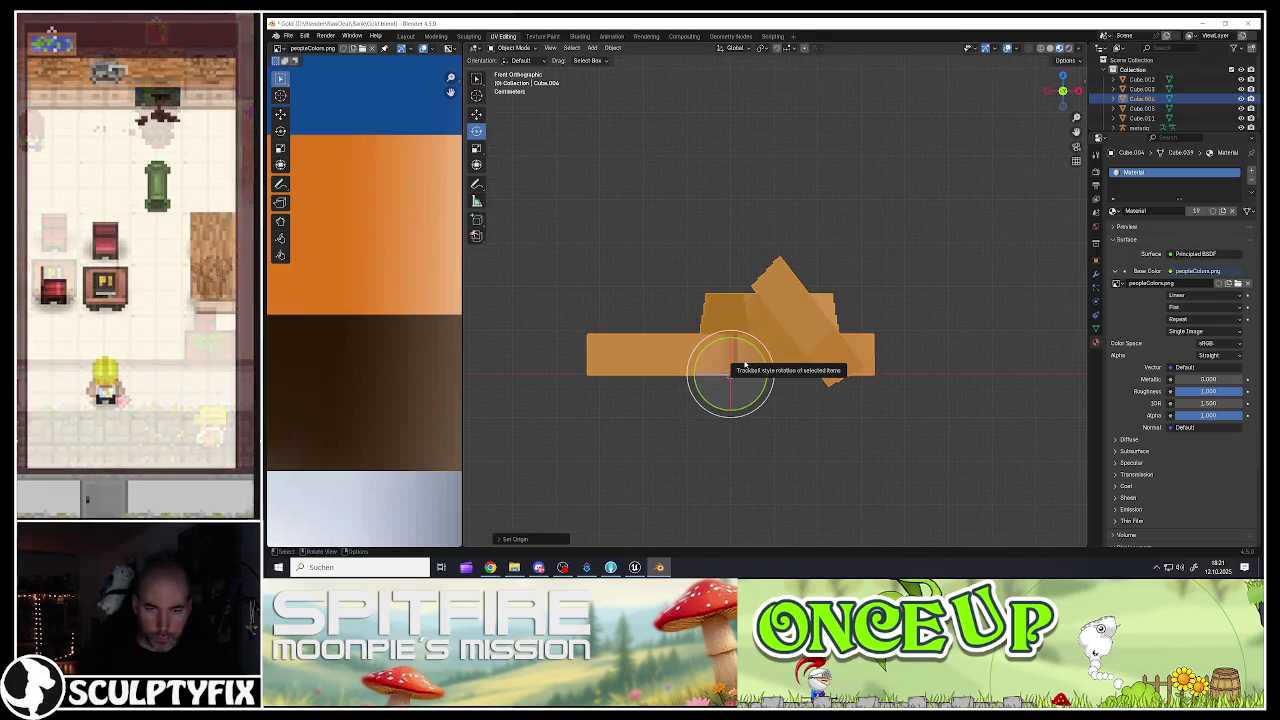
# Step: In Edit Mode, select the whole tilted plank and shift it vertically
pyautogui.press('Tab')
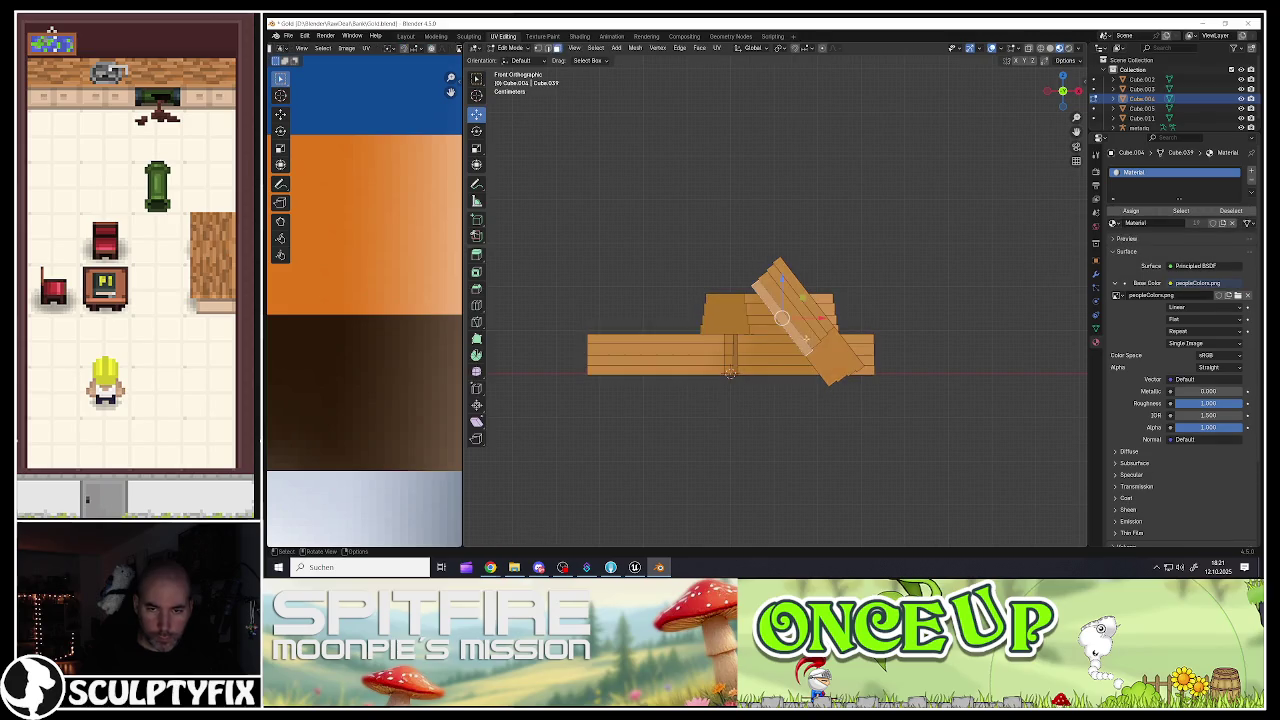
pyautogui.click(827, 374)
pyautogui.hotkey('ctrl', 'l')
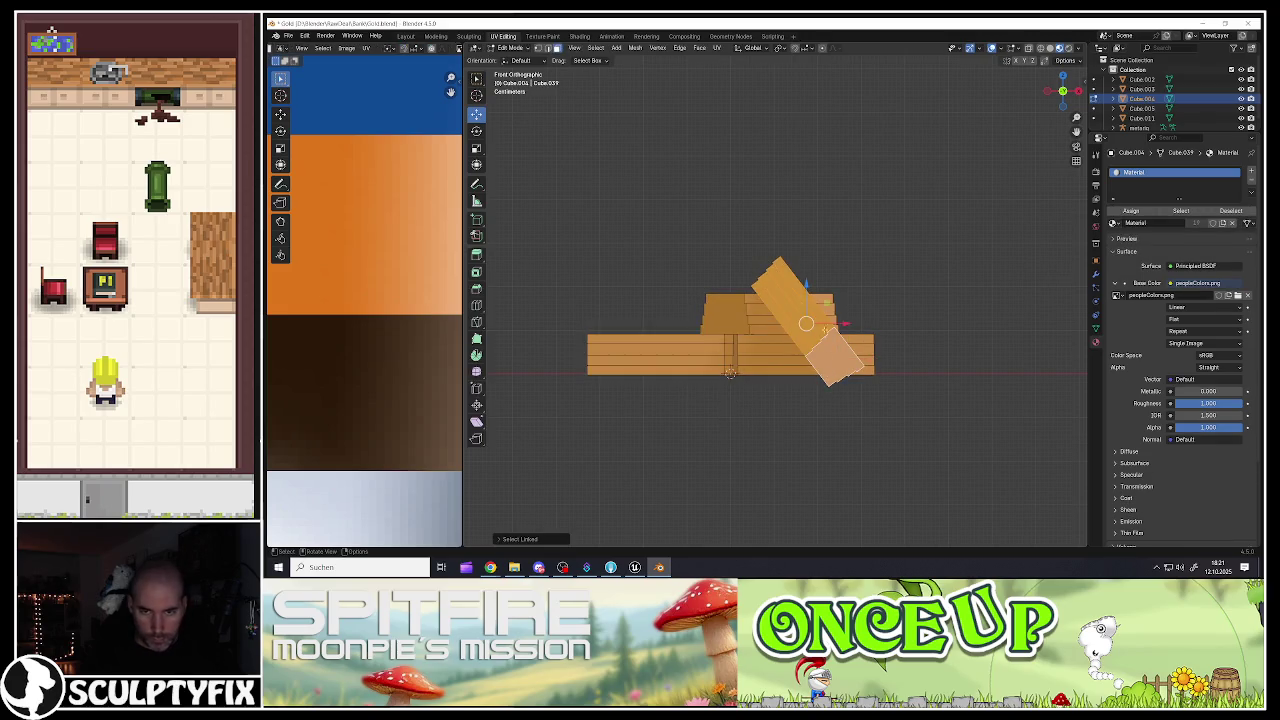
pyautogui.moveTo(807, 290)
pyautogui.mouseDown()
pyautogui.moveTo(876, 320)
pyautogui.moveTo(720, 302)
pyautogui.mouseUp()
pyautogui.press('Tab')
pyautogui.press('Tab')
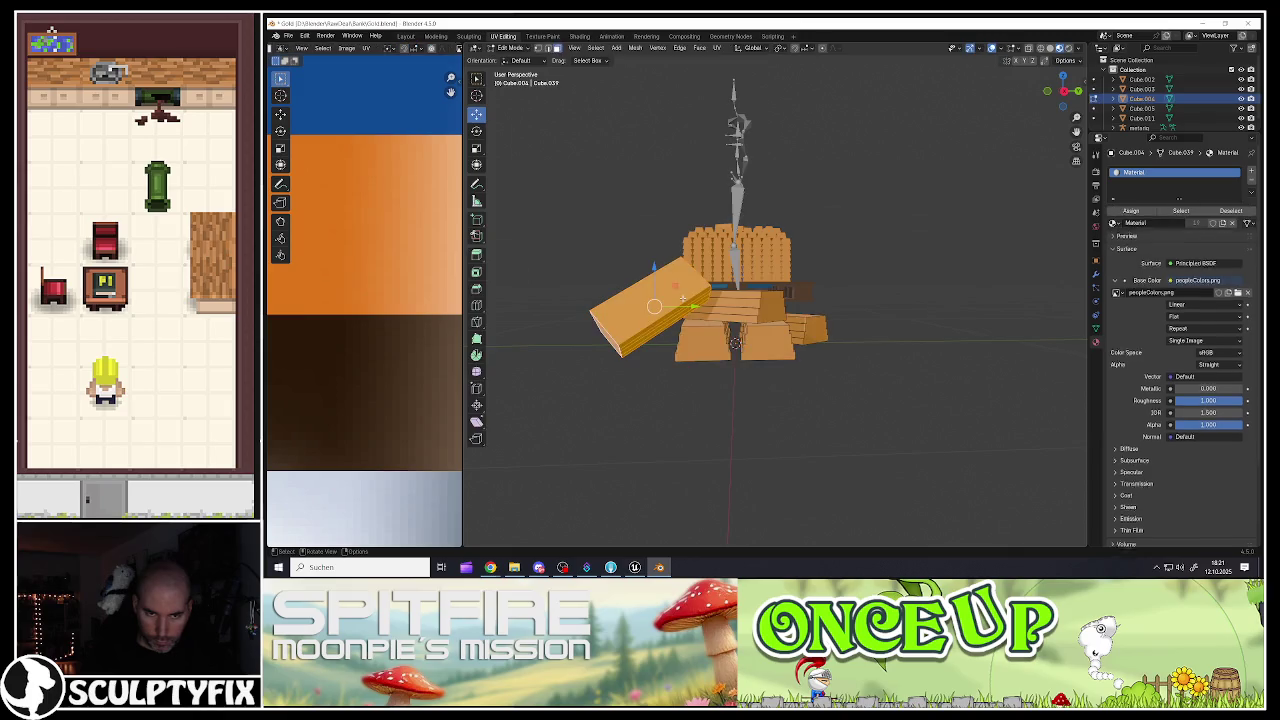
# Step: Move one plank along Y and another slab along X to tidy the pile
pyautogui.press('l')
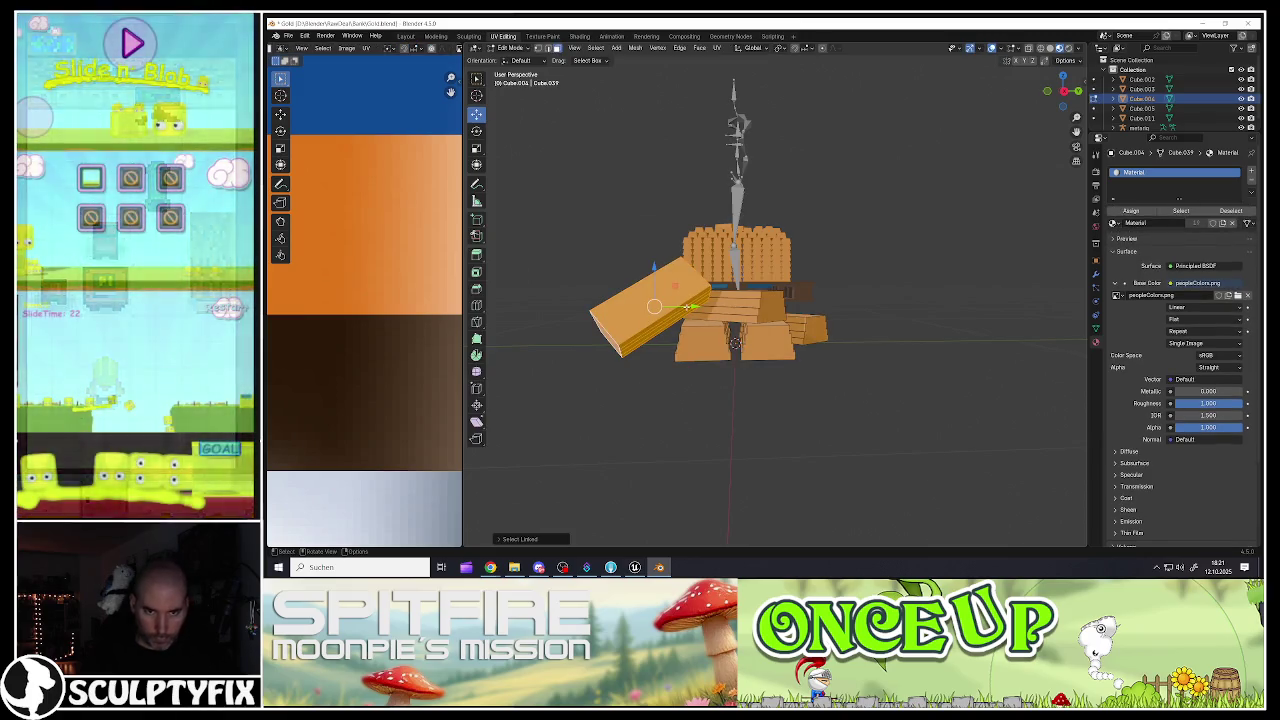
pyautogui.press('g')
pyautogui.press('y')
pyautogui.click(698, 304)
pyautogui.scroll(4, 760, 360)
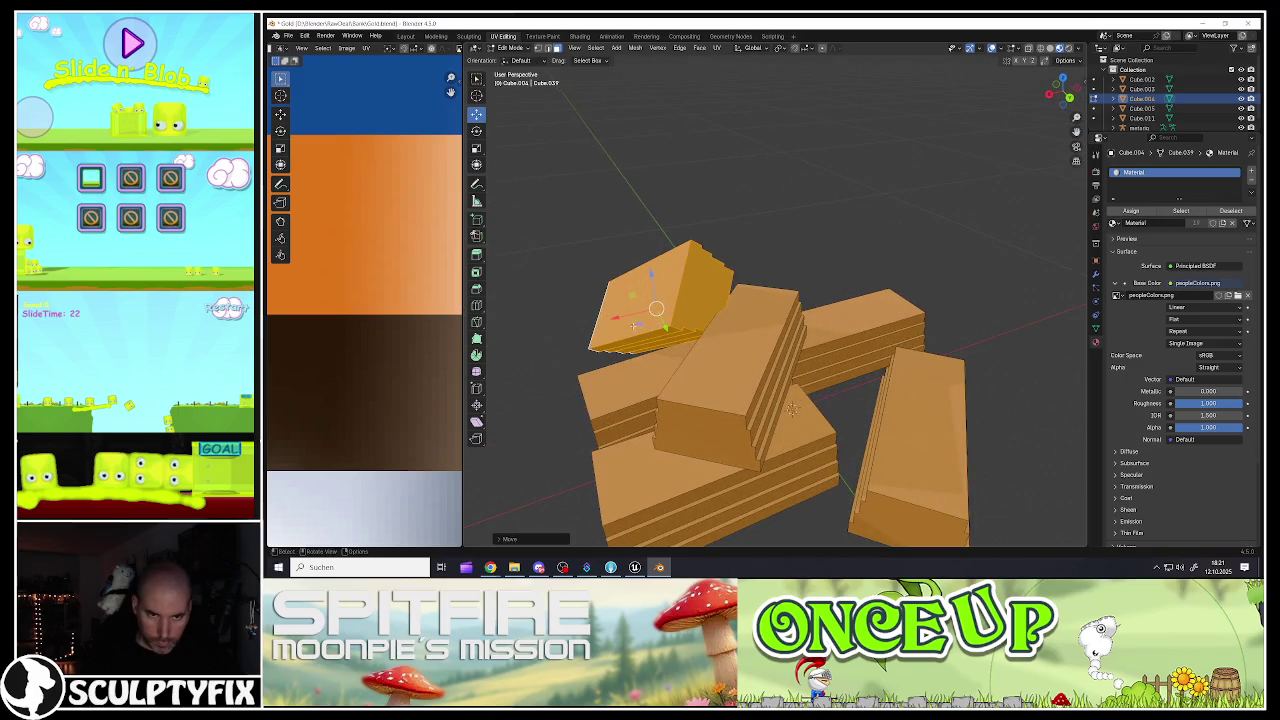
pyautogui.press('g')
pyautogui.press('x')
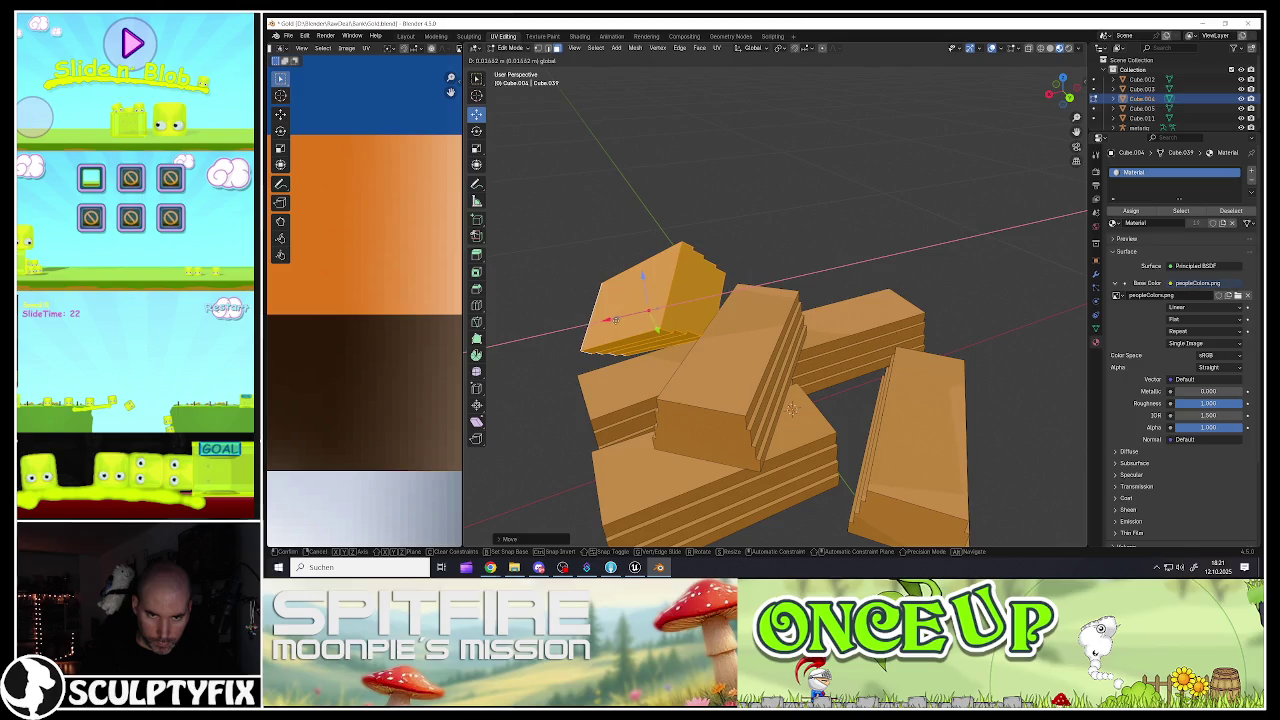
pyautogui.click(791, 408)
pyautogui.scroll(3, 700, 330)
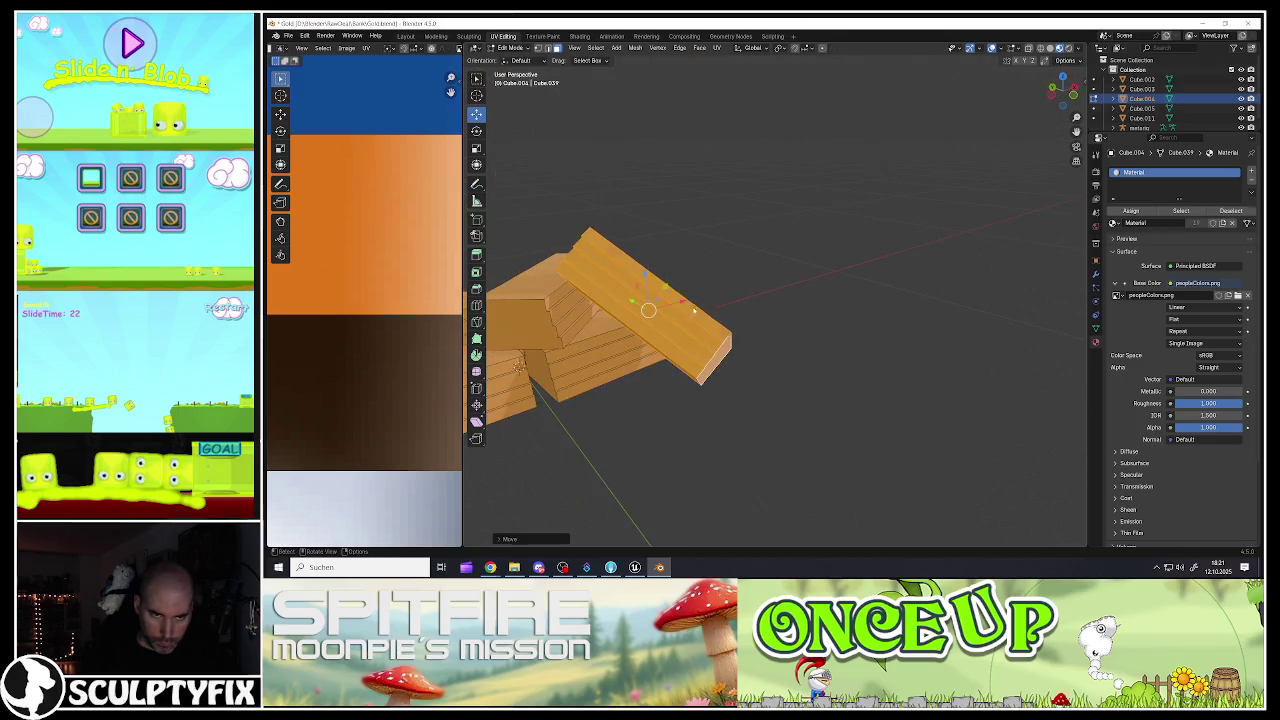
pyautogui.press('Tab')
# Step: Cancel an accidental move of the pile and bring up the Apply transforms menu
pyautogui.scroll(-2, 693, 307)
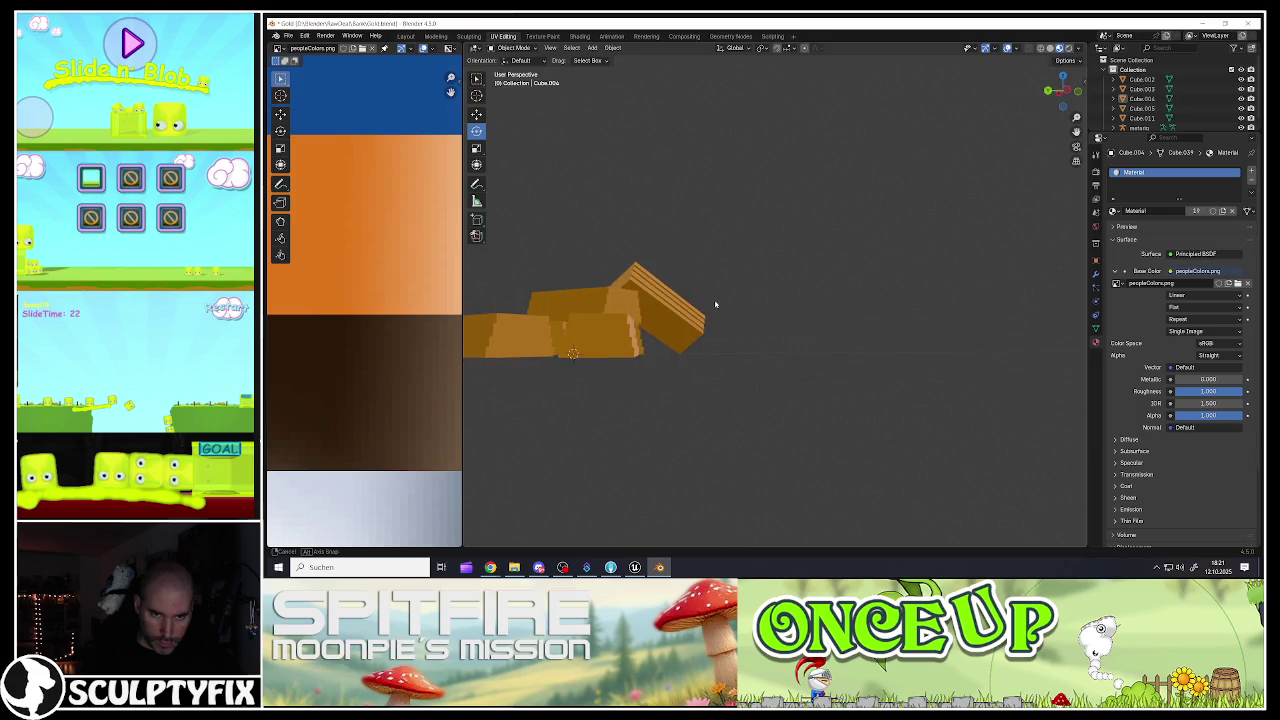
pyautogui.scroll(-3, 700, 320)
pyautogui.scroll(1, 692, 337)
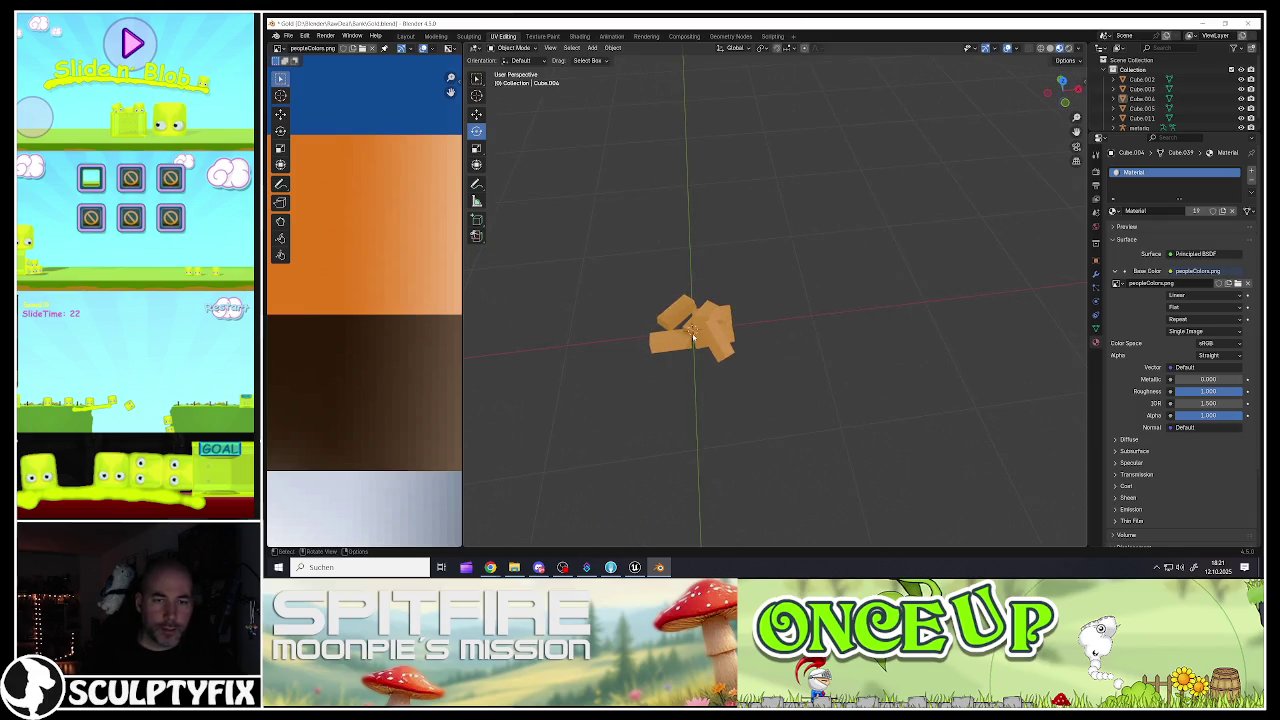
pyautogui.scroll(3, 693, 337)
pyautogui.press('g')
pyautogui.rightClick(748, 297)
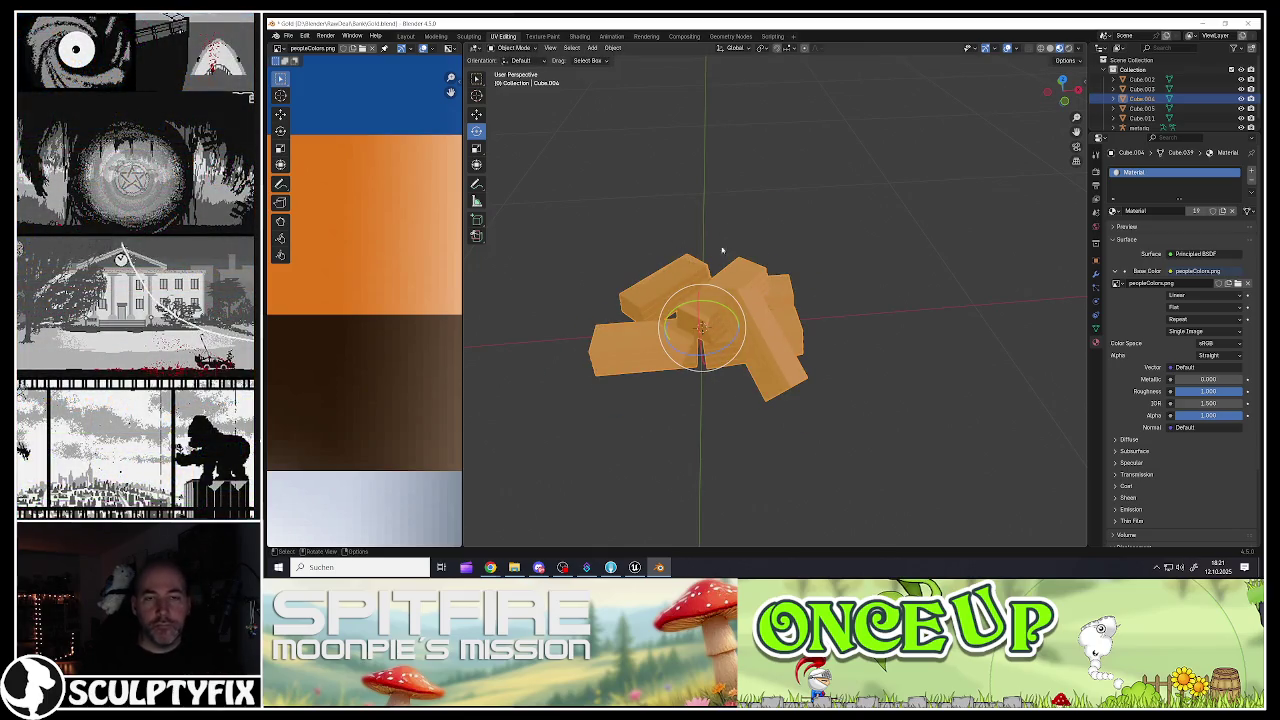
pyautogui.hotkey('ctrl', 'a')
# Step: Apply rotation and scale to the gold-bar pile and export it as Goldbarren_02.fbx
pyautogui.click(710, 314)
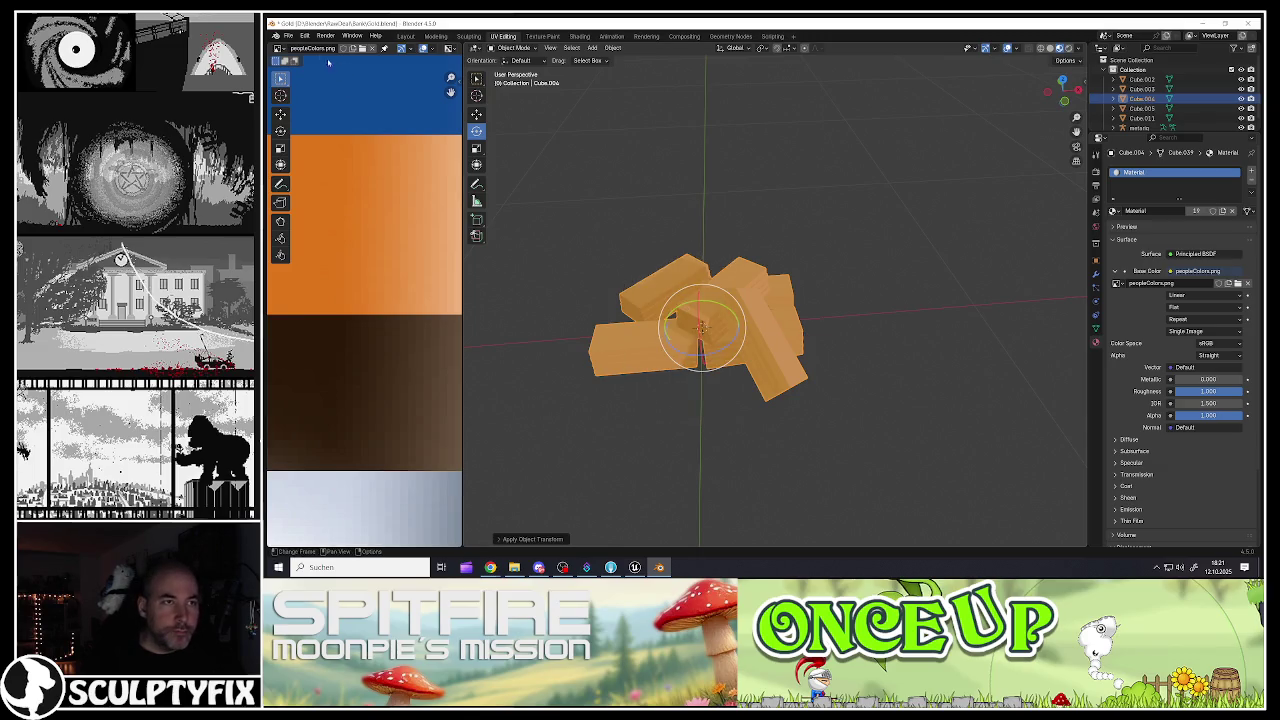
pyautogui.moveTo(739, 265); pyautogui.dragTo(752, 272)
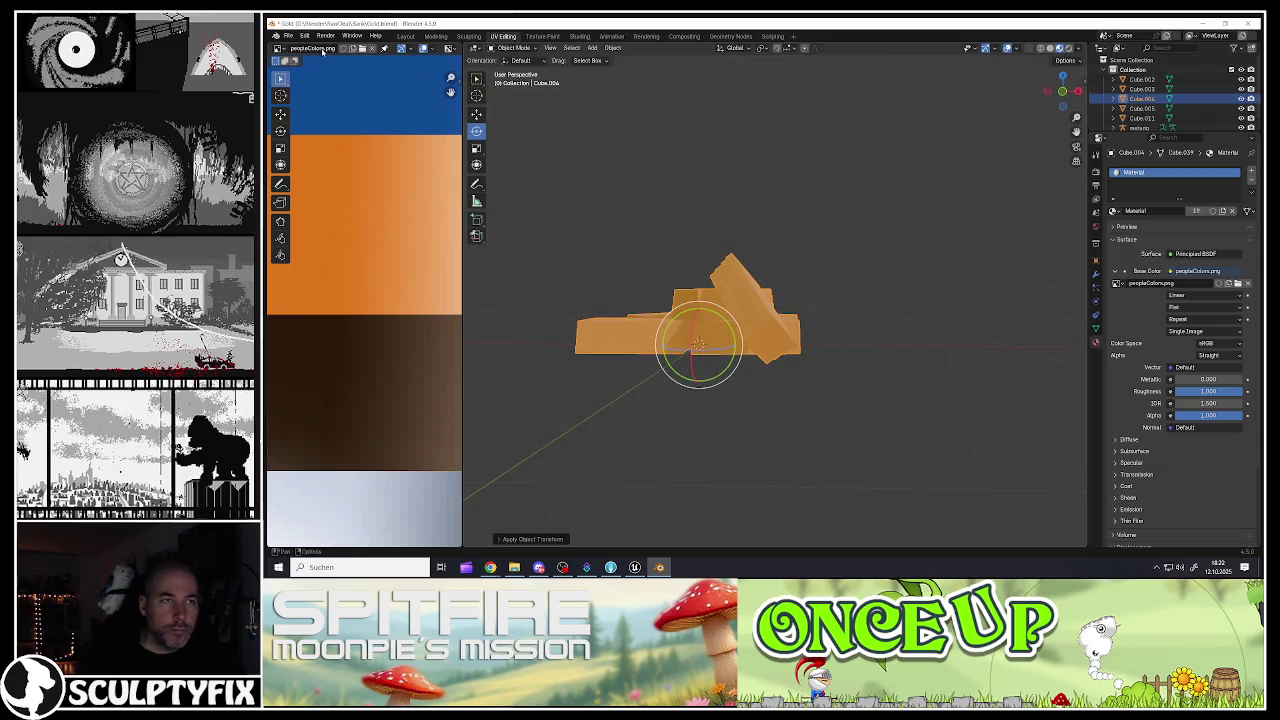
pyautogui.click(295, 37)
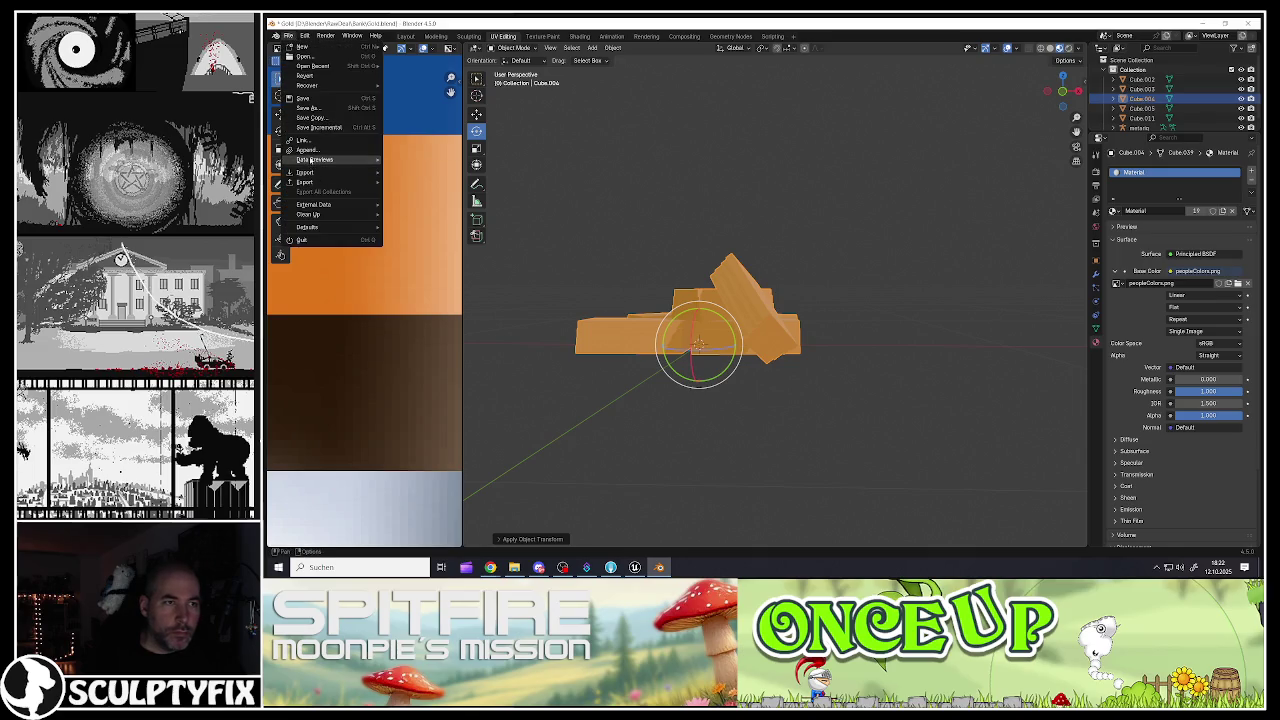
pyautogui.moveTo(320, 182)
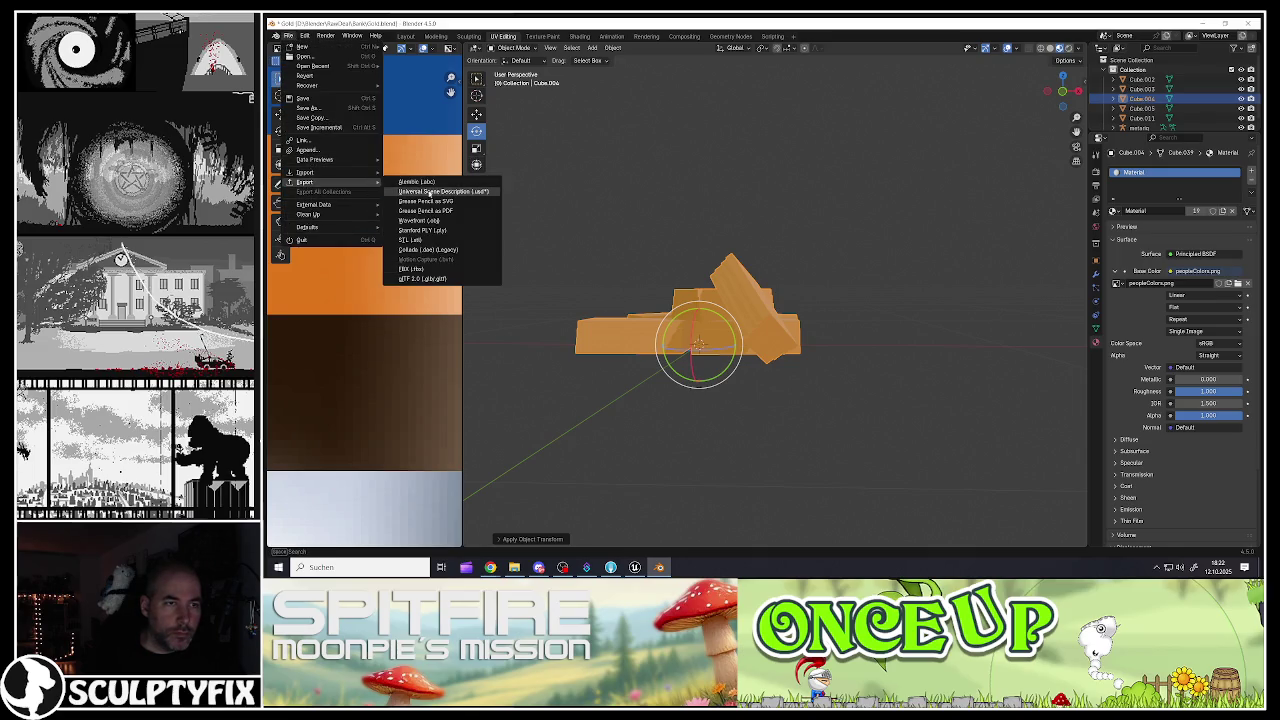
pyautogui.click(411, 269)
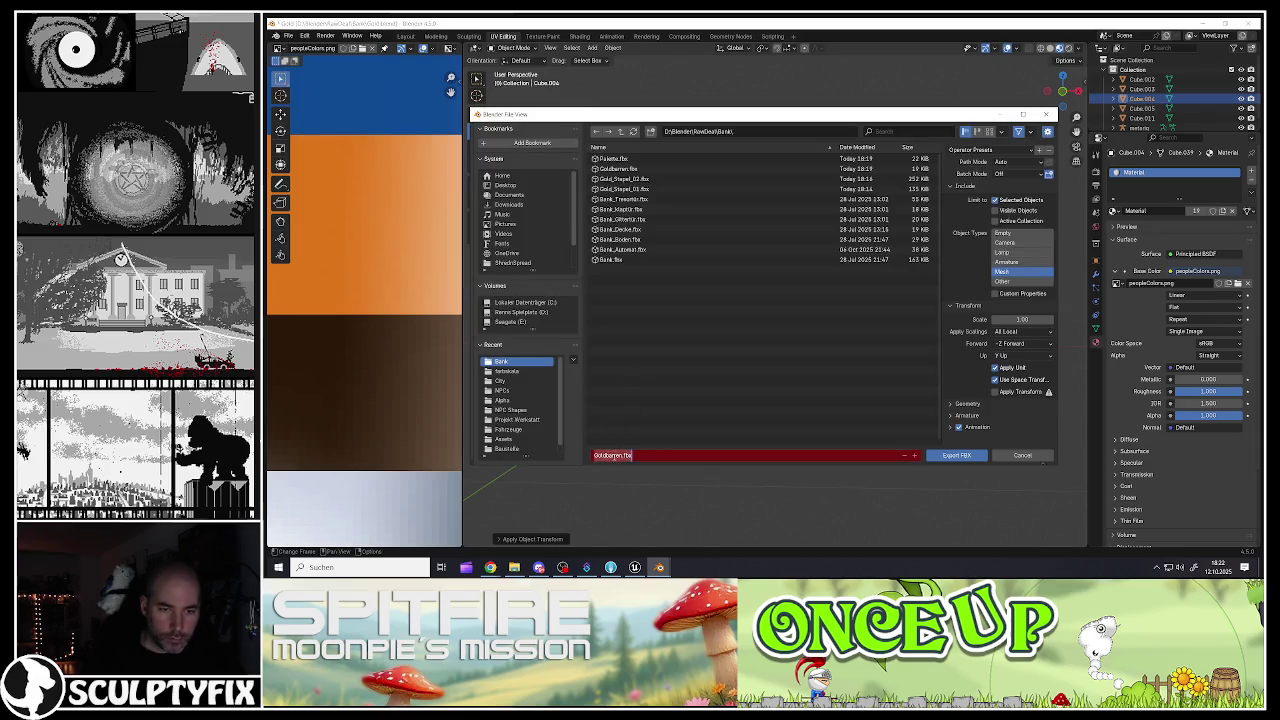
pyautogui.write('_02')
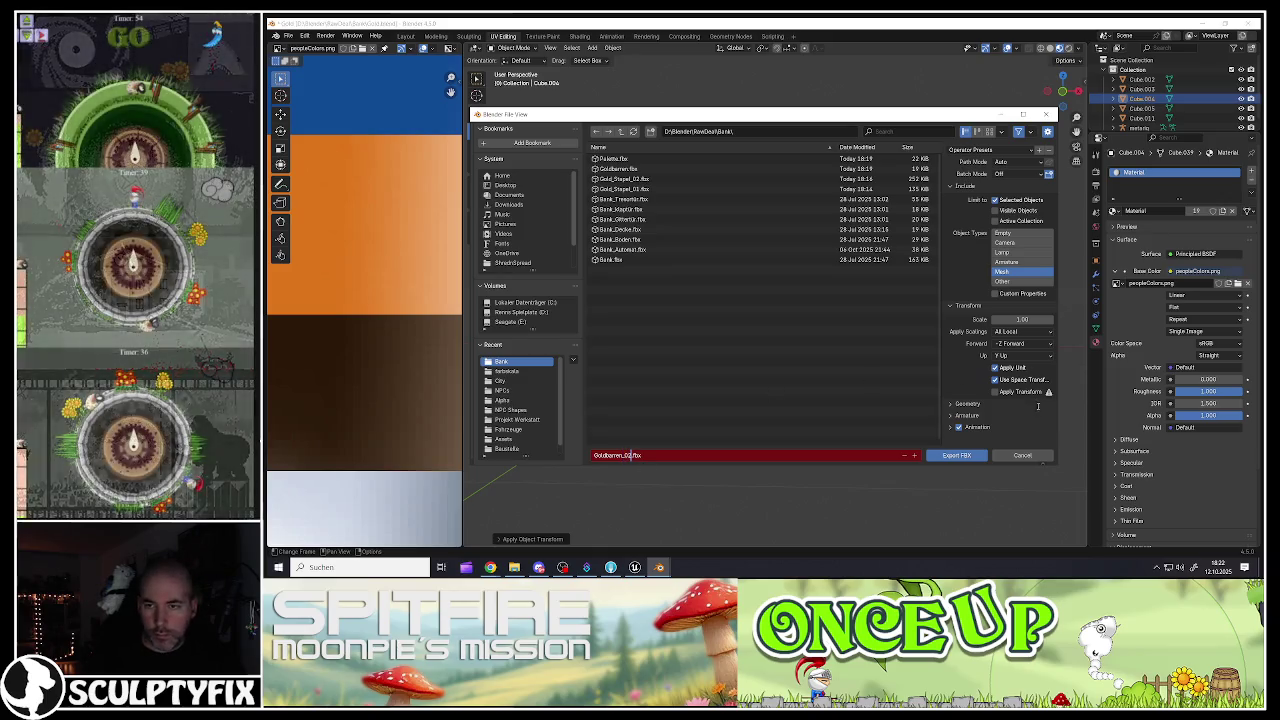
pyautogui.press('Return')
# Step: Slide the gold bars (Cube.004) left along the X axis
pyautogui.scroll(-5, 768, 398)
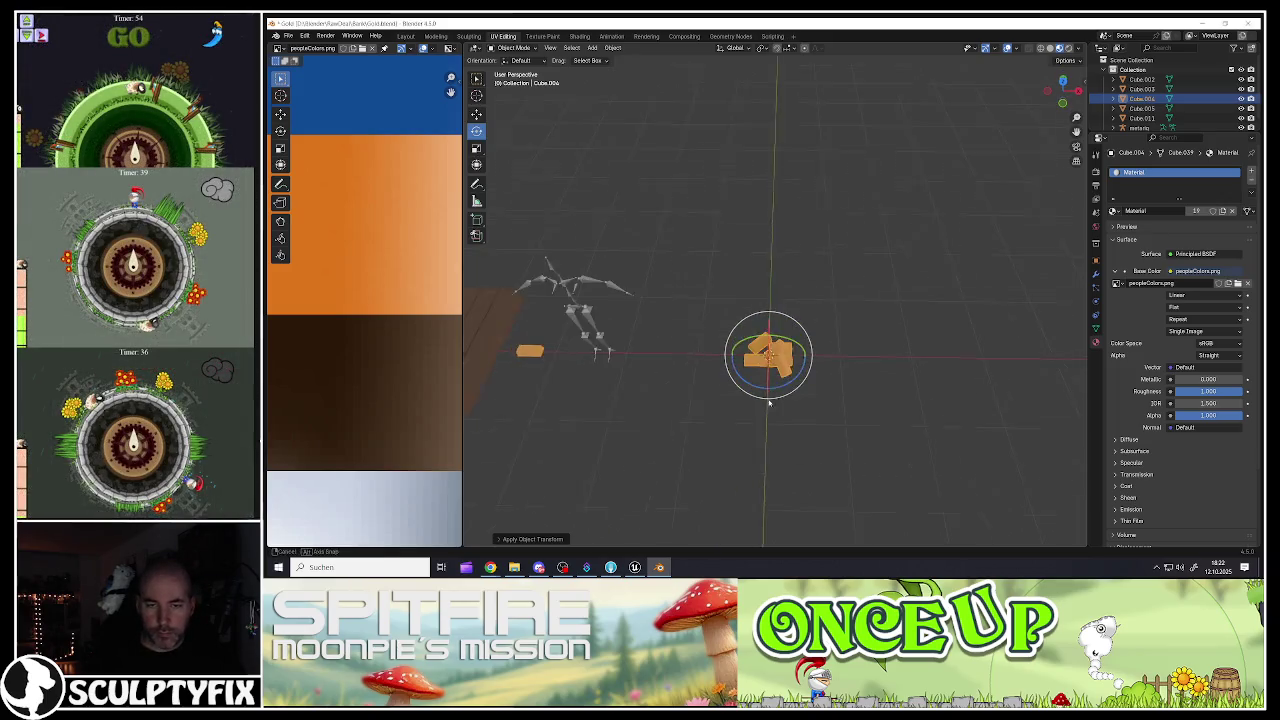
pyautogui.moveTo(768, 398); pyautogui.dragTo(760, 385)
pyautogui.hotkey('shift', 'space')
pyautogui.press('g')
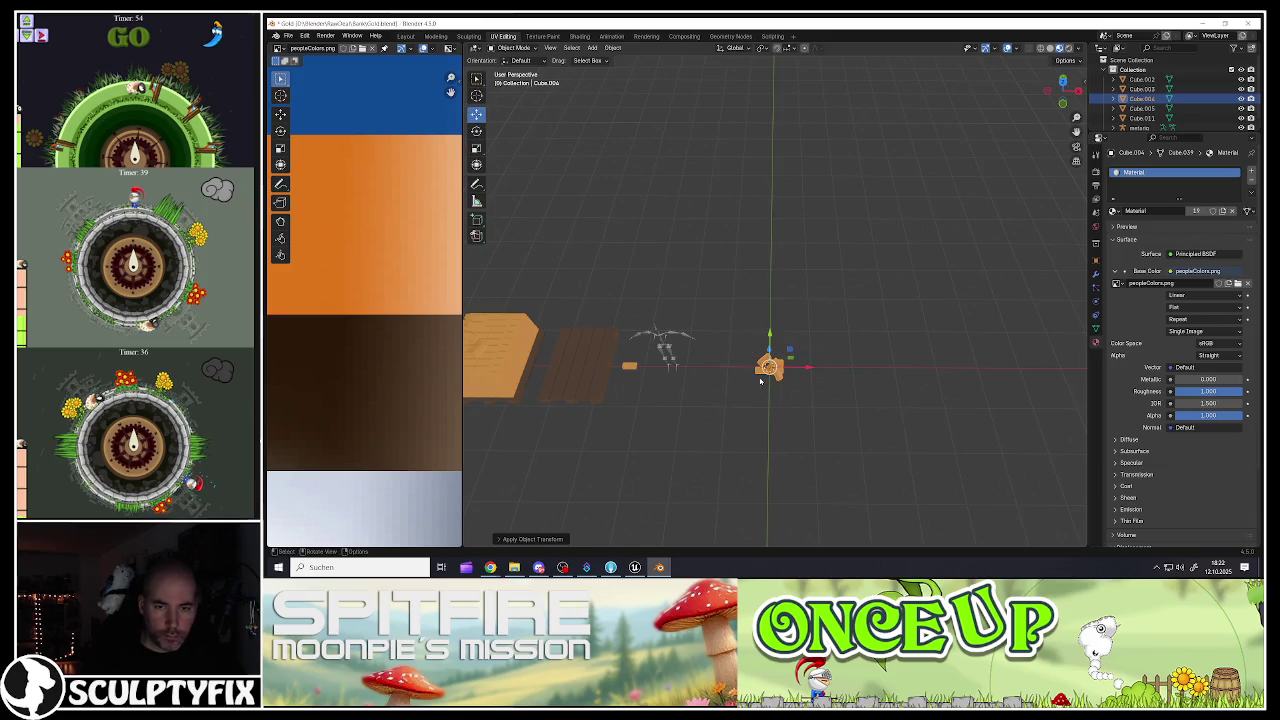
pyautogui.press('g')
pyautogui.press('x')
pyautogui.click(693, 370)
# Step: Move the metarig along the X axis and zoom in on it
pyautogui.click(676, 354)
pyautogui.press('g')
pyautogui.press('x')
pyautogui.click(764, 370)
pyautogui.press('KP_Decimal')
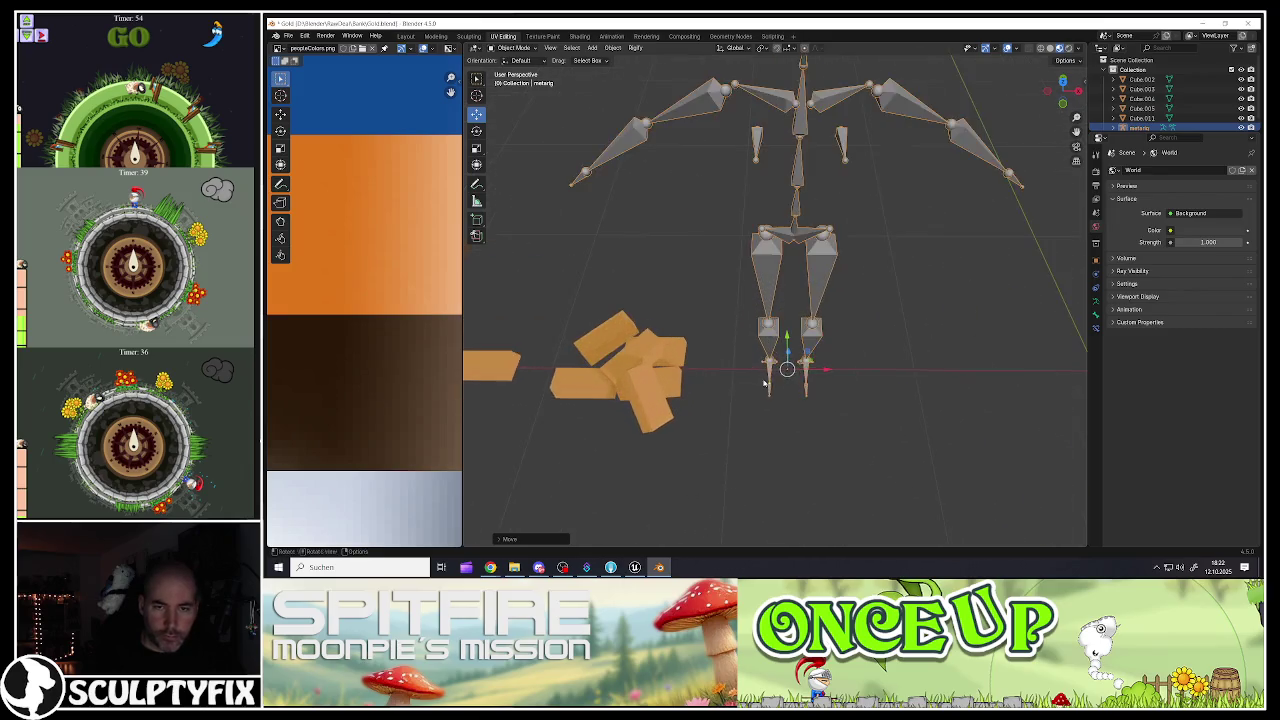
pyautogui.scroll(-5, 777, 303)
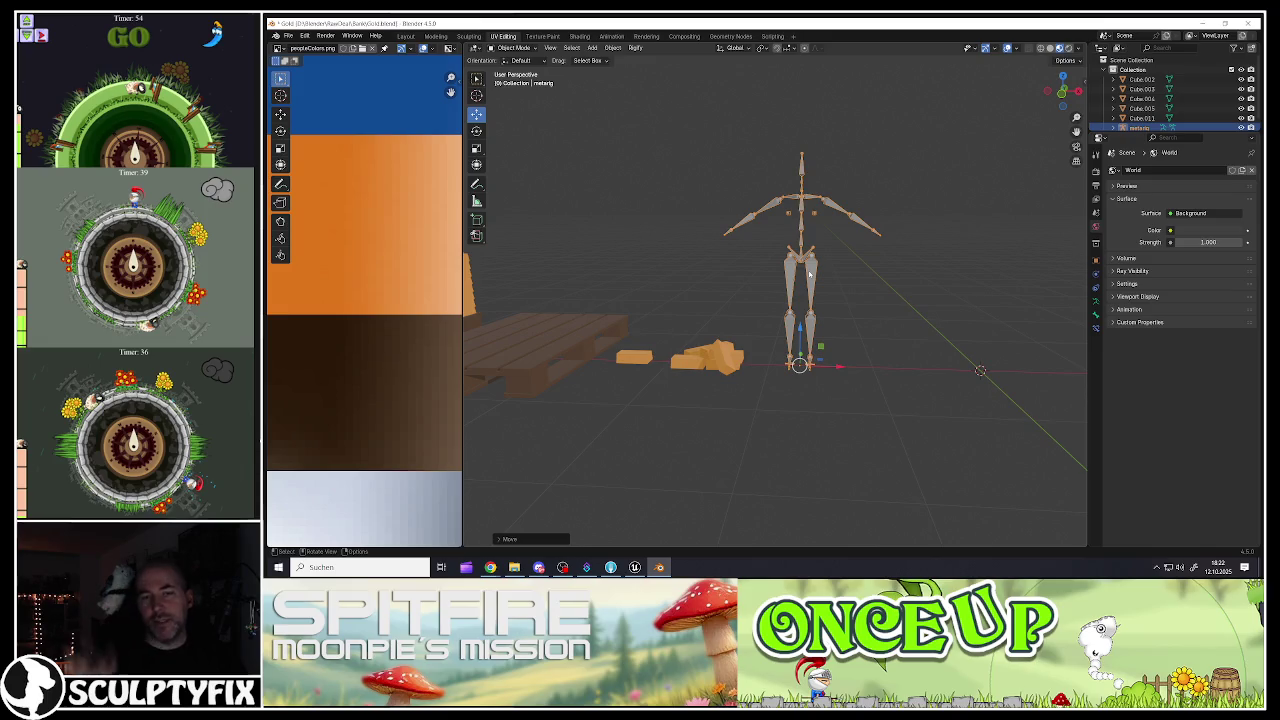
# Step: Check the rig and dark pallet from a frontal view, then save Gold.blend
pyautogui.click(913, 357)
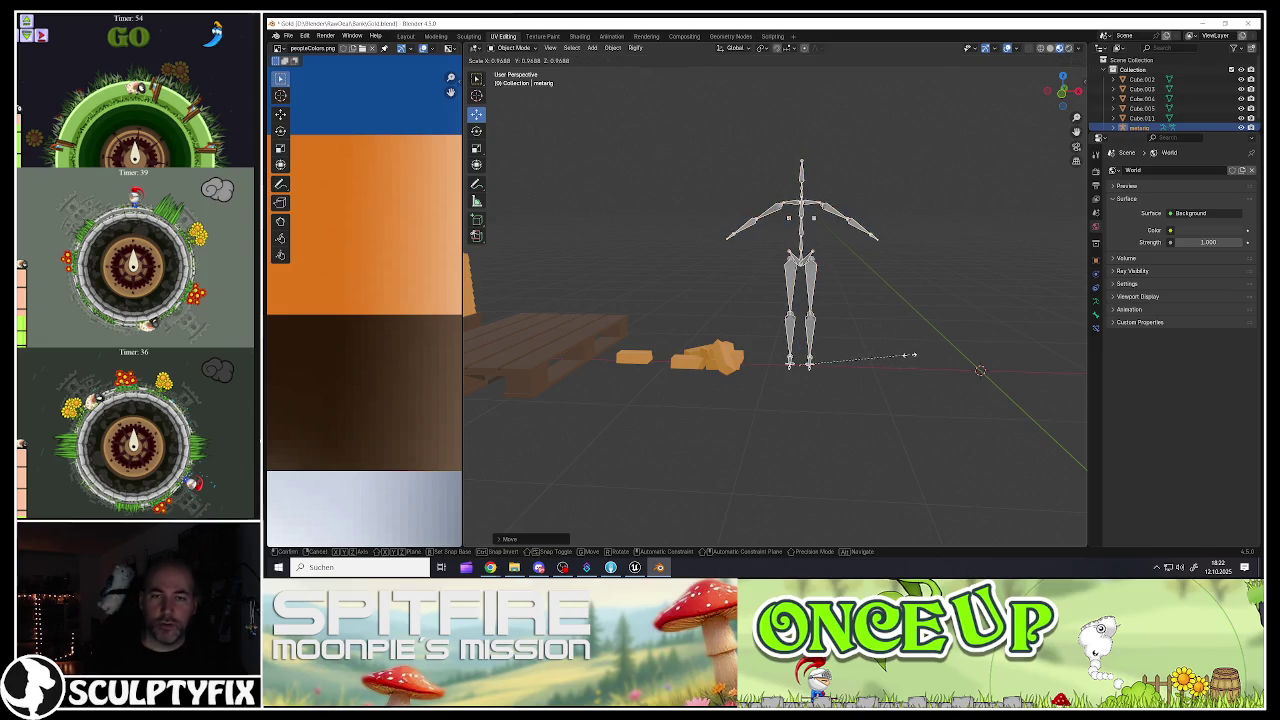
pyautogui.click(823, 328)
pyautogui.moveTo(823, 328)
pyautogui.mouseDown()
pyautogui.moveTo(770, 330)
pyautogui.moveTo(816, 322)
pyautogui.mouseUp()
pyautogui.click(816, 322)
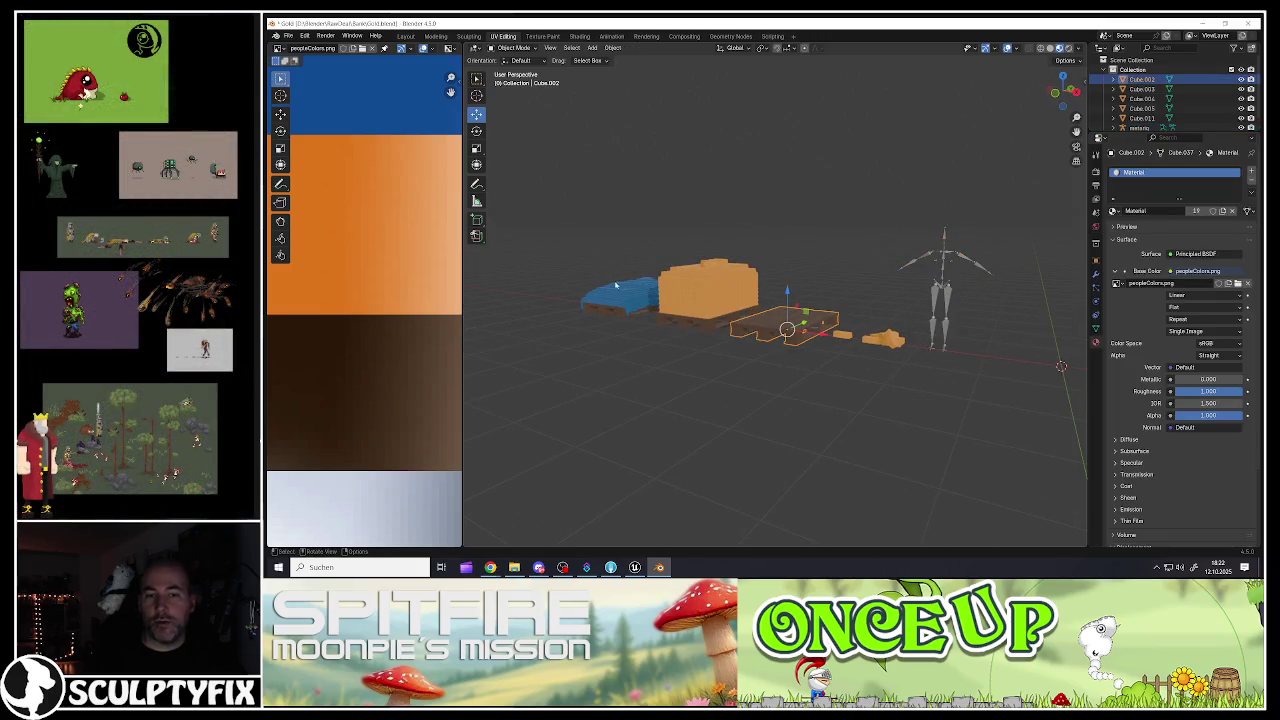
pyautogui.click(935, 301)
pyautogui.moveTo(935, 301); pyautogui.dragTo(769, 317)
pyautogui.click(800, 325)
pyautogui.click(843, 313)
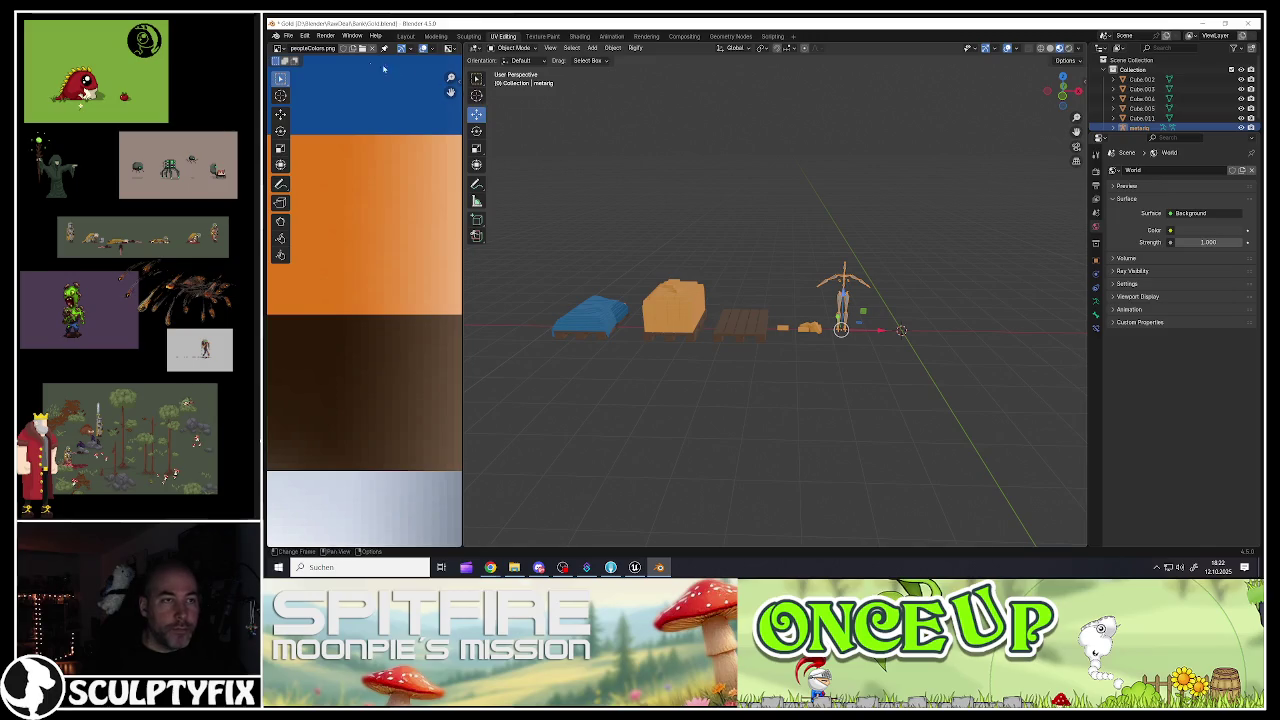
pyautogui.click(288, 36)
pyautogui.click(302, 98)
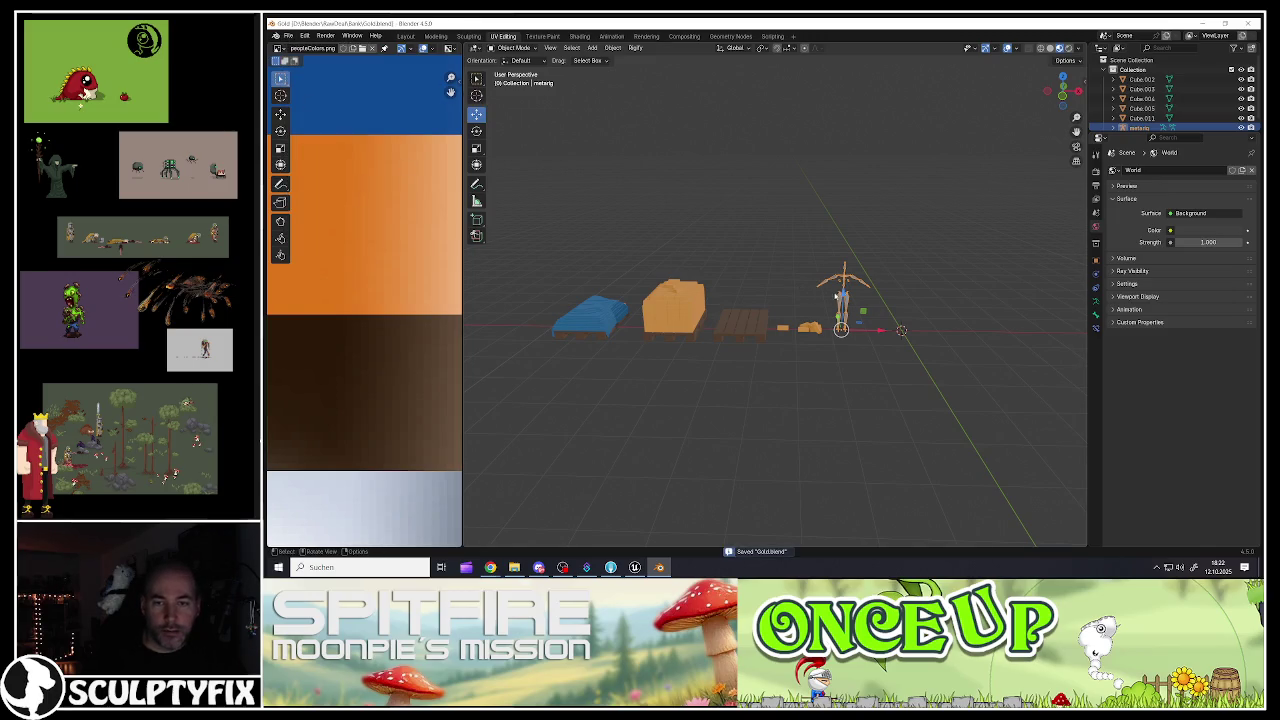
# Step: Review the scene once more, save Gold.blend again and quit Blender
pyautogui.click(810, 328)
pyautogui.moveTo(810, 329); pyautogui.dragTo(727, 314)
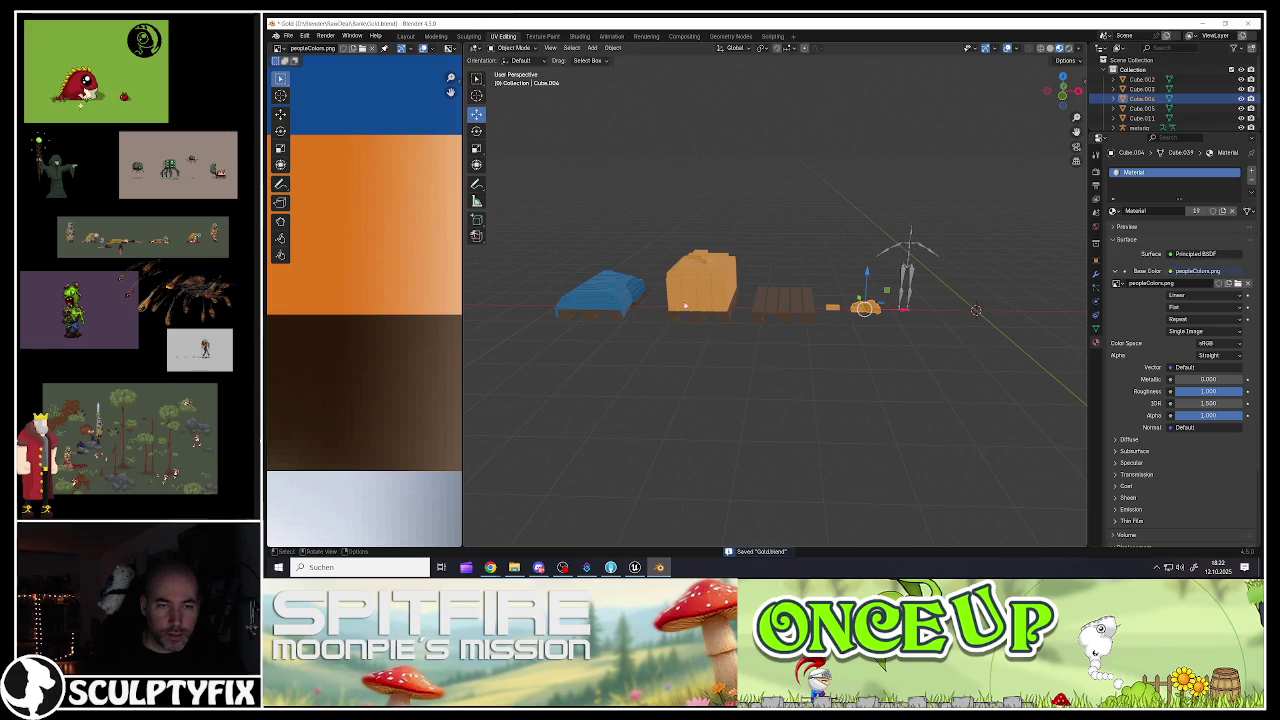
pyautogui.moveTo(878, 313); pyautogui.dragTo(749, 323)
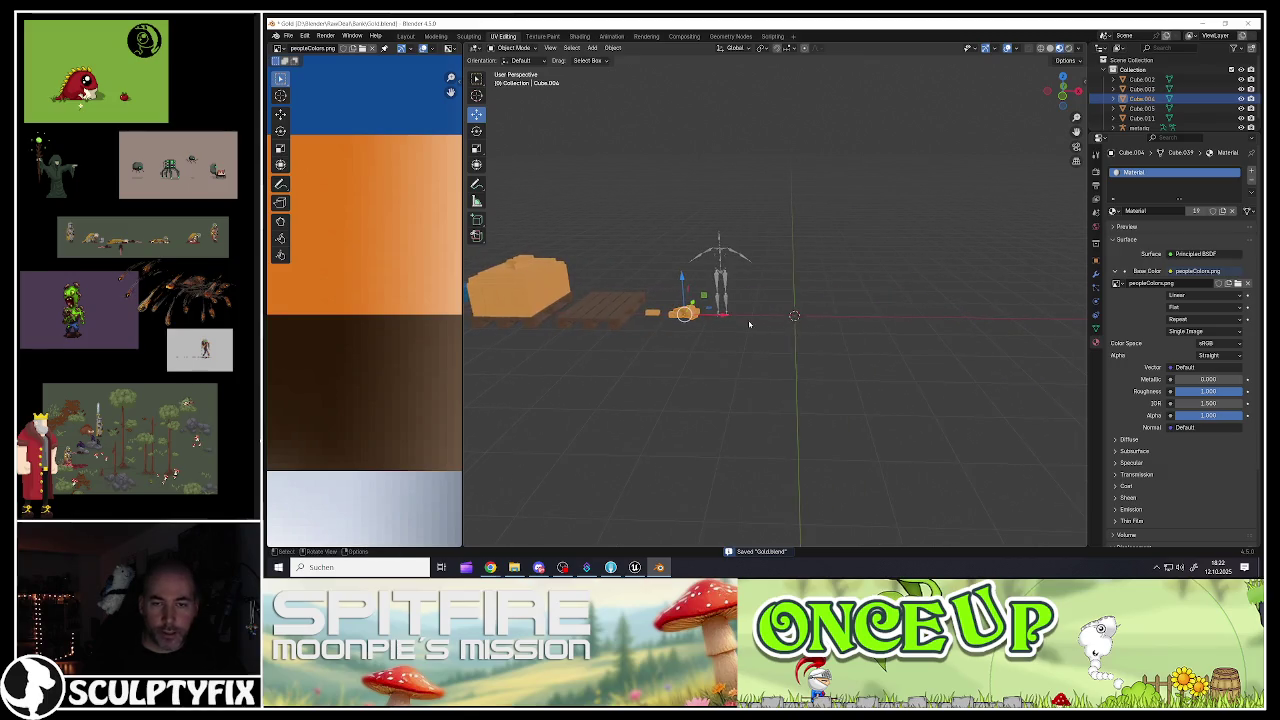
pyautogui.click(785, 252)
pyautogui.click(288, 35)
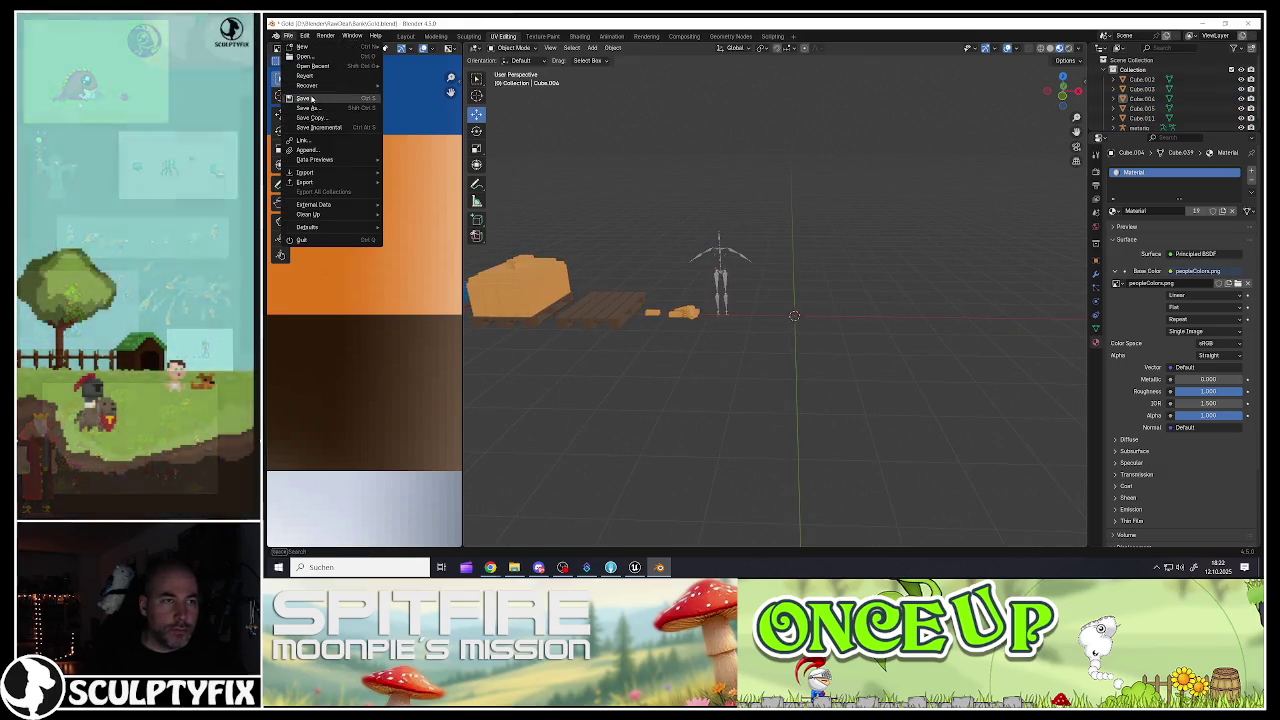
pyautogui.click(311, 99)
pyautogui.click(1250, 22)
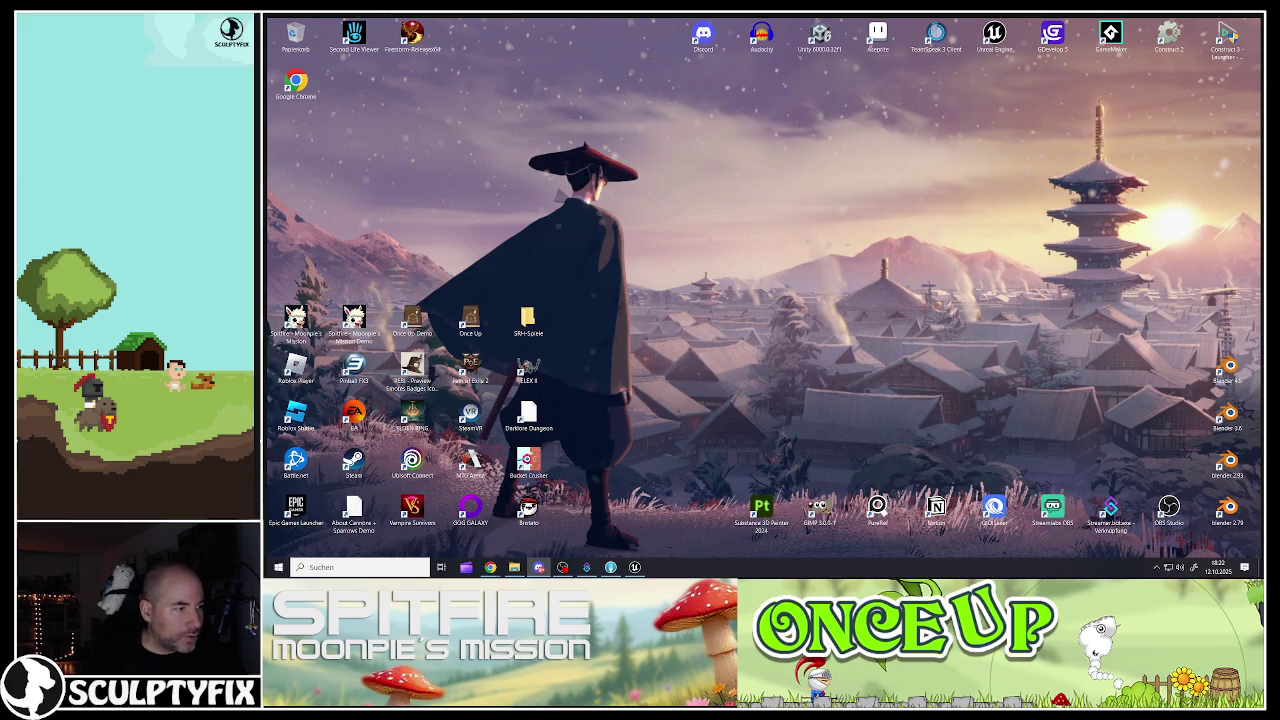
# Step: Open File Explorer on the RawDeal > Bank folder
pyautogui.click(514, 567)
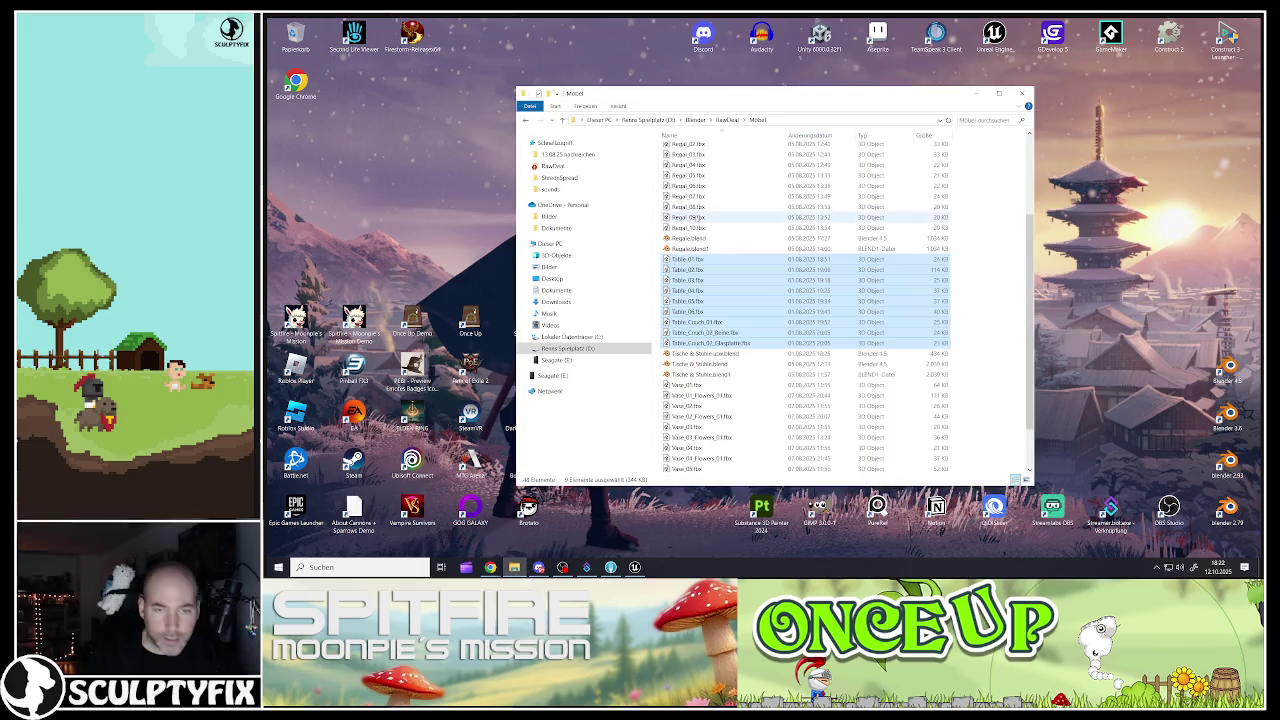
pyautogui.scroll(4, 706, 195)
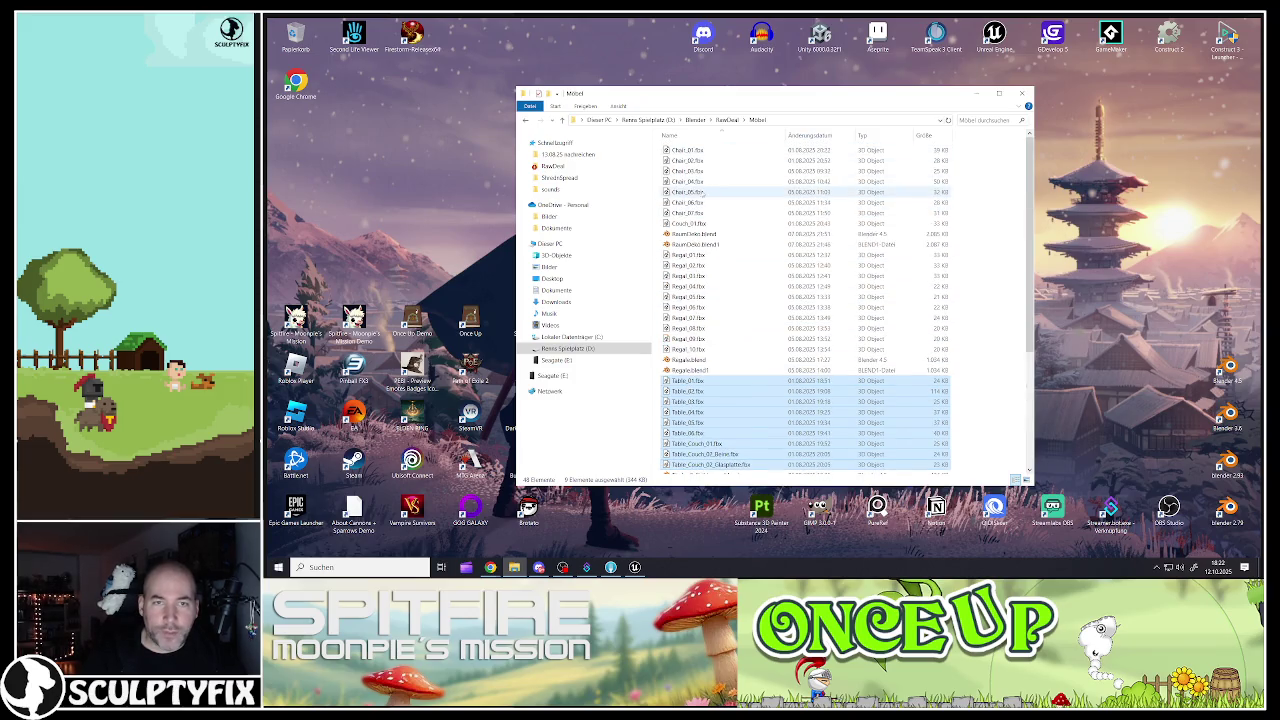
pyautogui.click(727, 120)
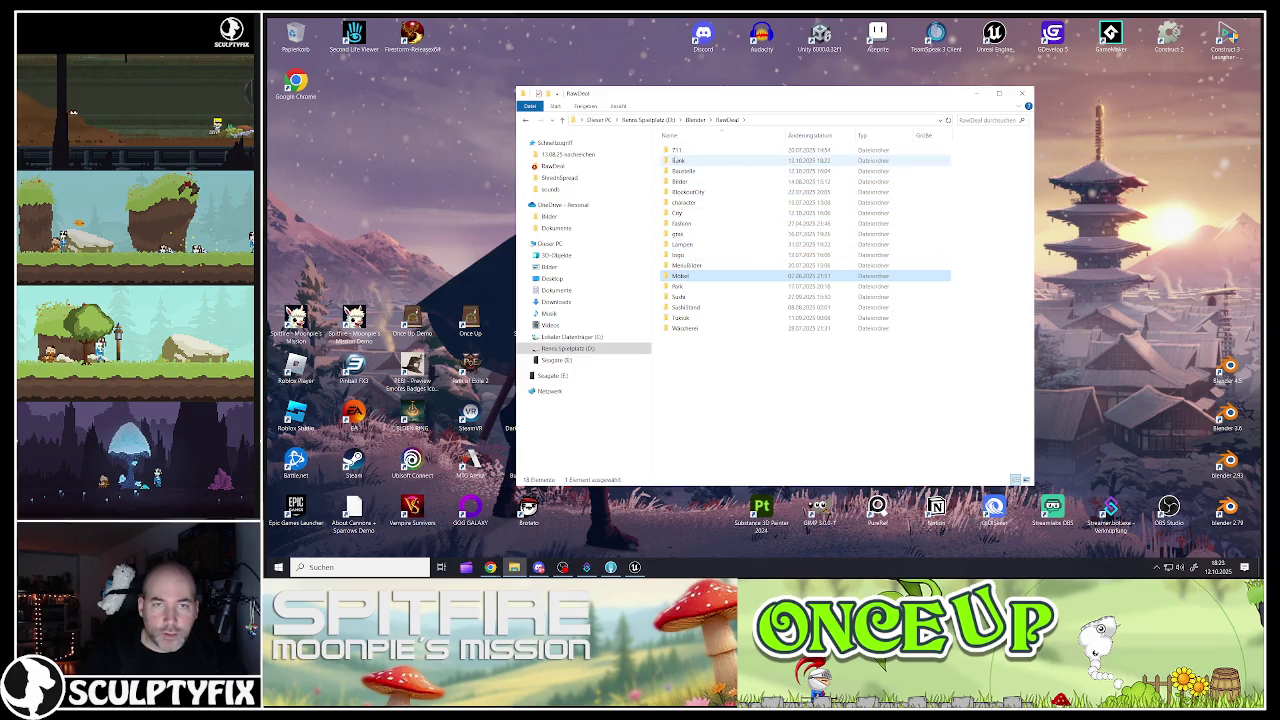
pyautogui.doubleClick(678, 161)
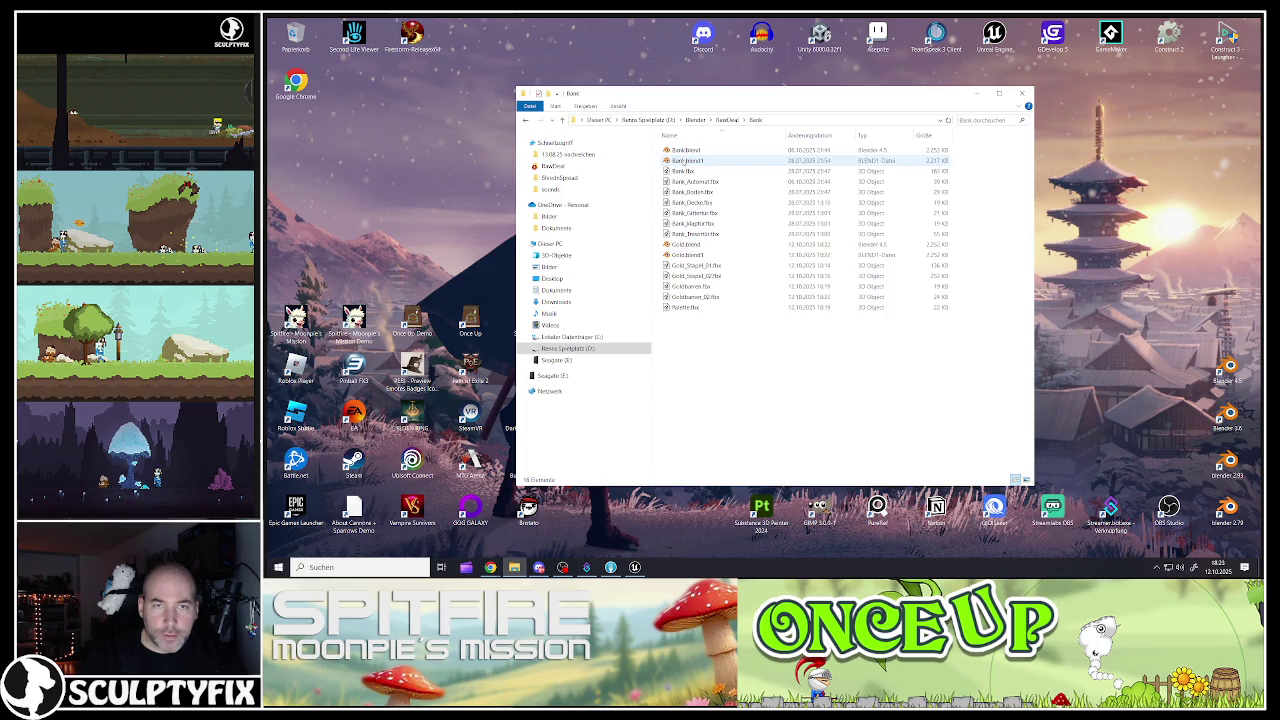
# Step: Select the five FBX exports from Gold_Stapel_01.fbx to Palette.fbx, then minimize the window
pyautogui.click(684, 266)
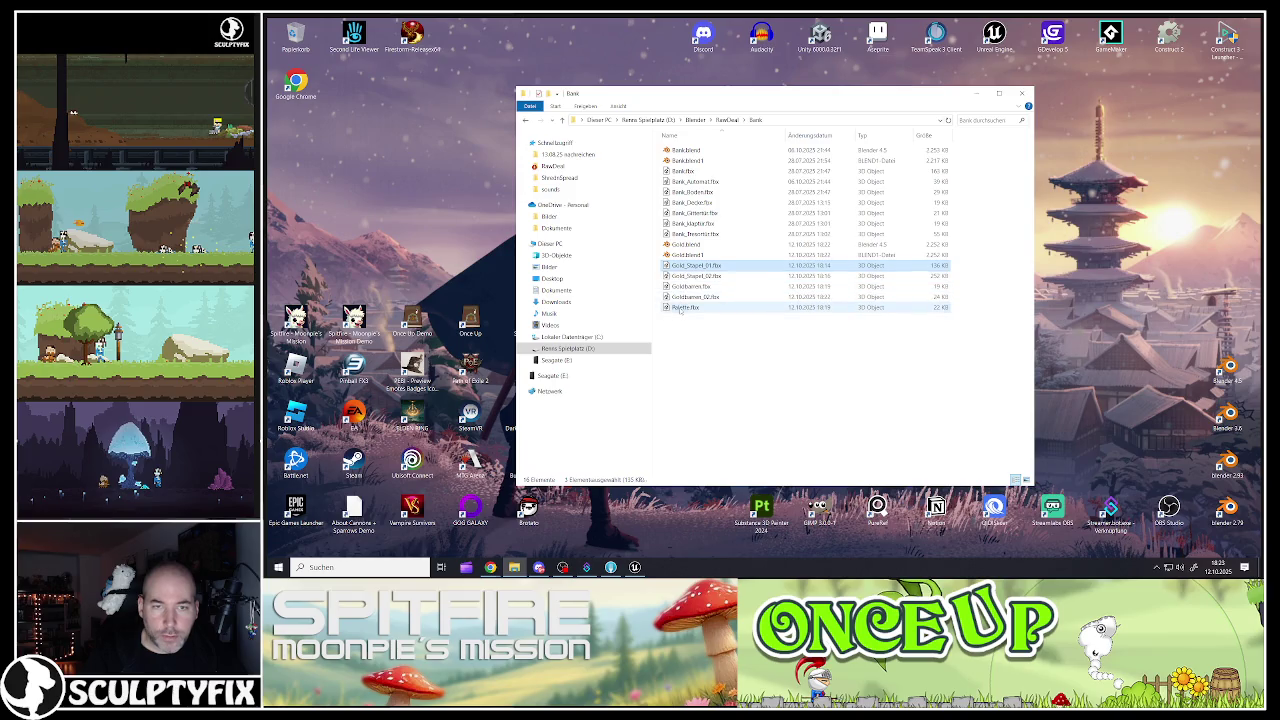
pyautogui.keyDown('shift'); pyautogui.click(686, 307); pyautogui.keyUp('shift')
pyautogui.moveTo(686, 300); pyautogui.dragTo(680, 313)
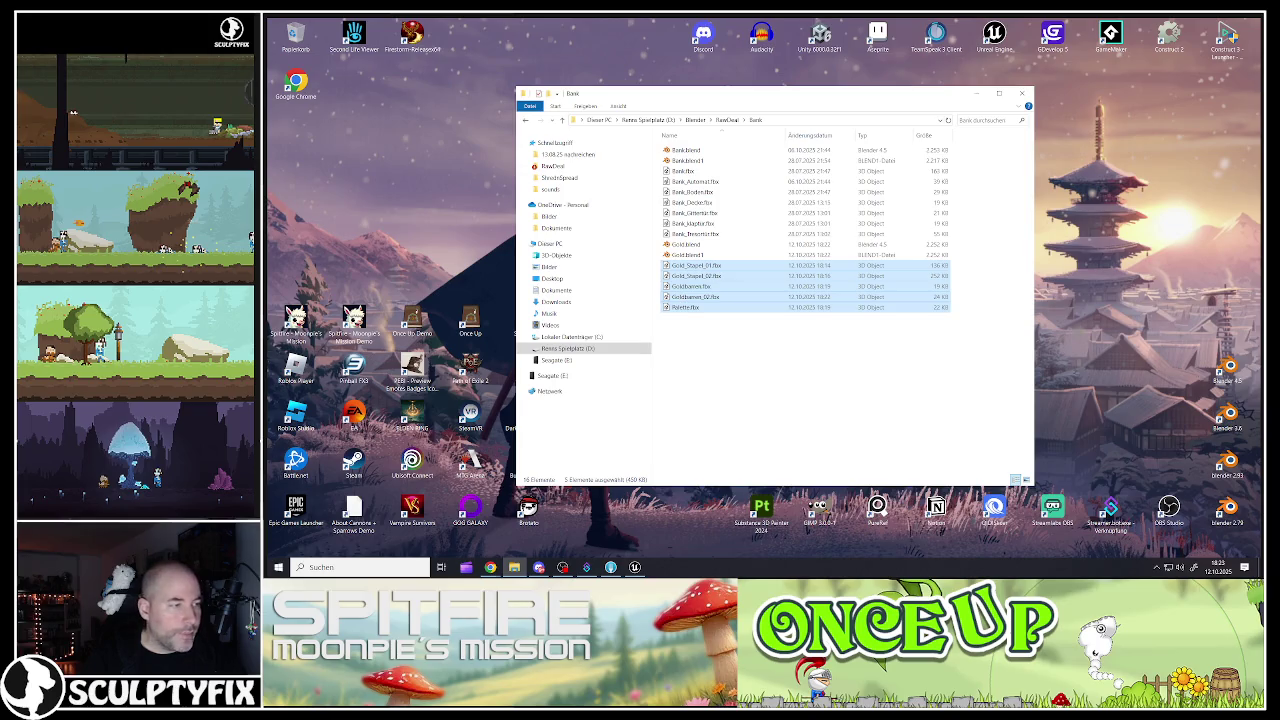
pyautogui.hotkey('alt', 'Tab')
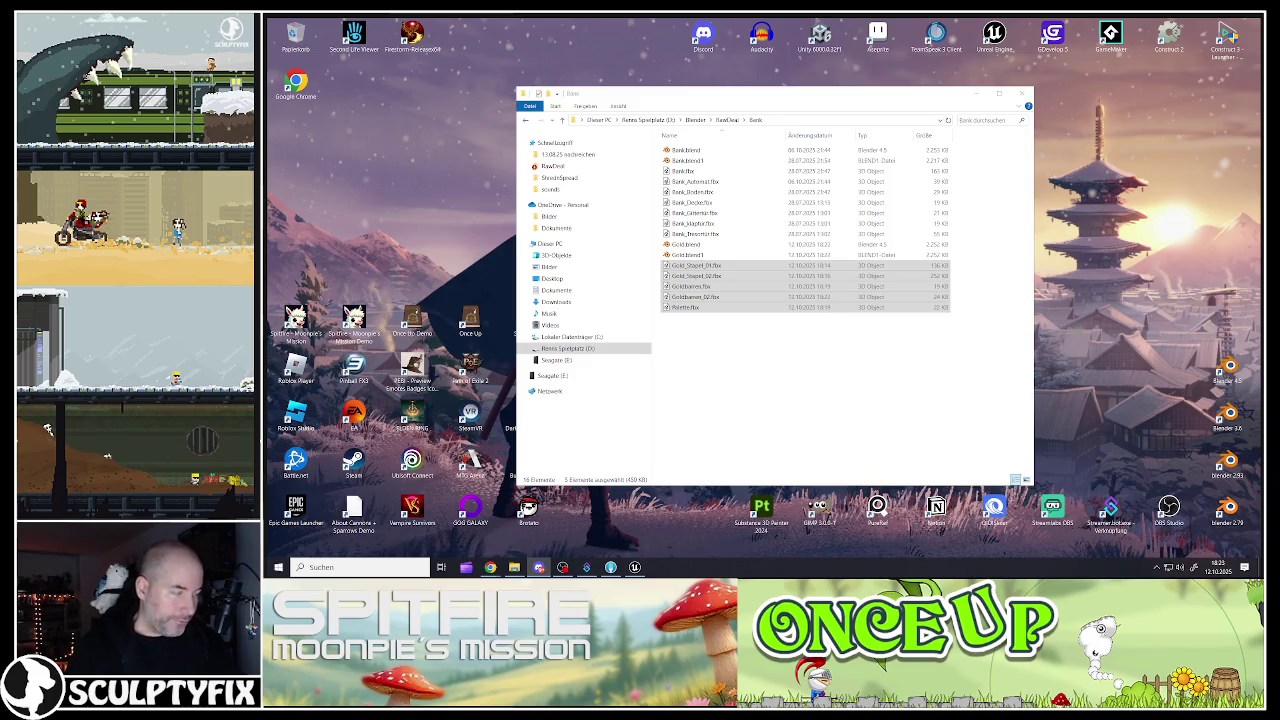
pyautogui.click(713, 367)
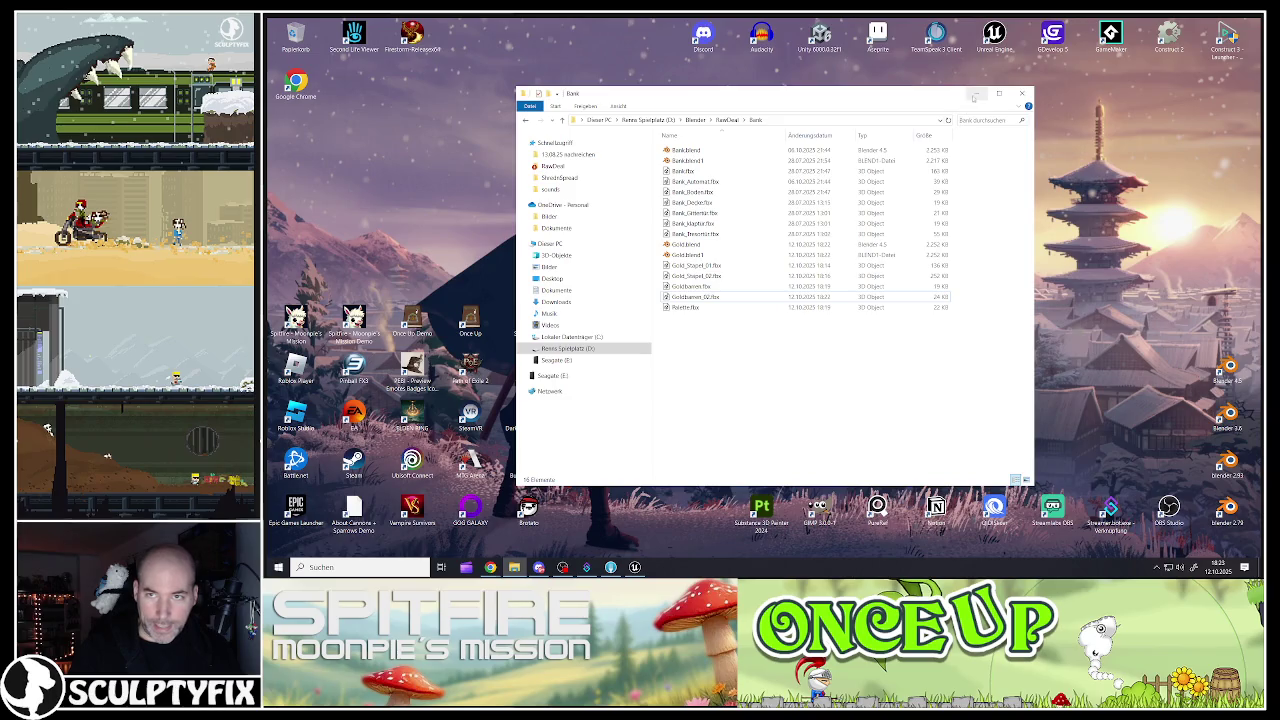
pyautogui.click(976, 94)
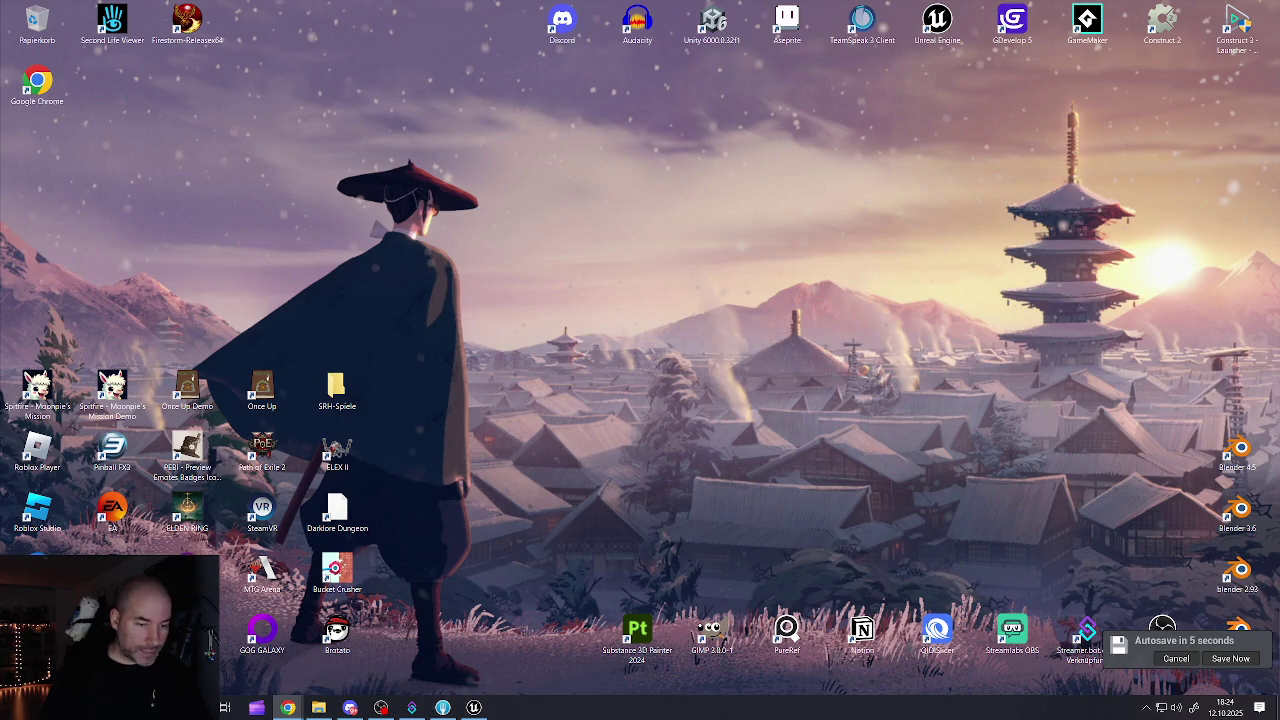
# Step: Bring Unreal's LV_Game level forward and move through the street scene to the red-beamed gate
pyautogui.click(474, 707)
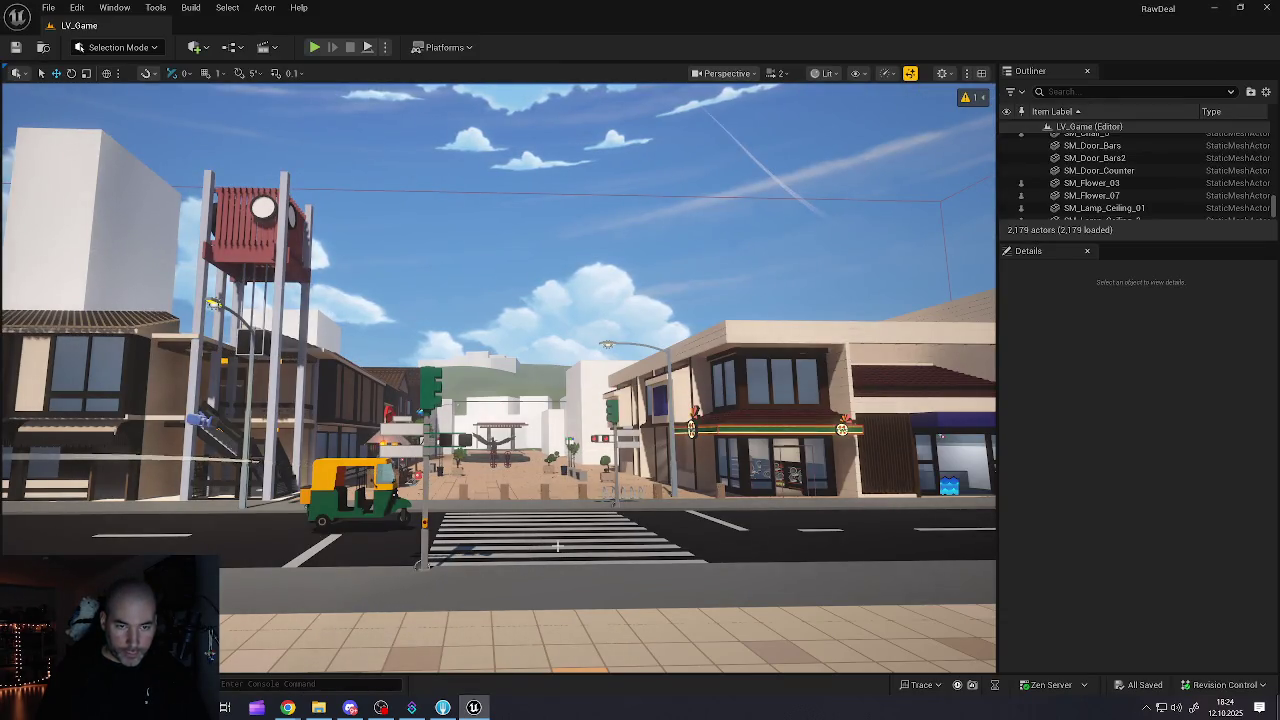
pyautogui.scroll(10, 558, 546)
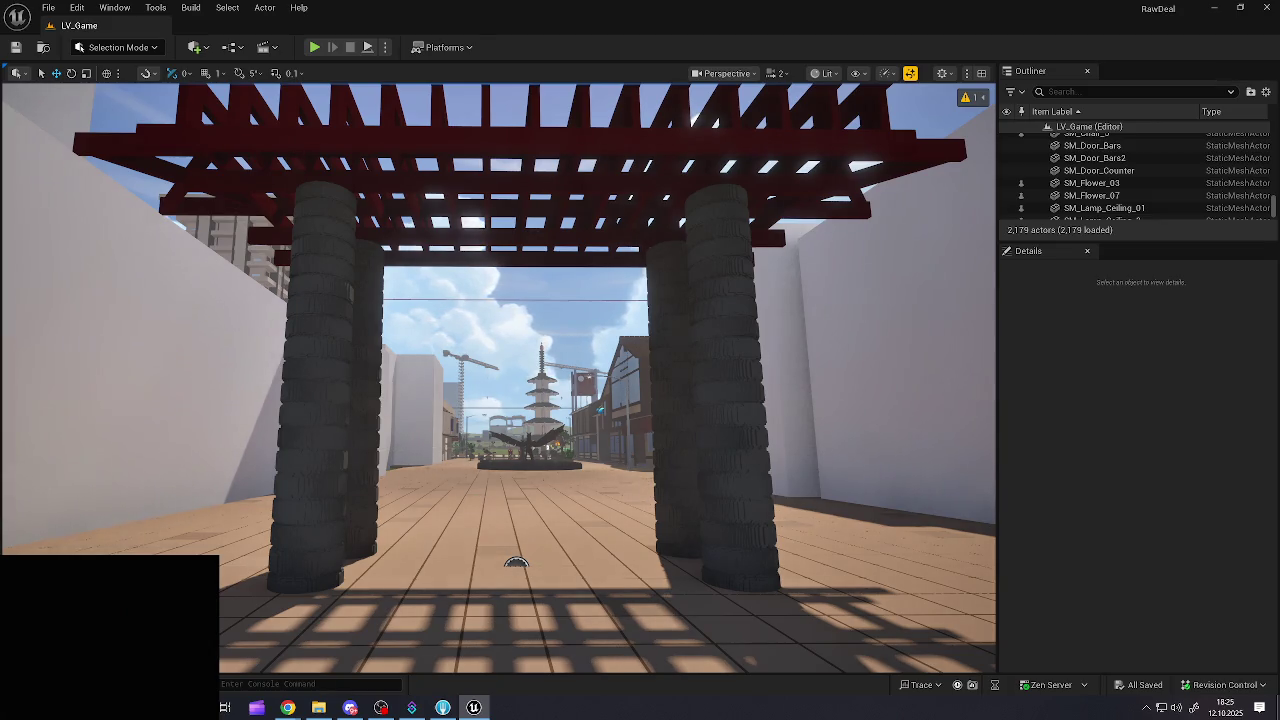
pyautogui.click(381, 707)
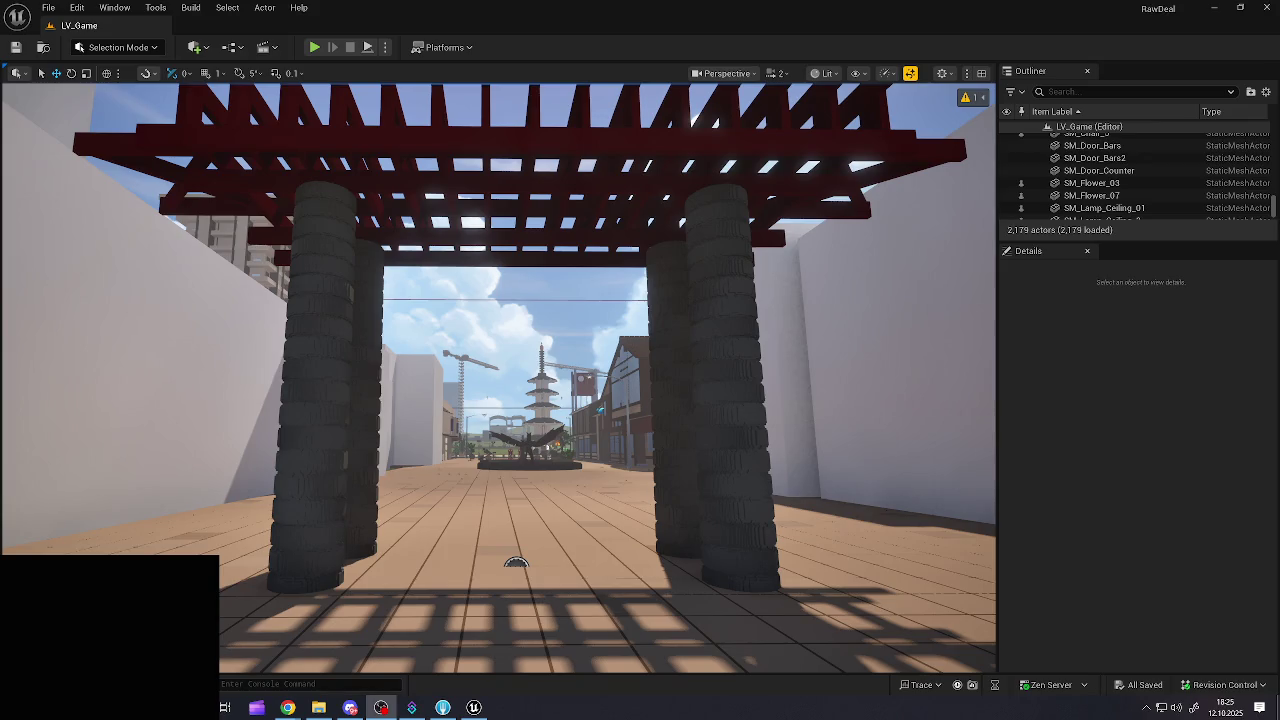
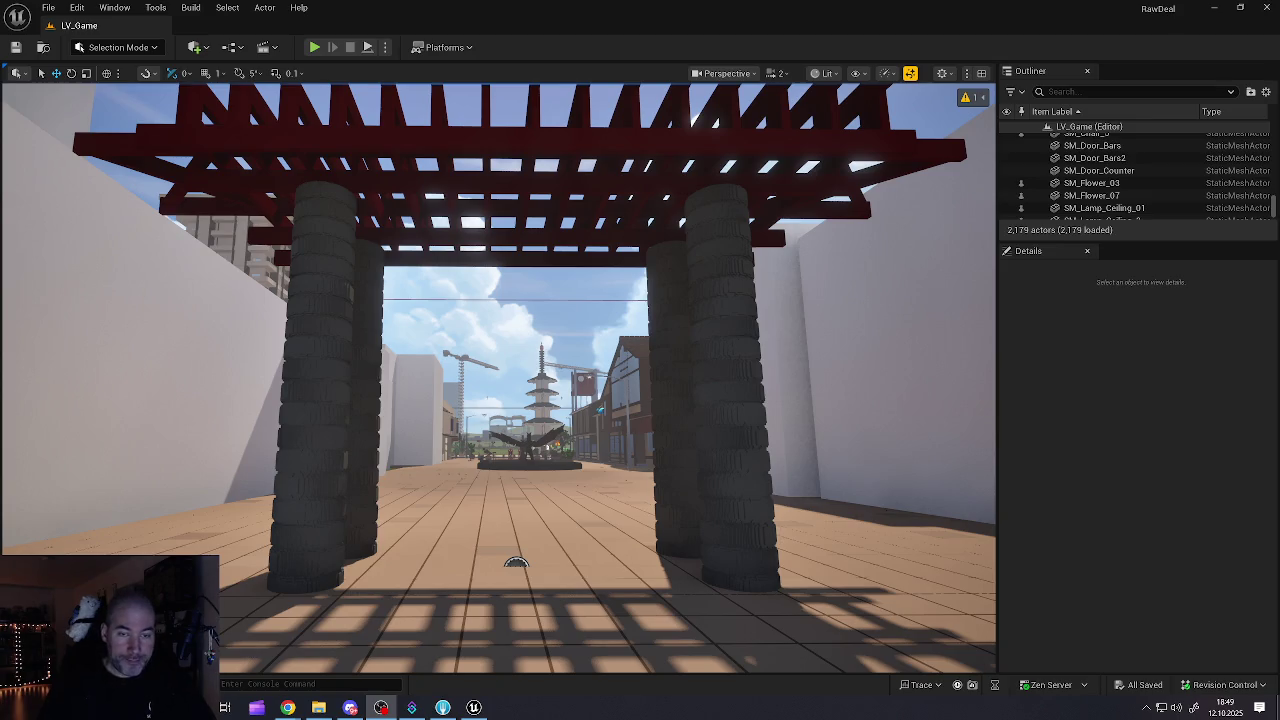
# Step: Fly the camera forward through the gate and plaza down to the street crossing
pyautogui.scroll(5, 498, 378)
pyautogui.scroll(10, 498, 378)
pyautogui.scroll(10, 498, 378)
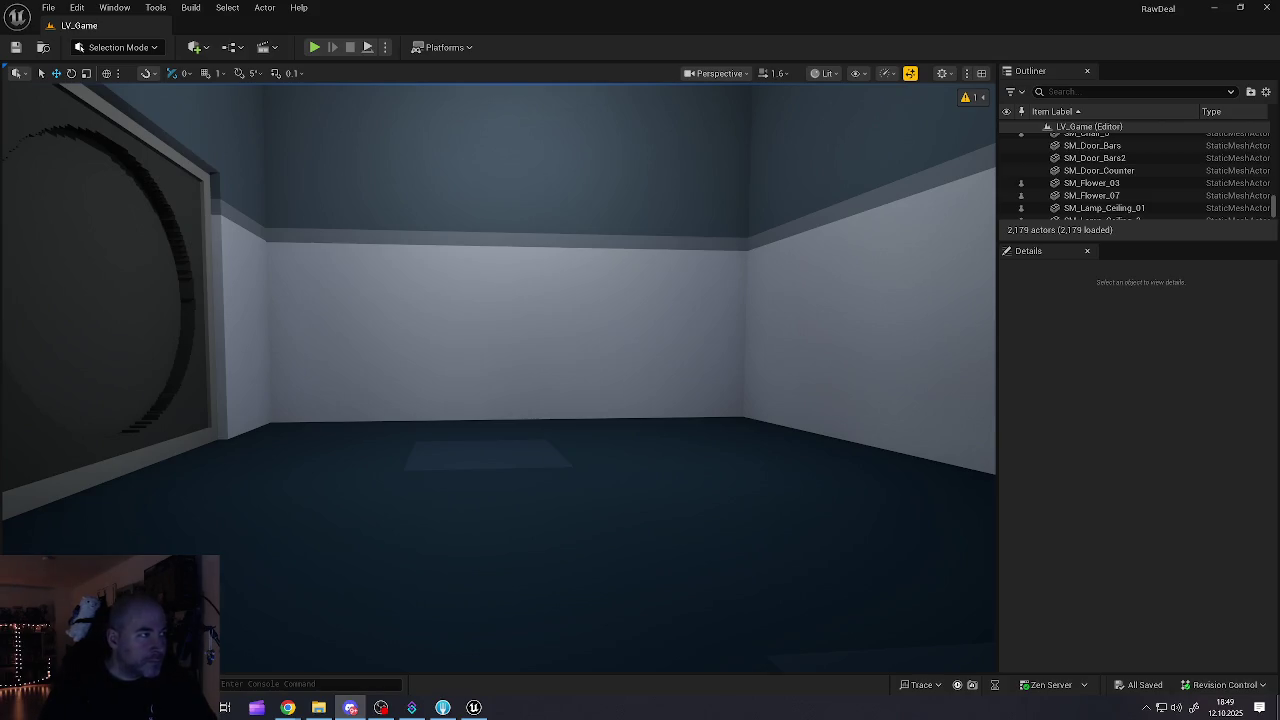
pyautogui.moveTo(429, 509)
pyautogui.mouseDown()
pyautogui.moveTo(429, 580)
pyautogui.moveTo(445, 500)
pyautogui.mouseUp()
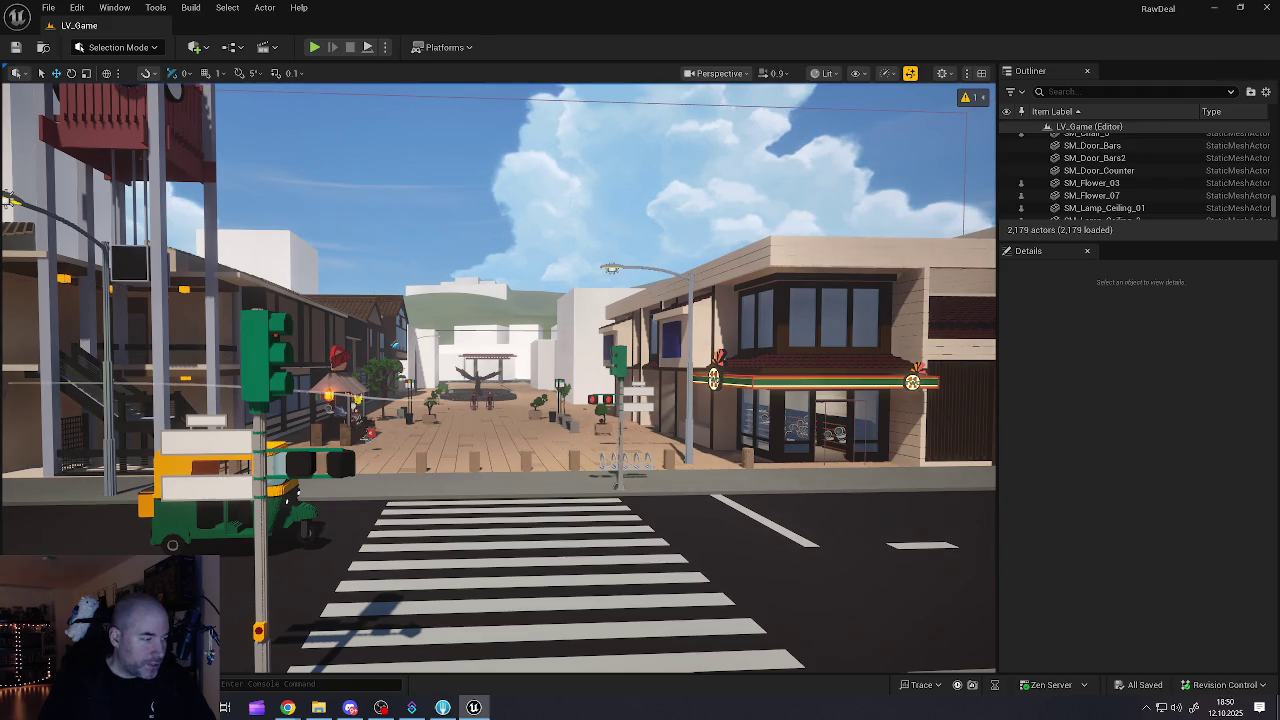
pyautogui.hotkey('alt', 'Tab')
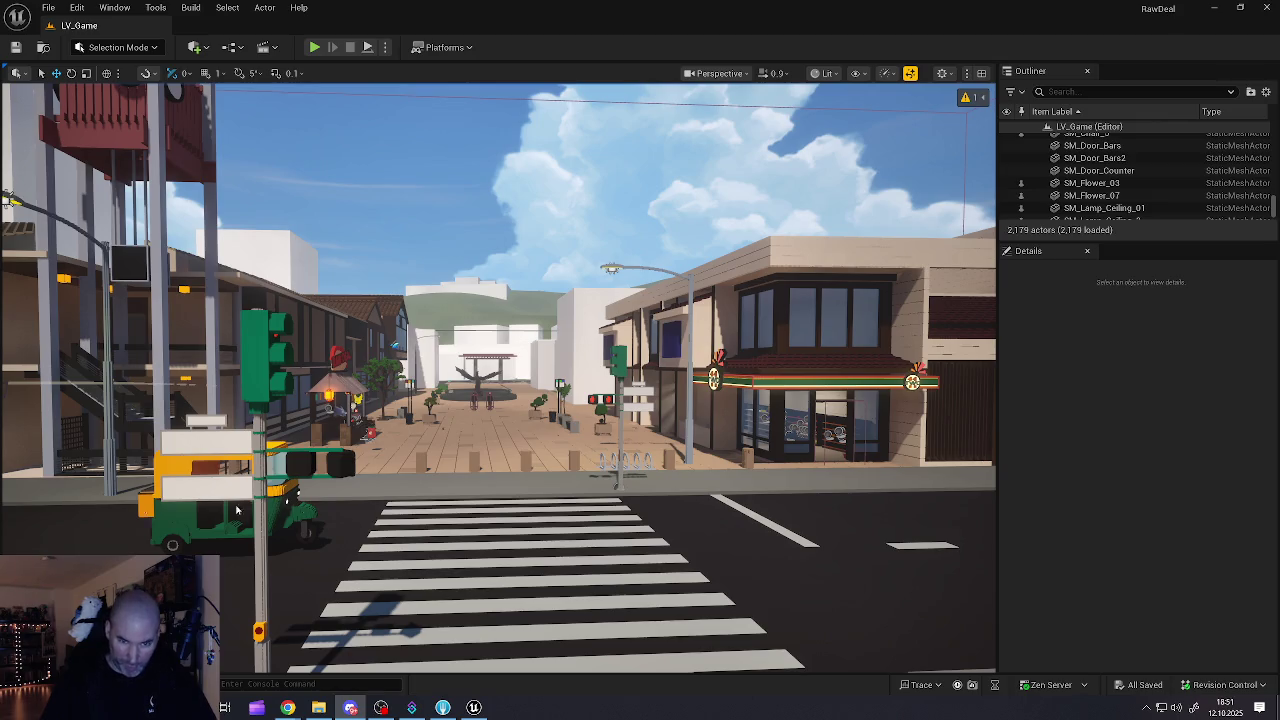
# Step: Fly across town to the red-roofed building's windows, then pull back toward the Raw Deal stall
pyautogui.moveTo(467, 473)
pyautogui.mouseDown()
pyautogui.moveTo(600, 390)
pyautogui.moveTo(906, 516)
pyautogui.moveTo(580, 505)
pyautogui.mouseUp()
pyautogui.scroll(2, 760, 450)
pyautogui.moveTo(518, 325)
pyautogui.mouseDown()
pyautogui.moveTo(470, 300)
pyautogui.moveTo(515, 215)
pyautogui.mouseUp()
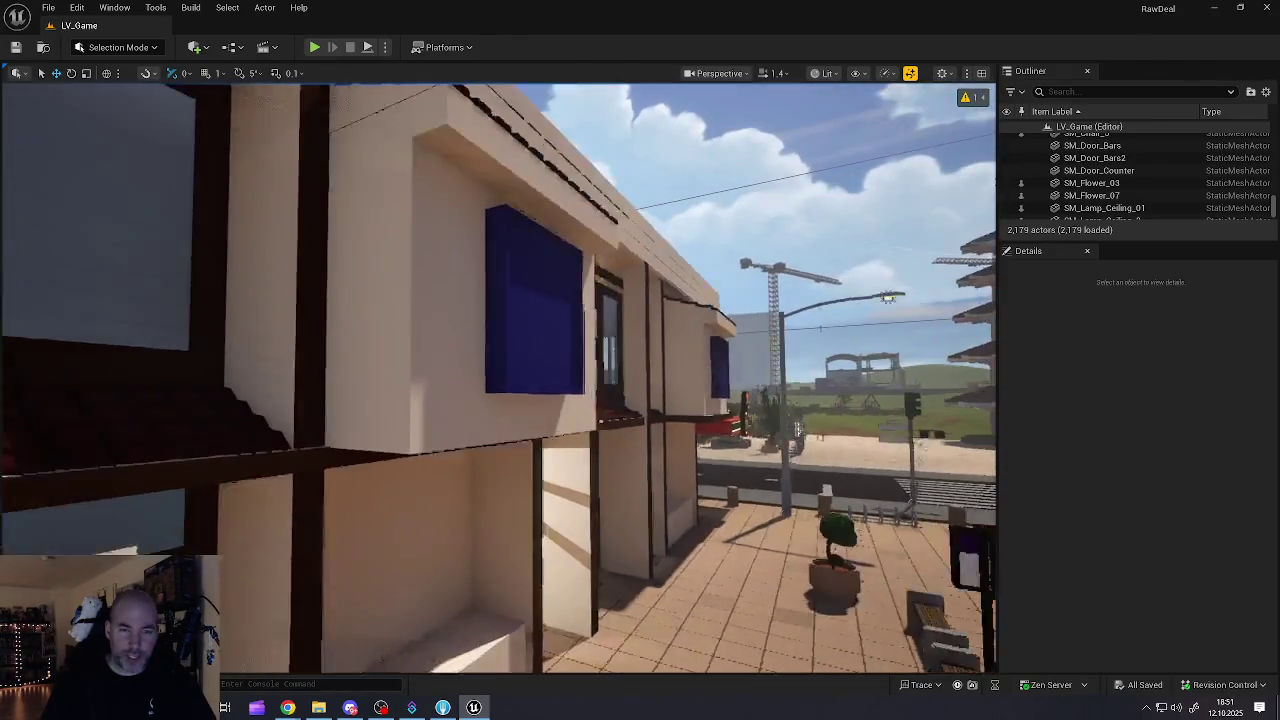
pyautogui.moveTo(797, 430); pyautogui.dragTo(603, 471)
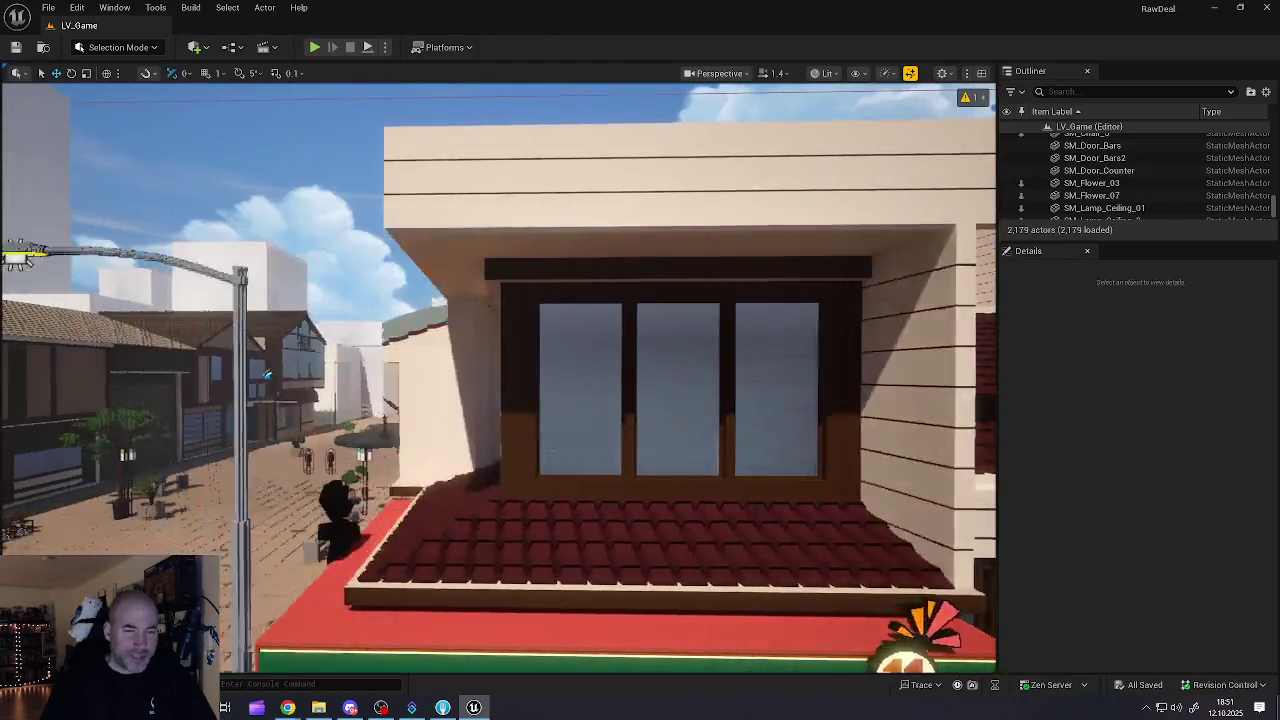
pyautogui.moveTo(500, 400)
pyautogui.mouseDown()
pyautogui.moveTo(380, 395)
pyautogui.moveTo(420, 360)
pyautogui.moveTo(470, 400)
pyautogui.moveTo(540, 390)
pyautogui.moveTo(540, 320)
pyautogui.moveTo(500, 460)
pyautogui.moveTo(580, 465)
pyautogui.moveTo(420, 395)
pyautogui.moveTo(450, 410)
pyautogui.moveTo(470, 400)
pyautogui.moveTo(420, 395)
pyautogui.moveTo(400, 370)
pyautogui.moveTo(380, 375)
pyautogui.moveTo(420, 380)
pyautogui.moveTo(370, 385)
pyautogui.moveTo(360, 400)
pyautogui.moveTo(390, 400)
pyautogui.moveTo(150, 395)
pyautogui.moveTo(520, 348)
pyautogui.moveTo(498, 452)
pyautogui.mouseUp()
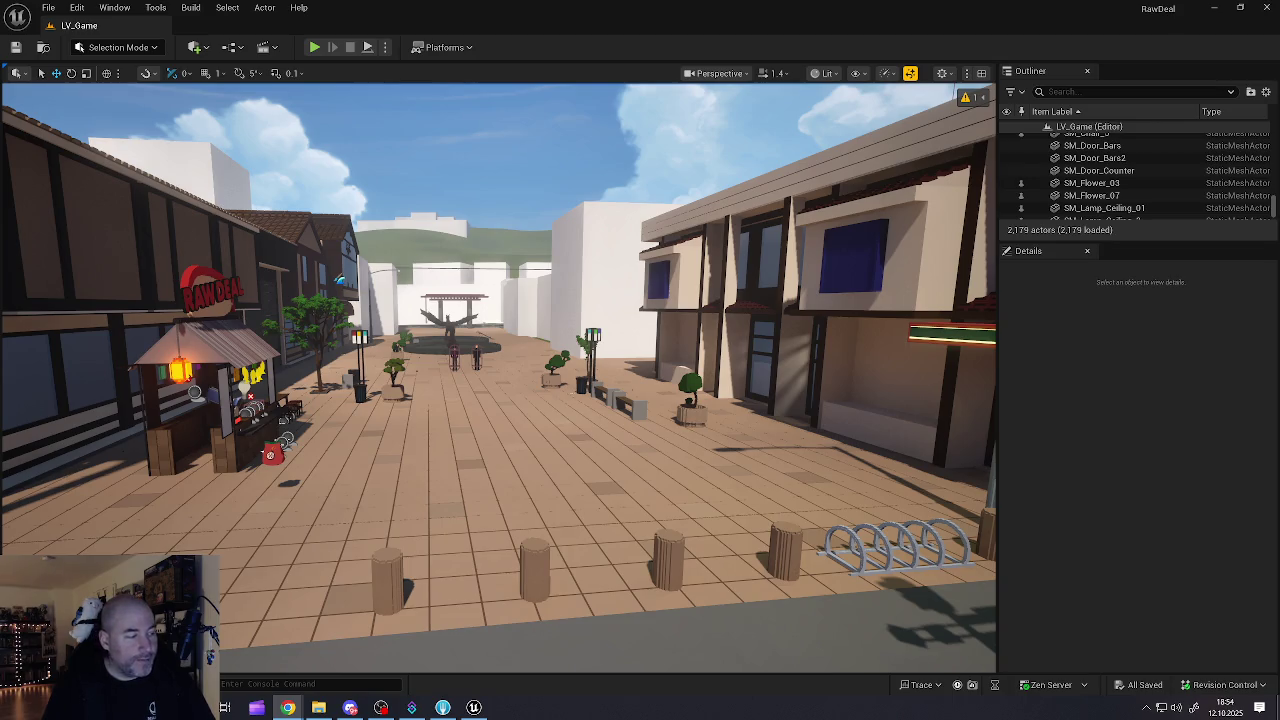
pyautogui.click(464, 367)
# Step: Minimize the Unreal editor and launch Blender 4.5 from its desktop shortcut
pyautogui.moveTo(464, 367)
pyautogui.mouseDown()
pyautogui.moveTo(464, 430)
pyautogui.moveTo(478, 392)
pyautogui.mouseUp()
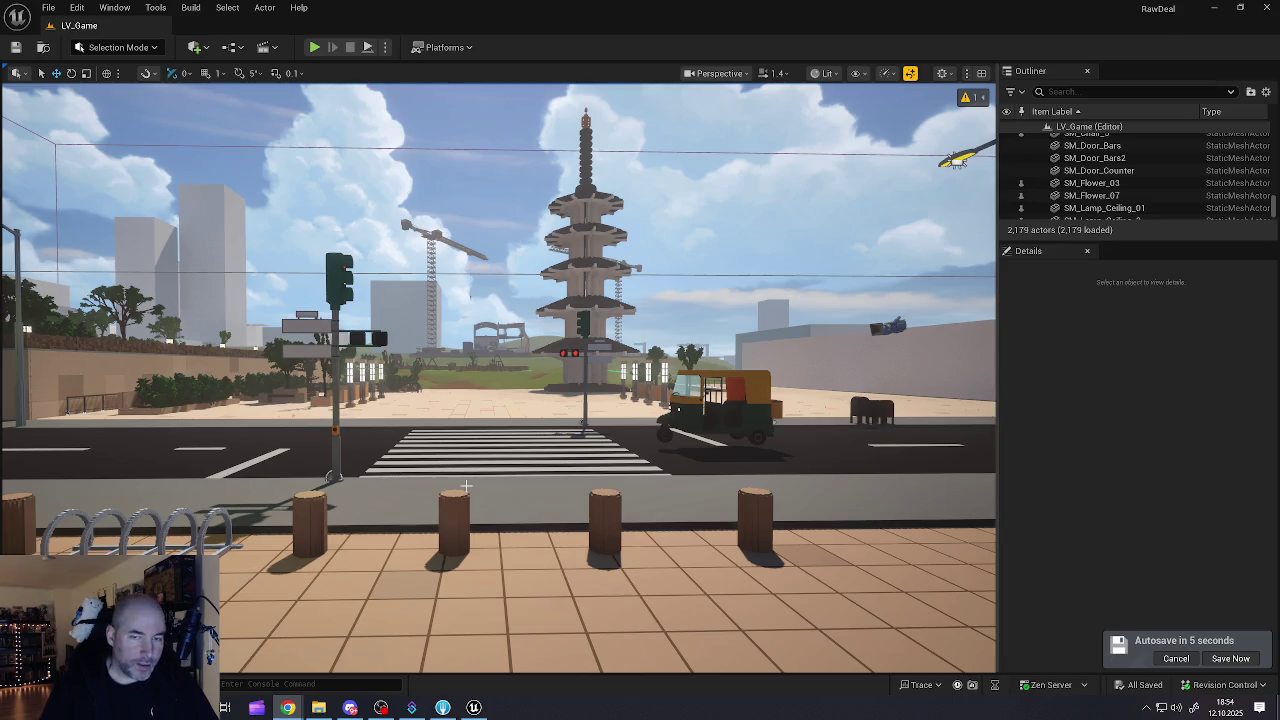
pyautogui.moveTo(486, 475); pyautogui.dragTo(486, 455)
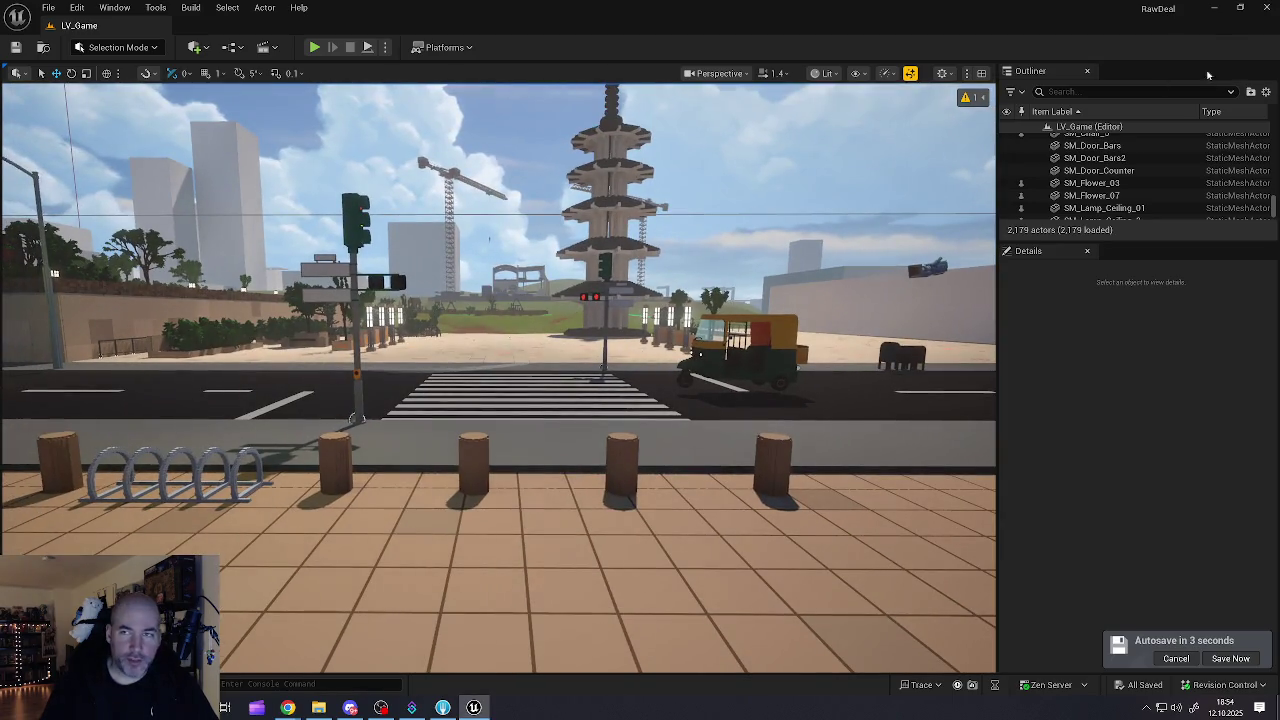
pyautogui.click(1214, 8)
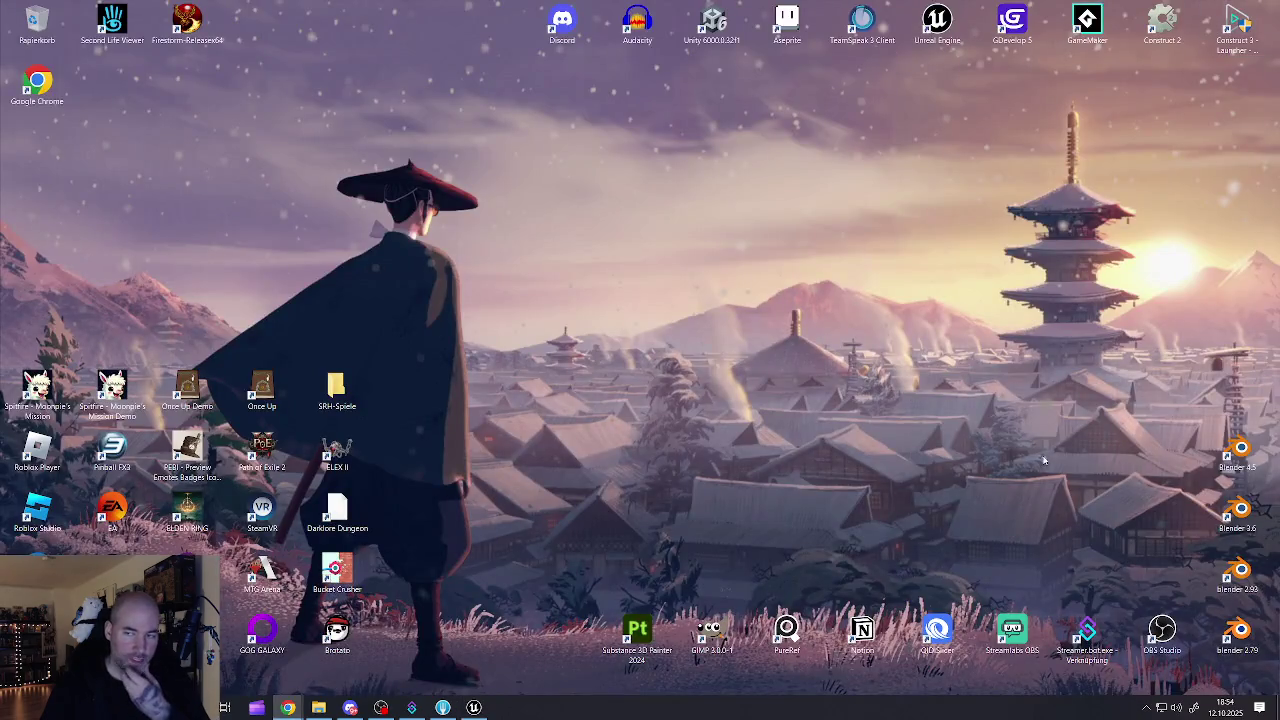
pyautogui.click(1246, 455)
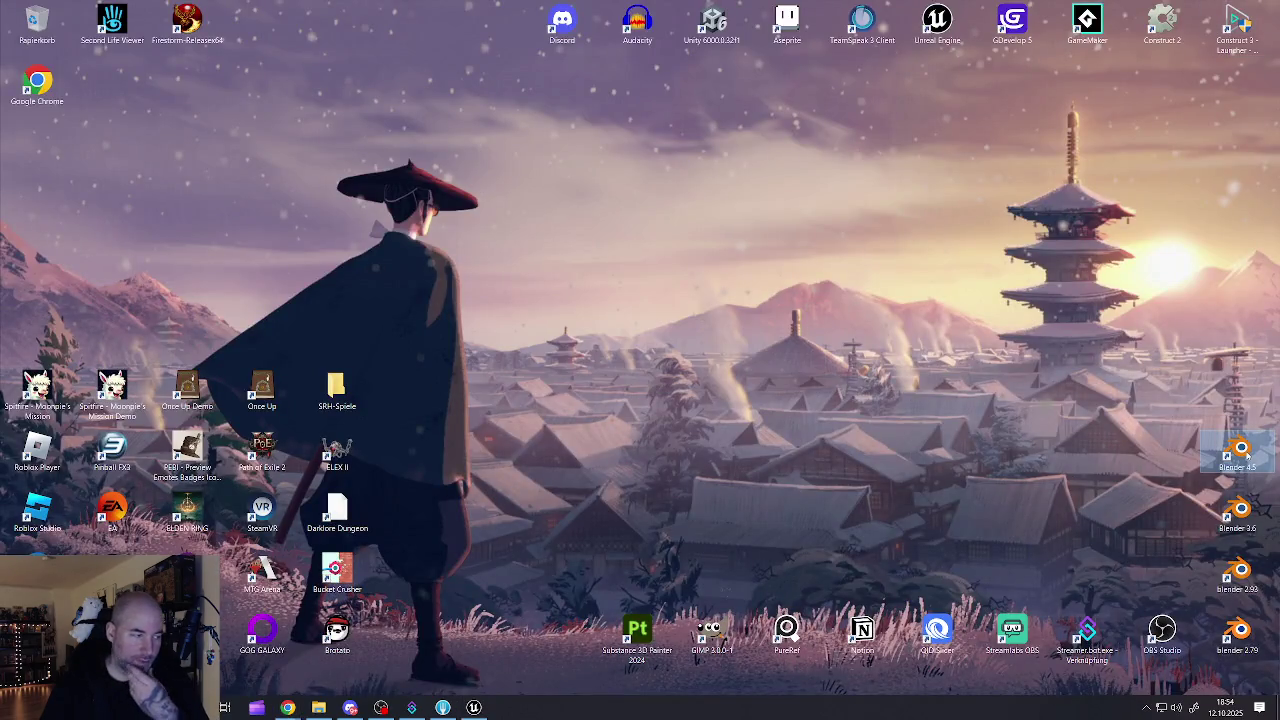
pyautogui.doubleClick(1240, 450)
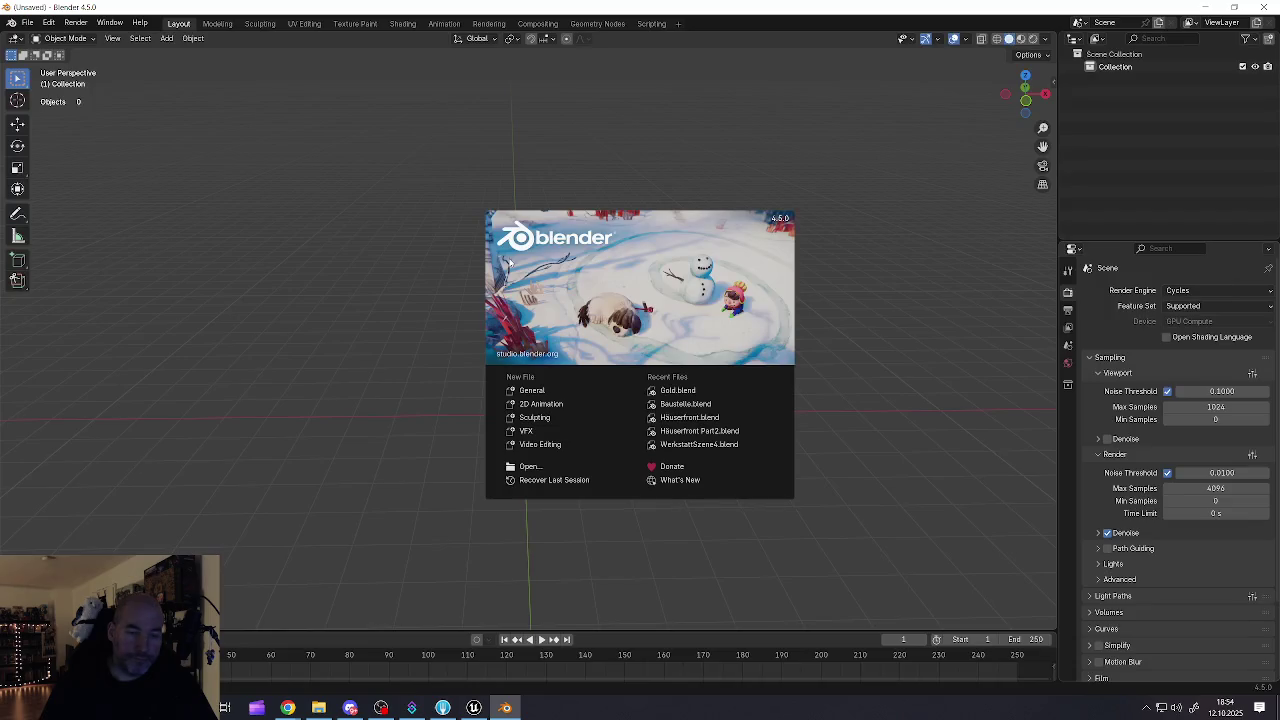
# Step: Dismiss the splash screen and open Häuserfront Part2.blend from the recent files
pyautogui.click(381, 236)
pyautogui.click(28, 22)
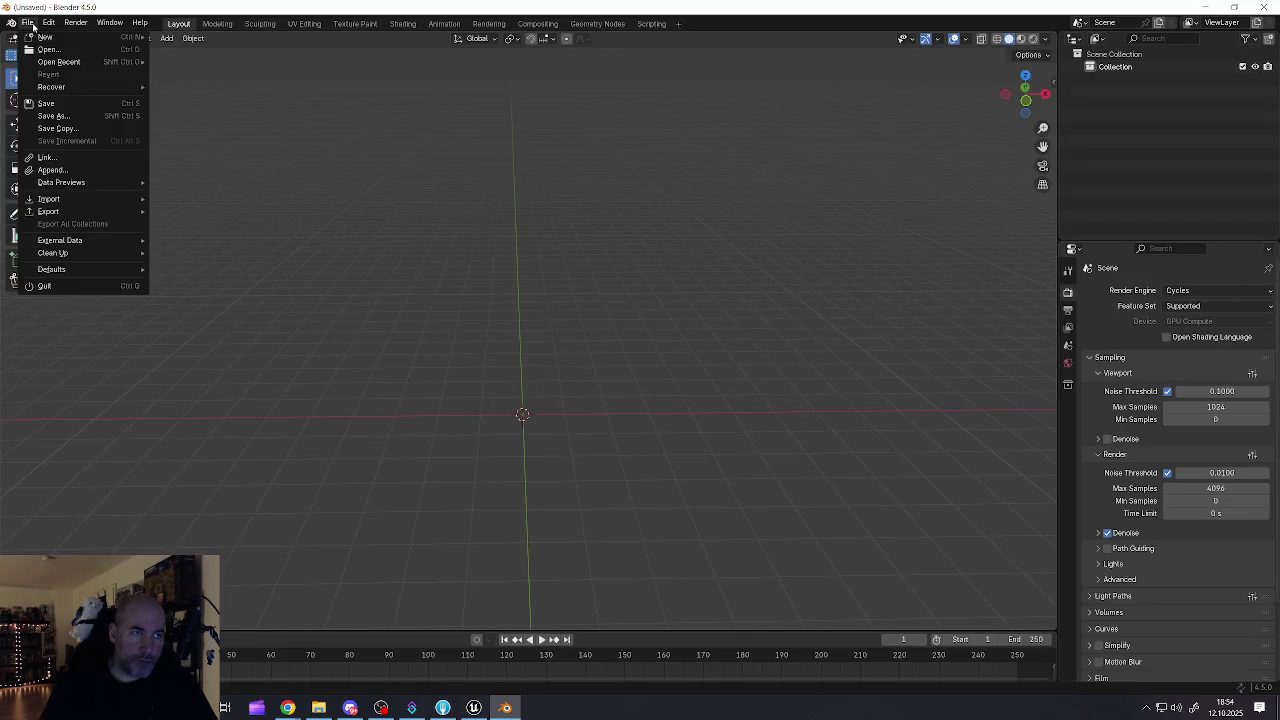
pyautogui.moveTo(58, 63)
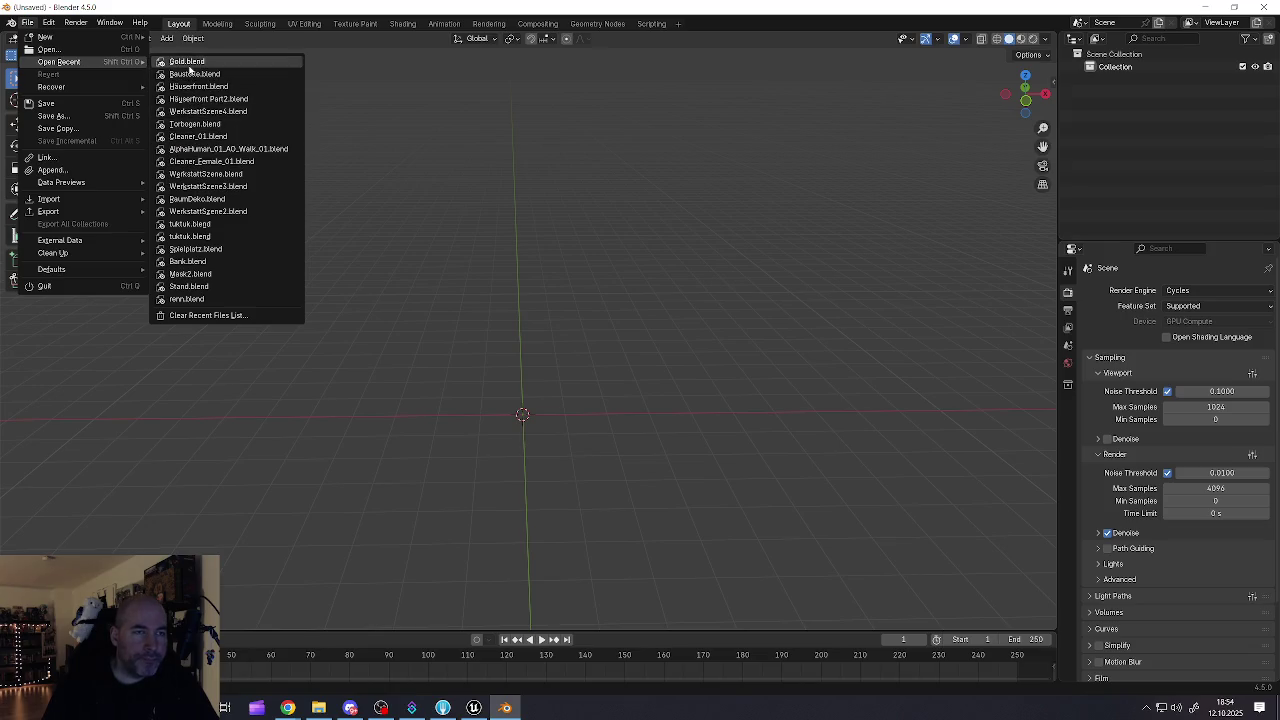
pyautogui.click(190, 99)
# Step: Orbit and zoom to view the house's stairs side and a corner view
pyautogui.moveTo(200, 430)
pyautogui.mouseDown()
pyautogui.moveTo(314, 434)
pyautogui.moveTo(692, 402)
pyautogui.moveTo(603, 377)
pyautogui.moveTo(418, 367)
pyautogui.mouseUp()
pyautogui.scroll(8, 418, 367)
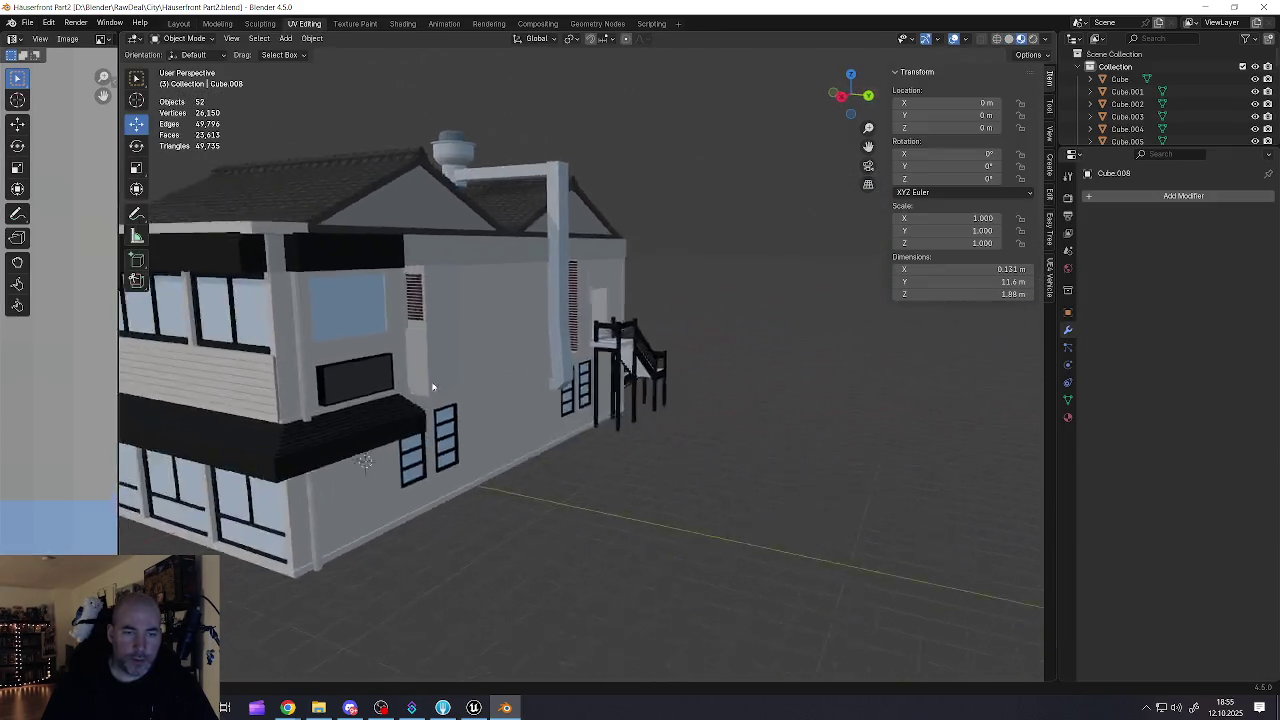
pyautogui.scroll(-5, 569, 345)
pyautogui.moveTo(629, 341)
pyautogui.mouseDown()
pyautogui.moveTo(417, 367)
pyautogui.moveTo(491, 371)
pyautogui.moveTo(405, 357)
pyautogui.moveTo(543, 351)
pyautogui.moveTo(463, 377)
pyautogui.moveTo(496, 364)
pyautogui.moveTo(543, 437)
pyautogui.mouseUp()
pyautogui.scroll(3, 405, 357)
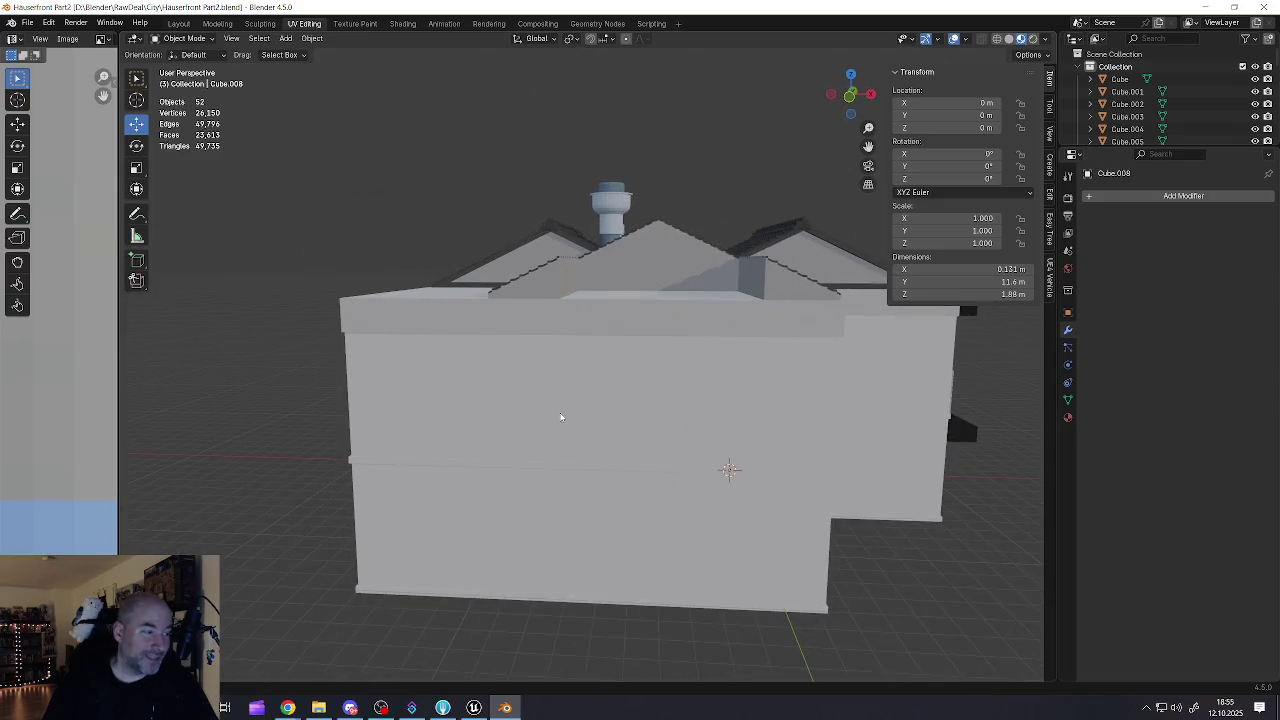
pyautogui.scroll(-2, 560, 417)
# Step: Inspect the windowed side facade up close, then open Gold.blend from recent files
pyautogui.moveTo(603, 420)
pyautogui.mouseDown()
pyautogui.moveTo(404, 397)
pyautogui.moveTo(430, 367)
pyautogui.moveTo(505, 387)
pyautogui.moveTo(380, 380)
pyautogui.moveTo(391, 366)
pyautogui.moveTo(396, 384)
pyautogui.moveTo(380, 384)
pyautogui.mouseUp()
pyautogui.scroll(-2, 405, 400)
pyautogui.scroll(-2, 410, 405)
pyautogui.scroll(2, 505, 387)
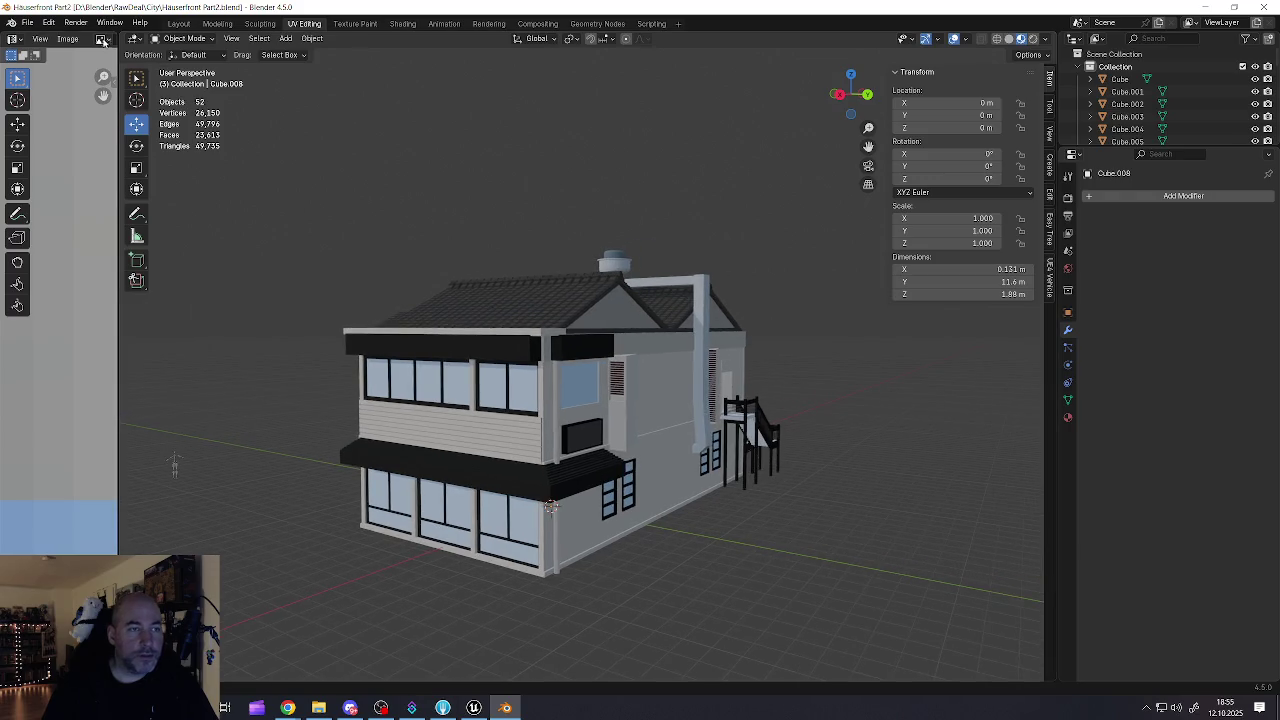
pyautogui.click(28, 22)
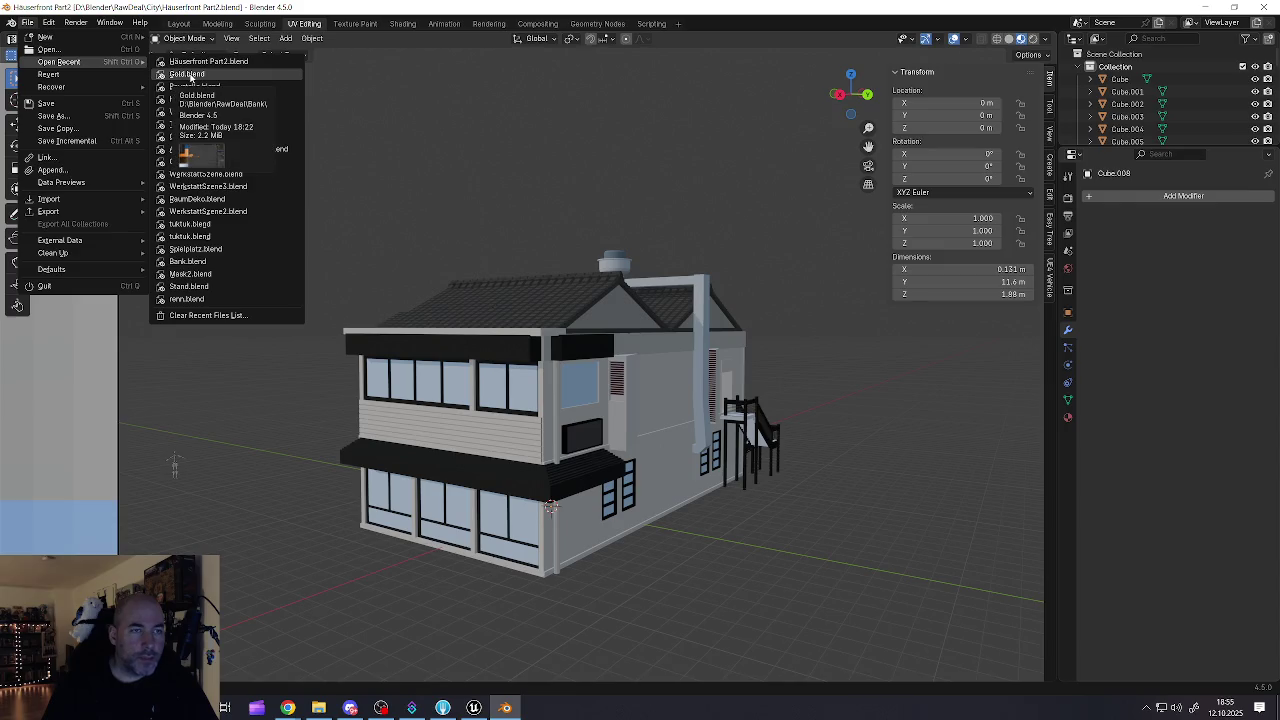
pyautogui.click(189, 75)
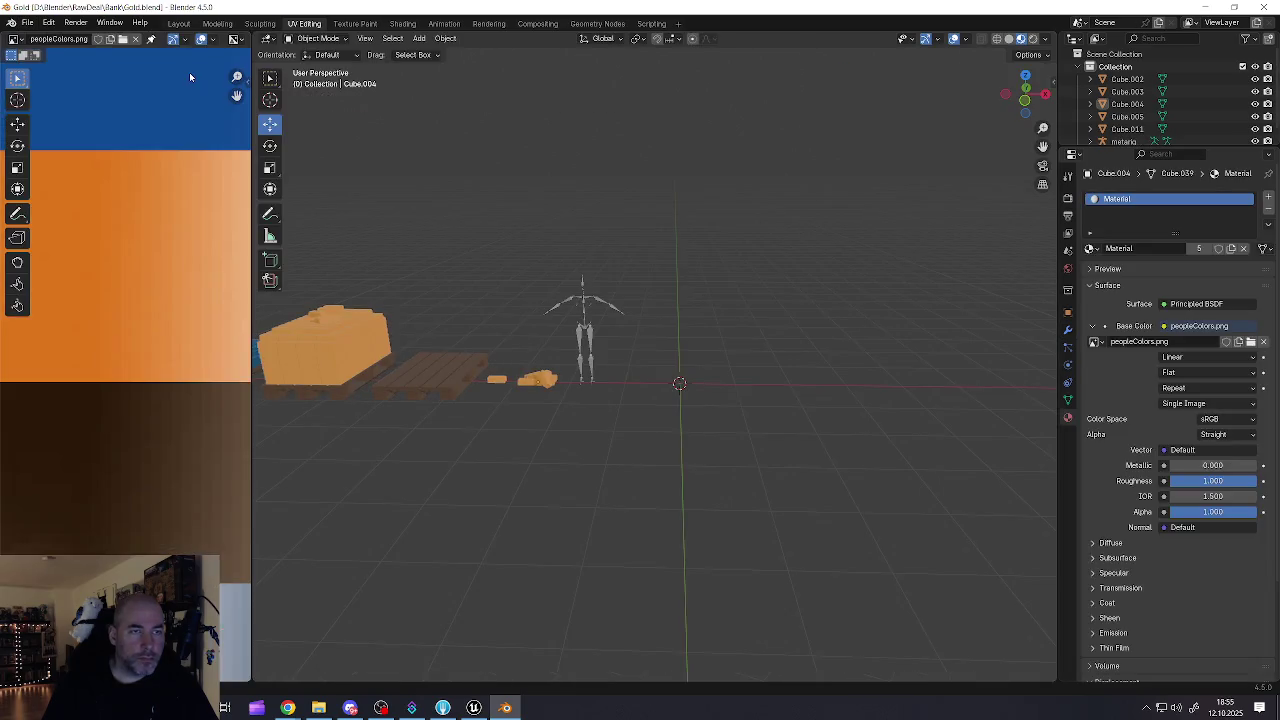
# Step: Zoom and orbit around the pallets, selecting and then deselecting the blue pallet
pyautogui.moveTo(408, 322); pyautogui.dragTo(713, 374)
pyautogui.scroll(5, 576, 428)
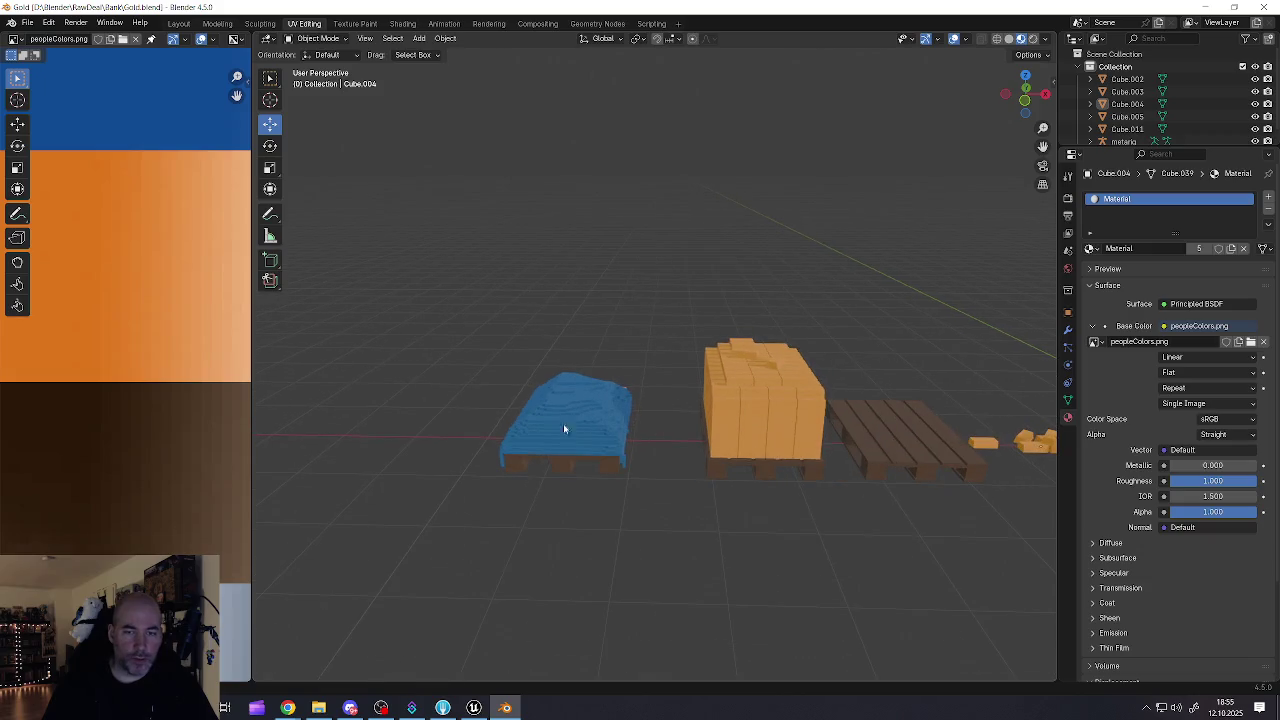
pyautogui.click(548, 427)
pyautogui.moveTo(548, 427)
pyautogui.mouseDown()
pyautogui.moveTo(739, 405)
pyautogui.moveTo(732, 394)
pyautogui.moveTo(531, 410)
pyautogui.moveTo(640, 371)
pyautogui.moveTo(637, 383)
pyautogui.moveTo(659, 389)
pyautogui.moveTo(623, 414)
pyautogui.moveTo(662, 372)
pyautogui.mouseUp()
pyautogui.scroll(-5, 712, 396)
pyautogui.click(659, 389)
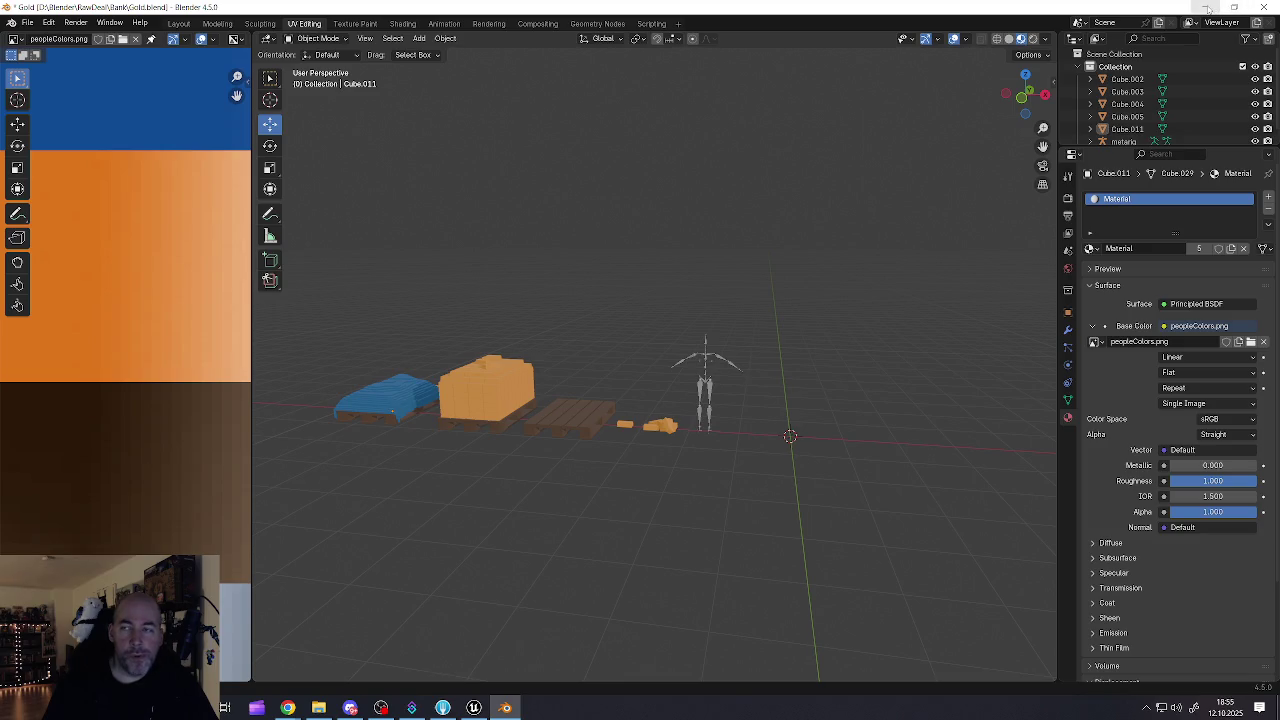
# Step: Close Blender, cancelling once, then quit choosing Don't Save for Gold.blend
pyautogui.click(30, 22)
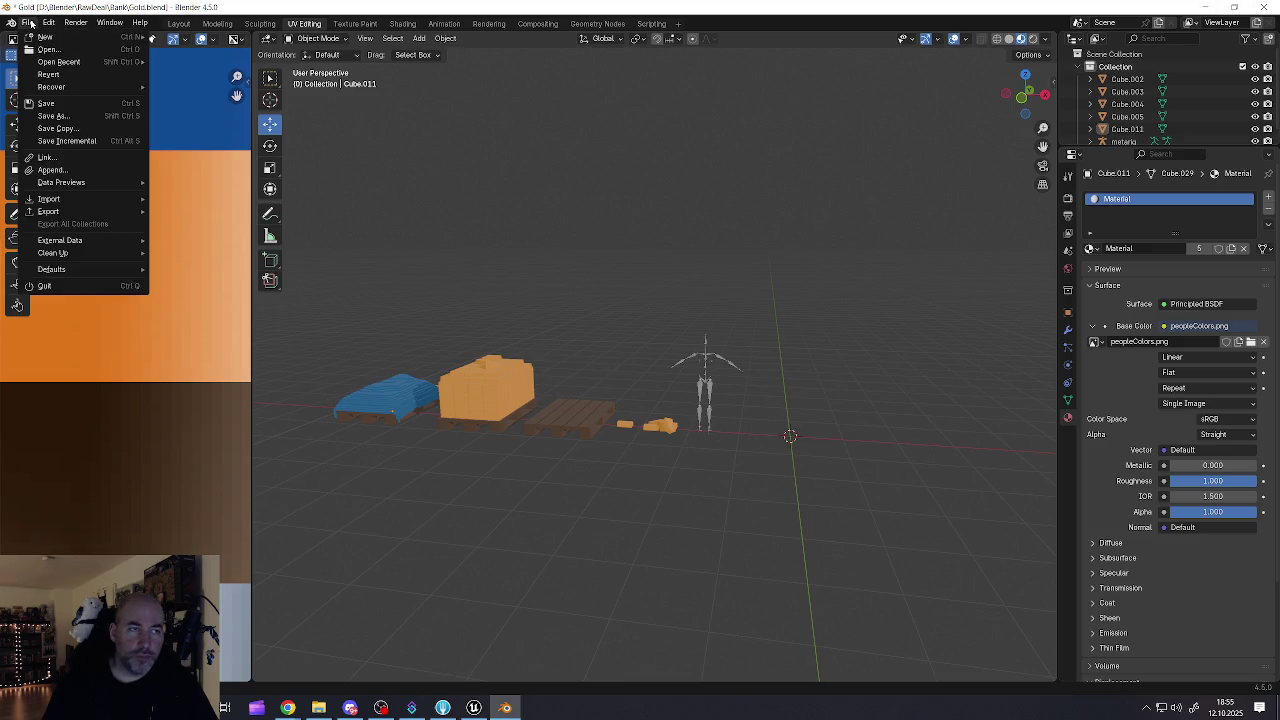
pyautogui.moveTo(62, 62)
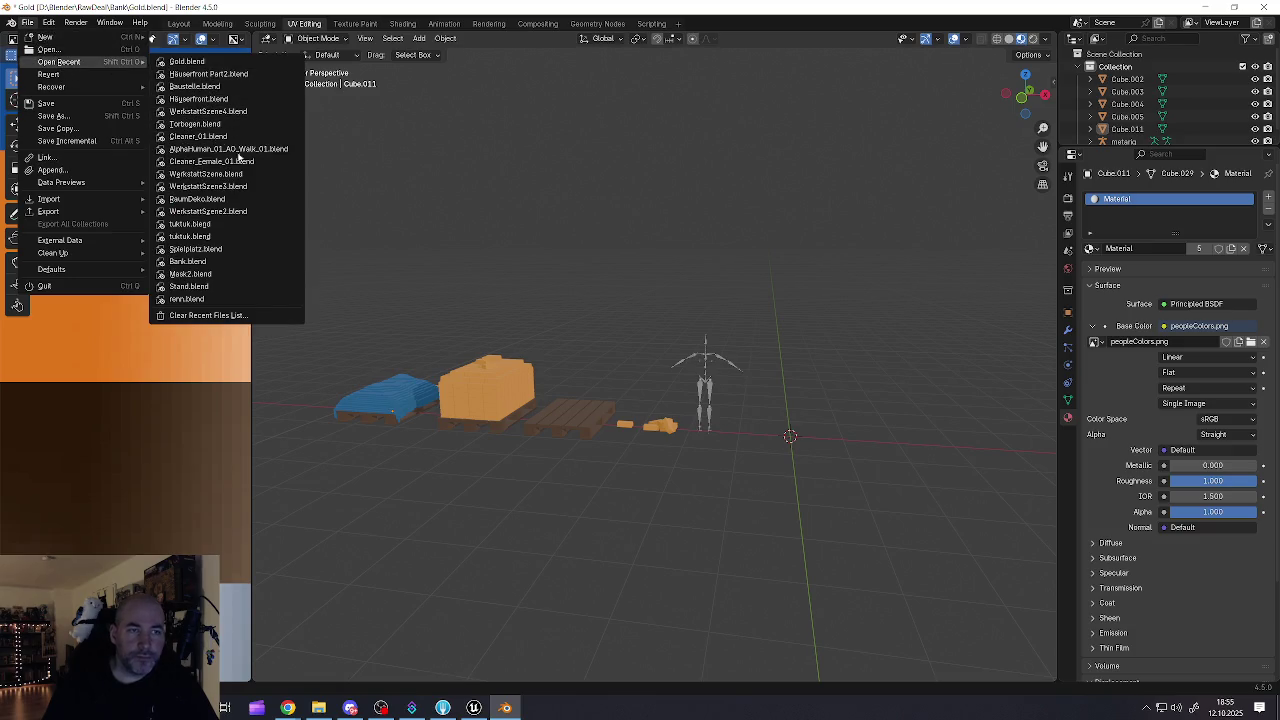
pyautogui.click(1268, 8)
pyautogui.click(728, 372)
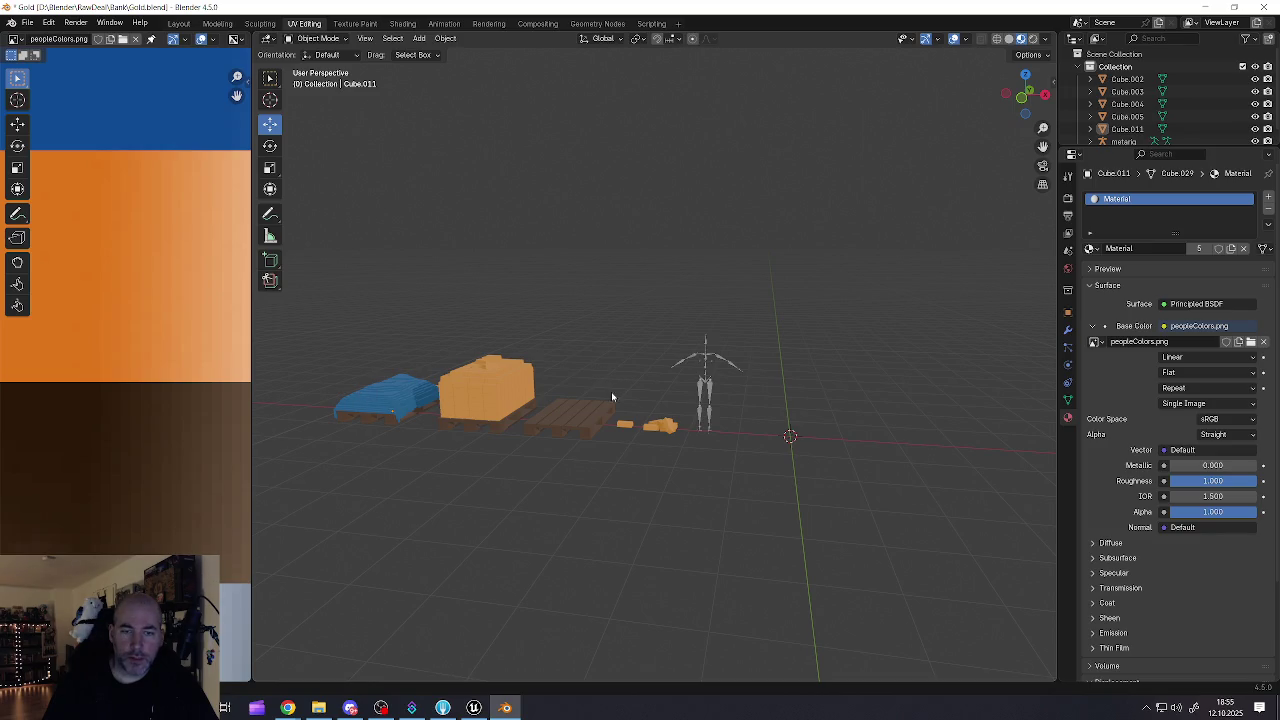
pyautogui.click(1266, 8)
pyautogui.click(659, 375)
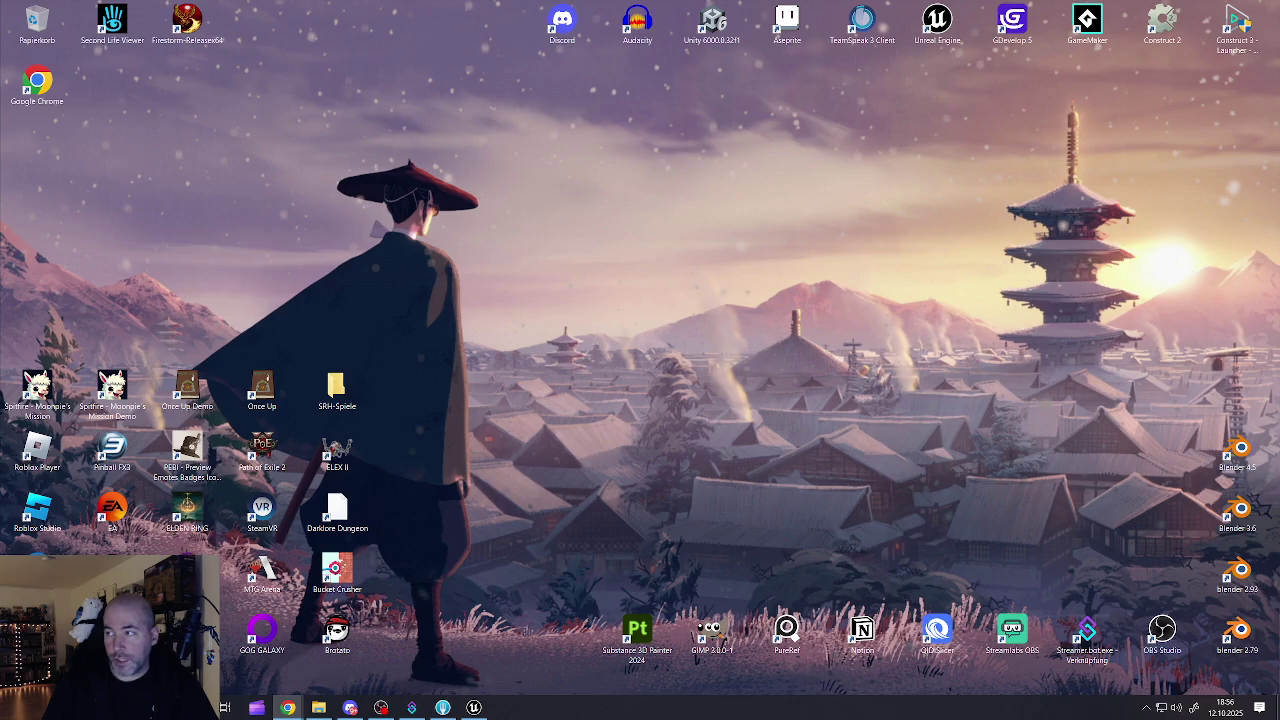
# Step: Launch Chrome, go to construct.net and start the Construct 3 editor in a new tab
pyautogui.click(287, 707)
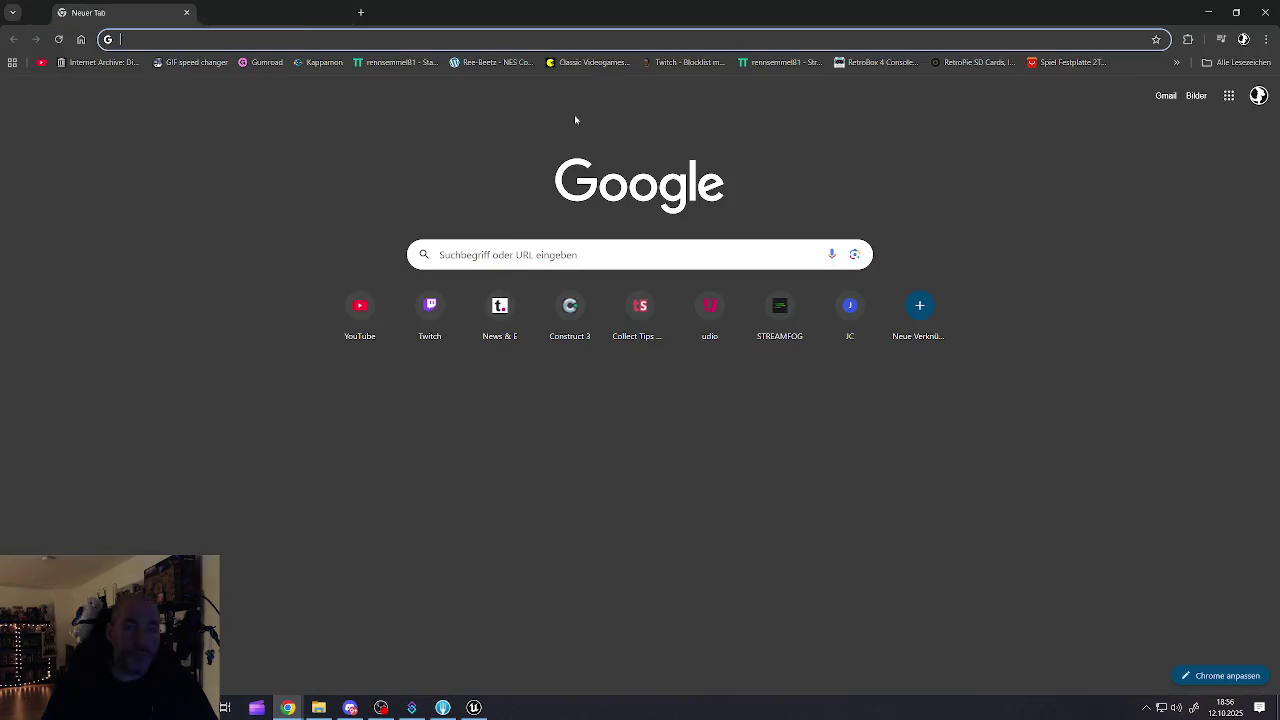
pyautogui.click(568, 309)
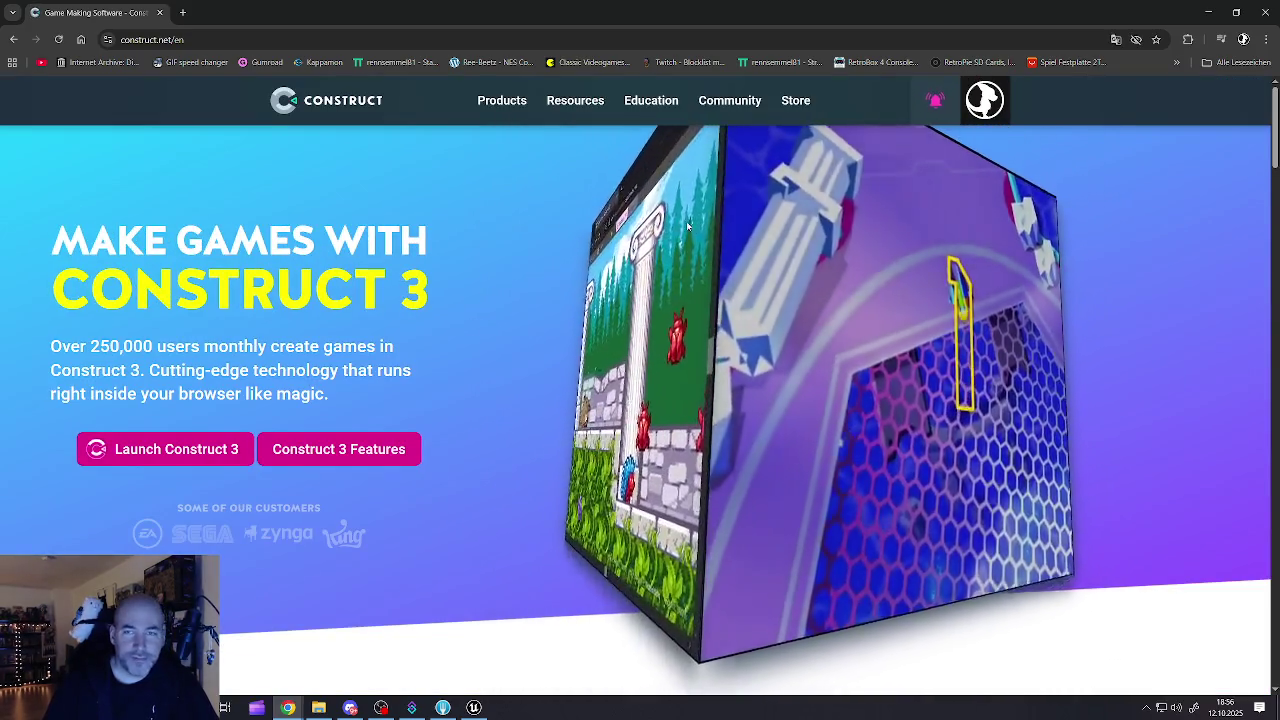
pyautogui.click(158, 450)
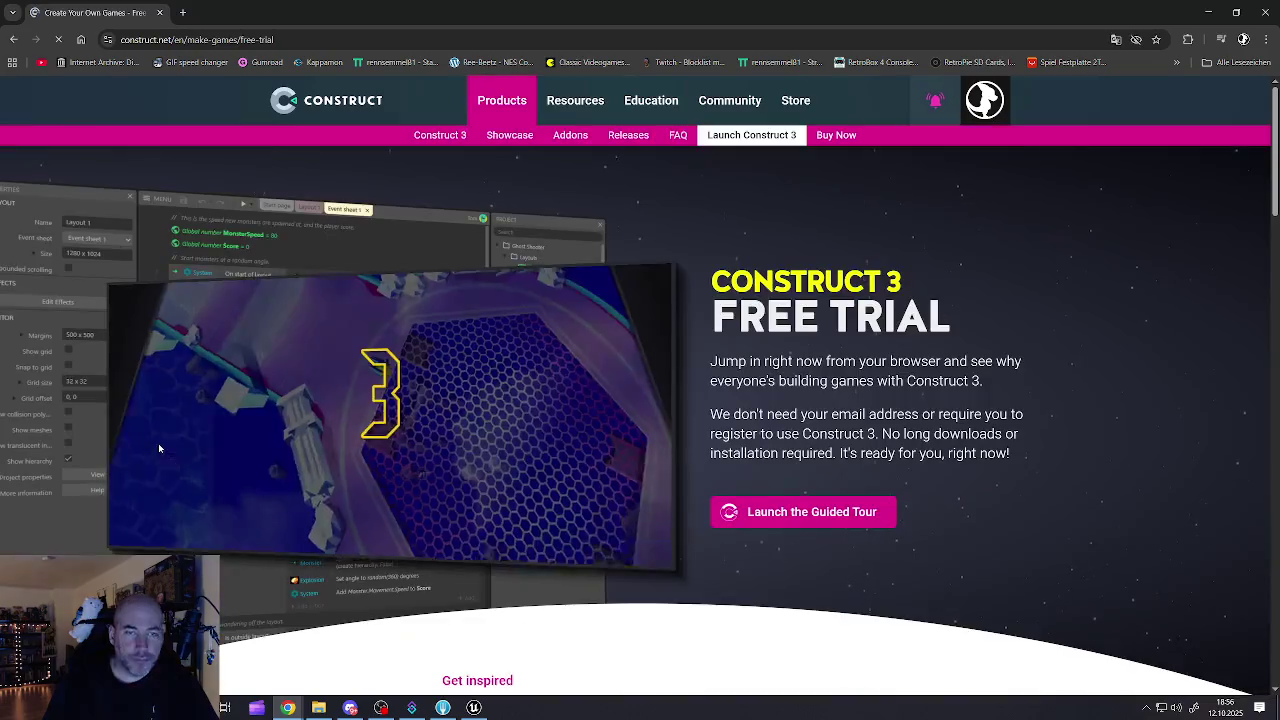
pyautogui.click(734, 136)
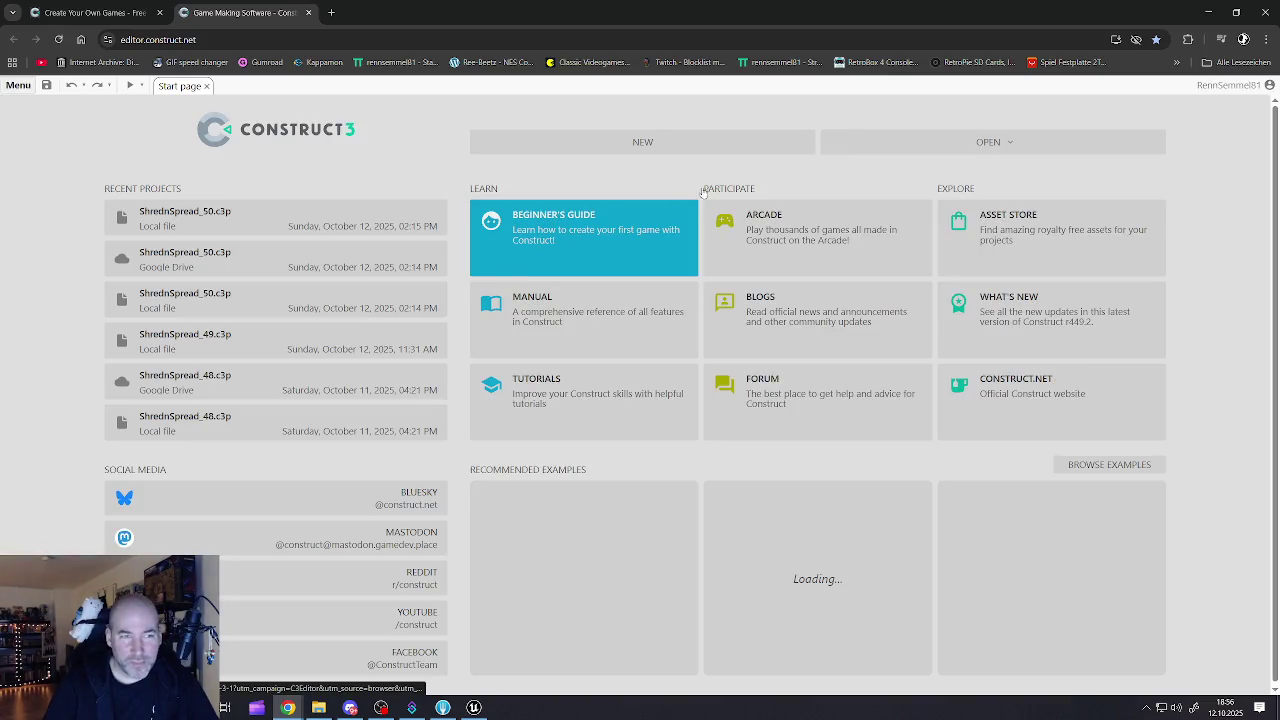
# Step: Open the local project file ShrednSpread_50.c3p from the Start page
pyautogui.click(988, 142)
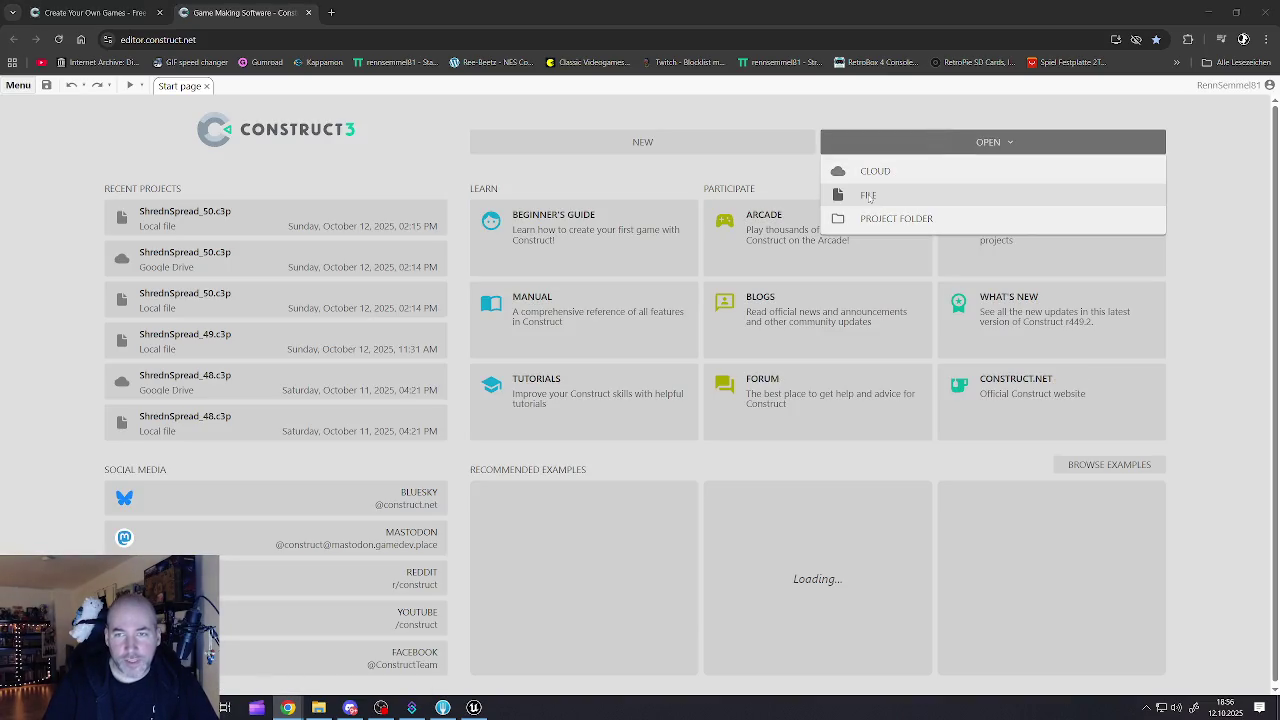
pyautogui.click(868, 196)
pyautogui.scroll(-3, 405, 535)
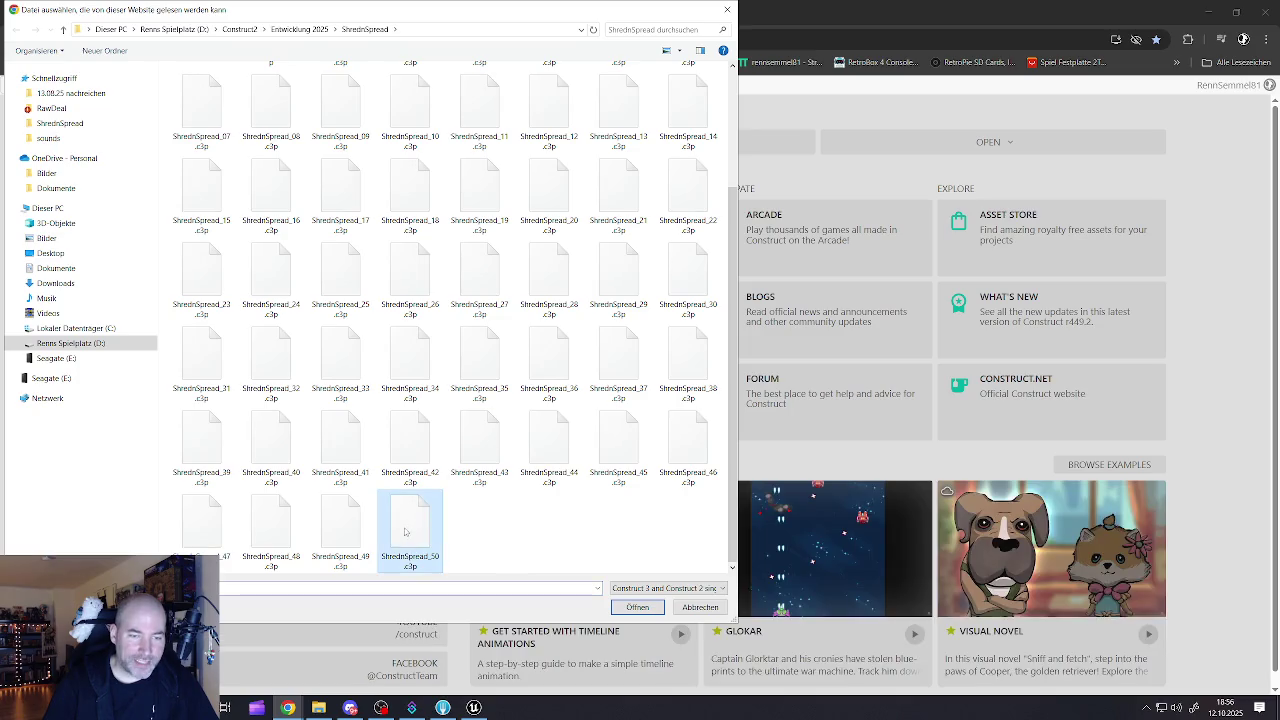
pyautogui.click(652, 608)
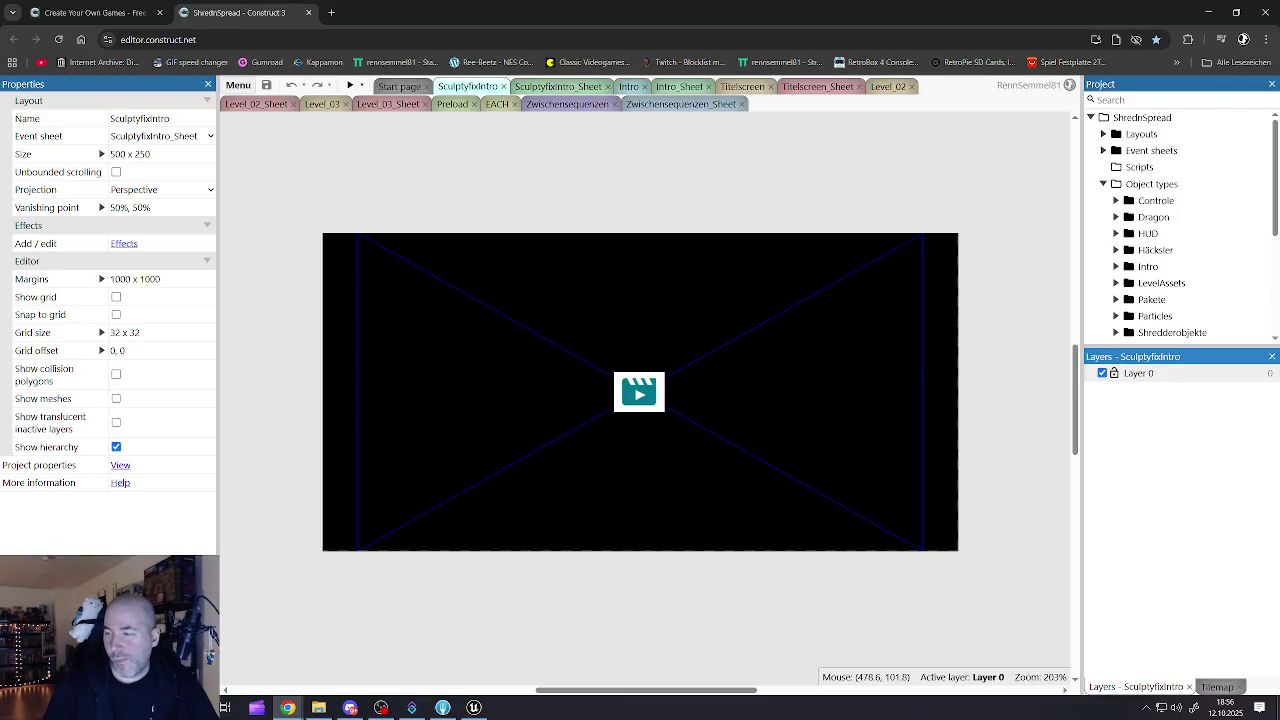
# Step: Close the Start page and browse the Level_02, Level_03_Sheet, Zwischensequenzen, EACH and Preload tabs
pyautogui.click(385, 90)
pyautogui.click(425, 87)
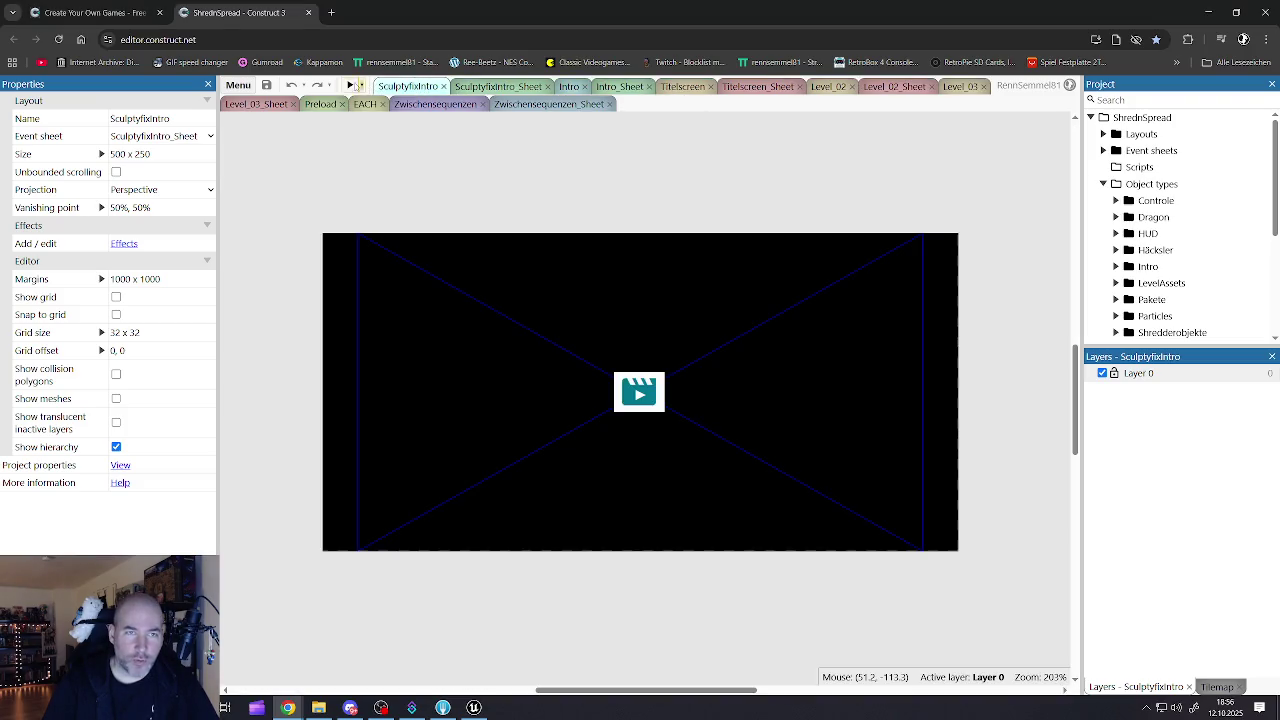
pyautogui.click(826, 87)
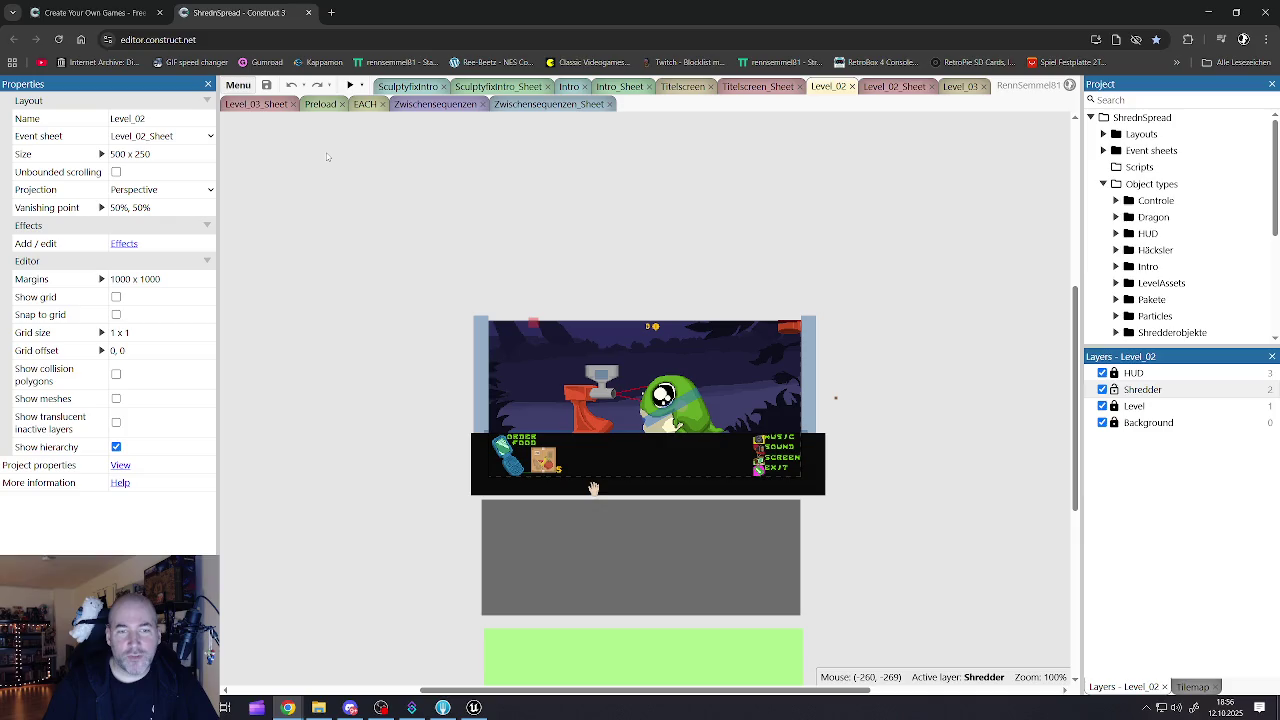
pyautogui.click(255, 105)
pyautogui.click(447, 105)
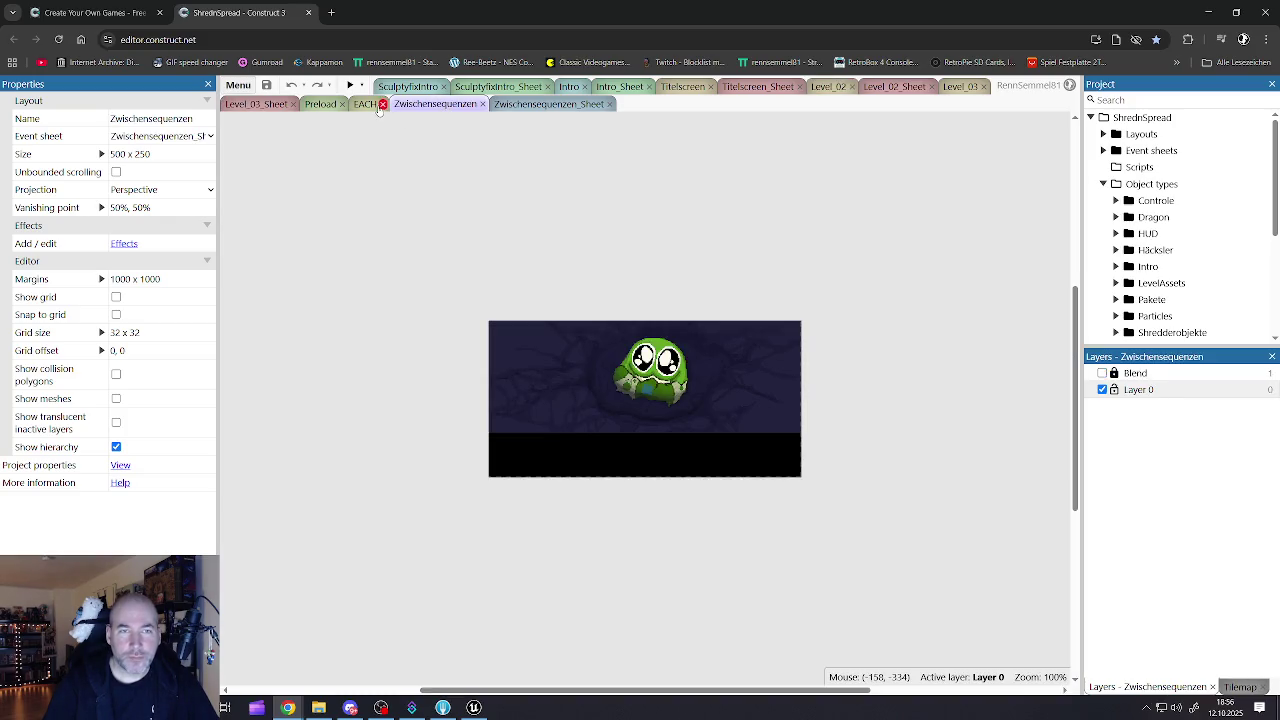
pyautogui.click(366, 105)
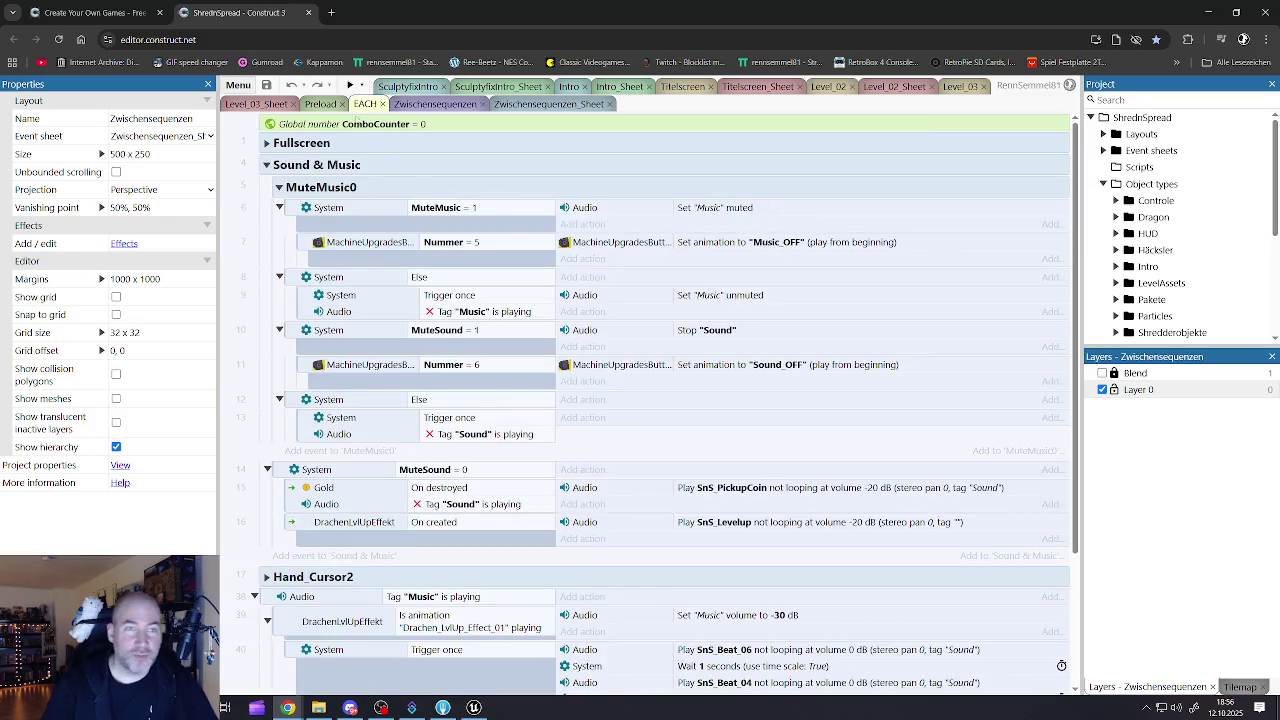
pyautogui.click(321, 105)
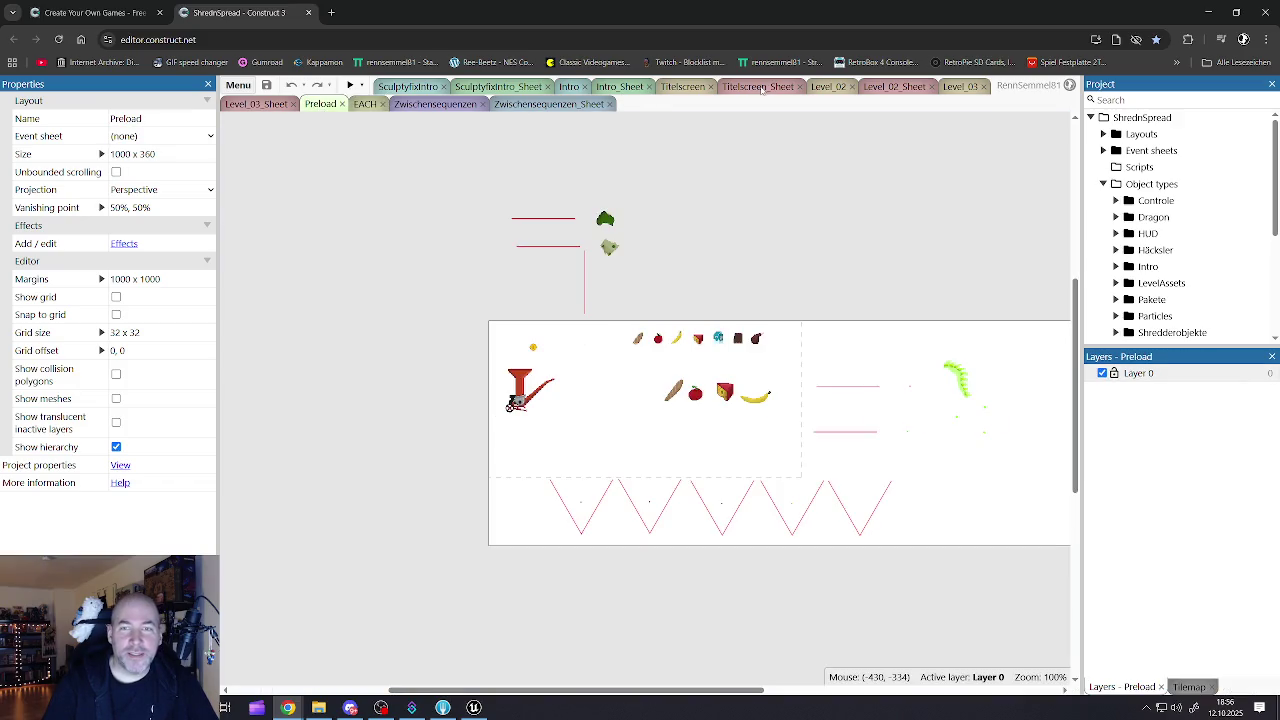
# Step: Switch to the Level_03 layout and launch a preview
pyautogui.click(826, 87)
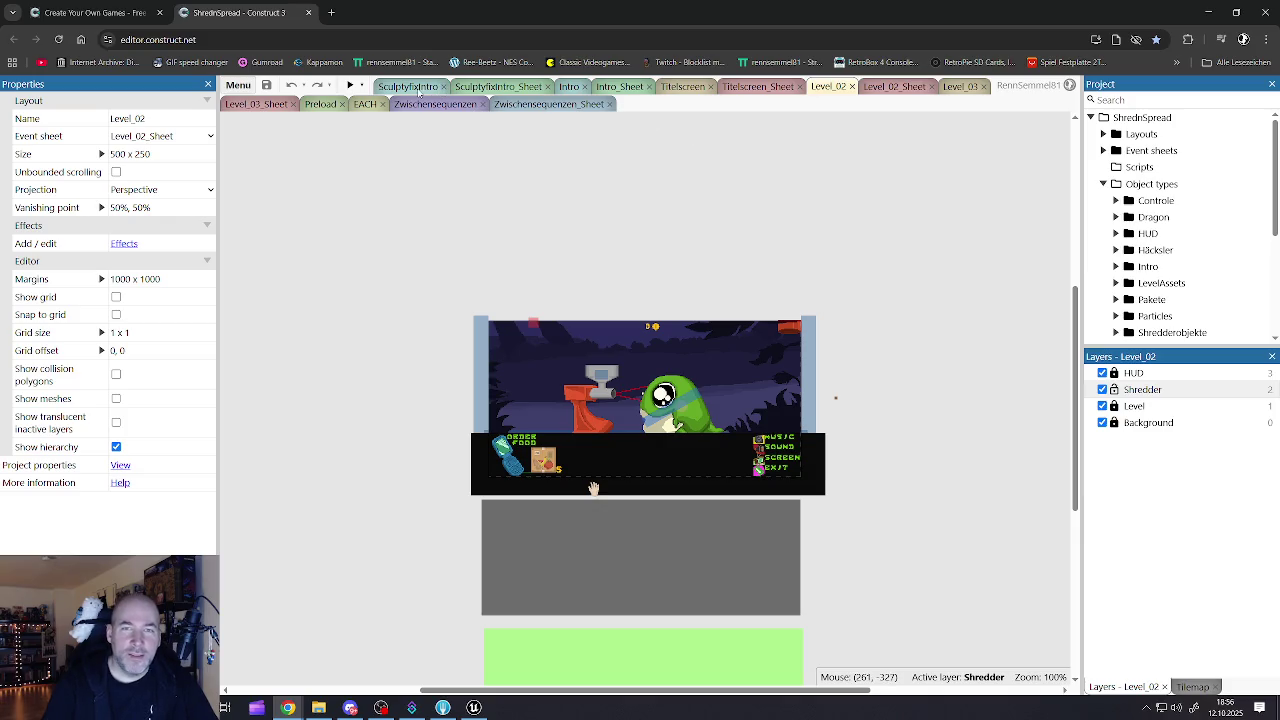
pyautogui.click(957, 87)
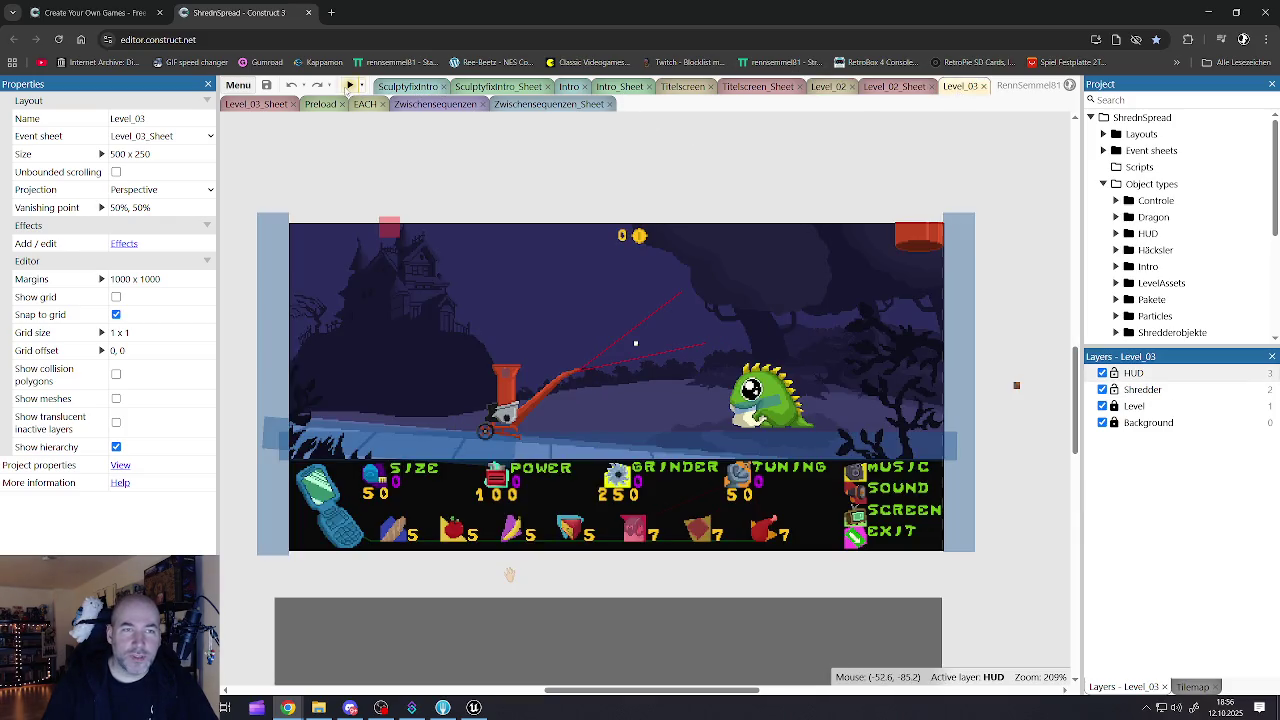
pyautogui.click(350, 86)
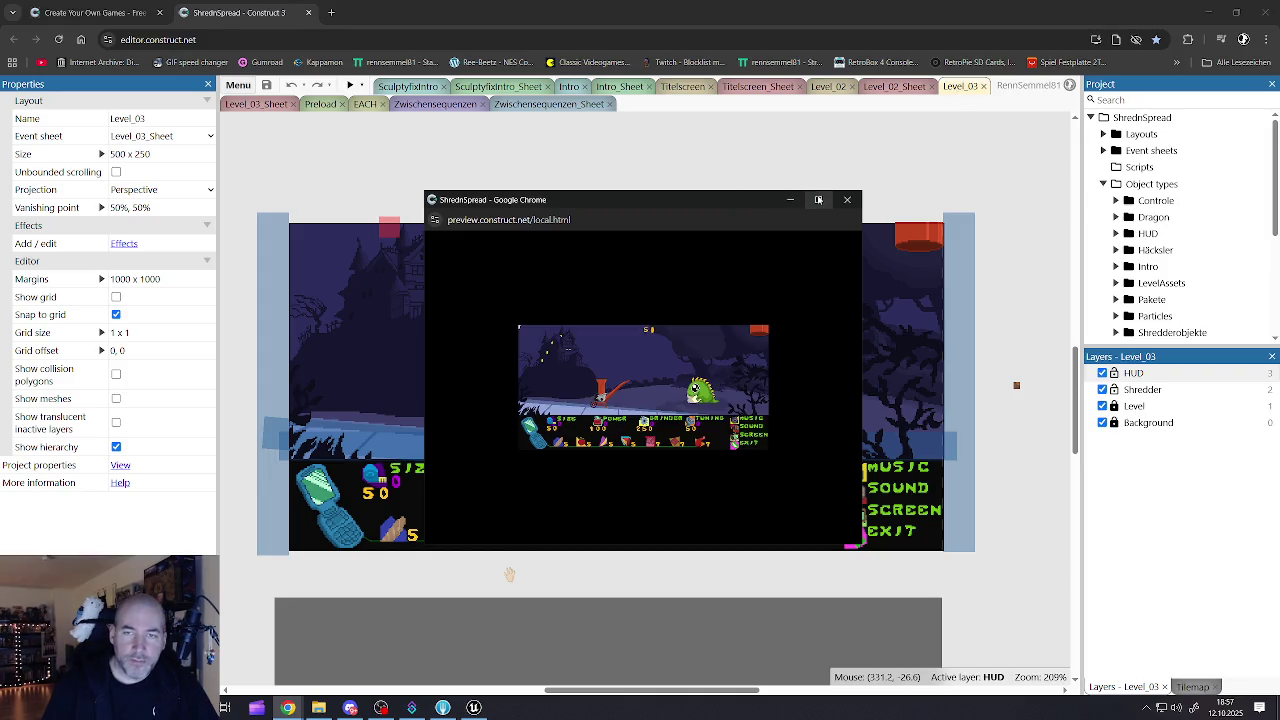
# Step: Make the preview fullscreen, buy a banana crate and feed the bananas into the grinder
pyautogui.click(818, 199)
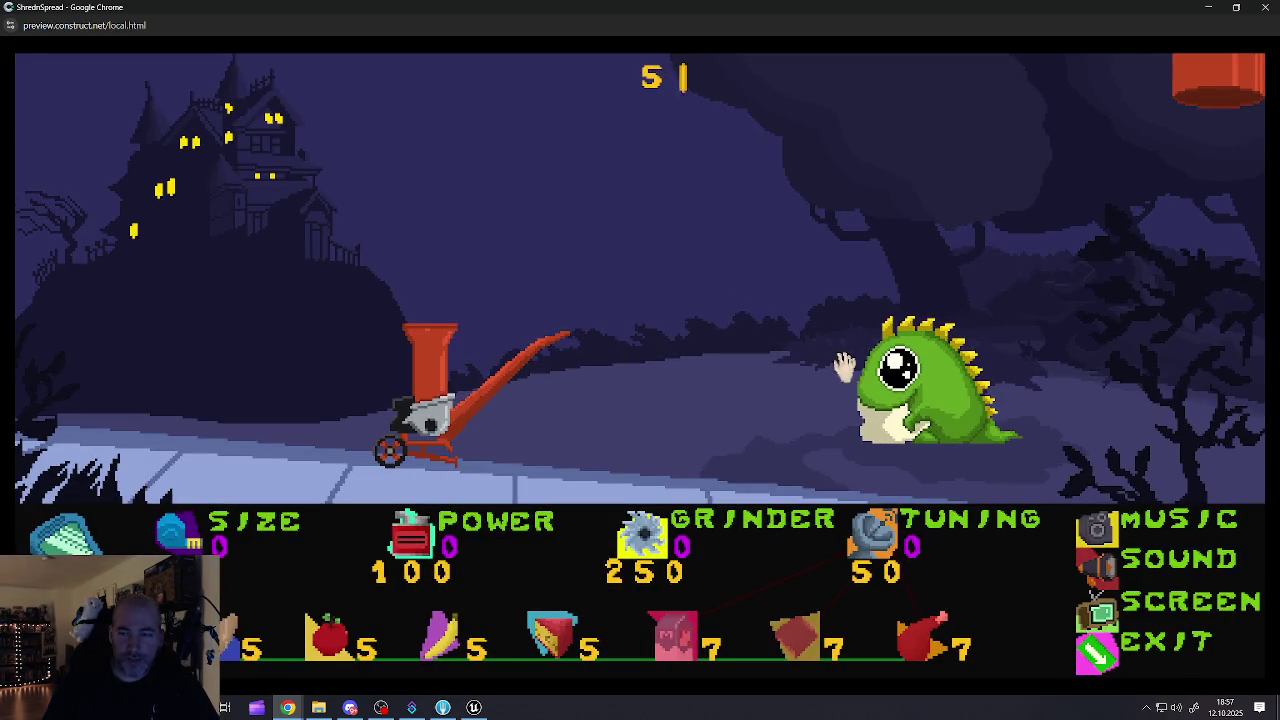
pyautogui.click(703, 300)
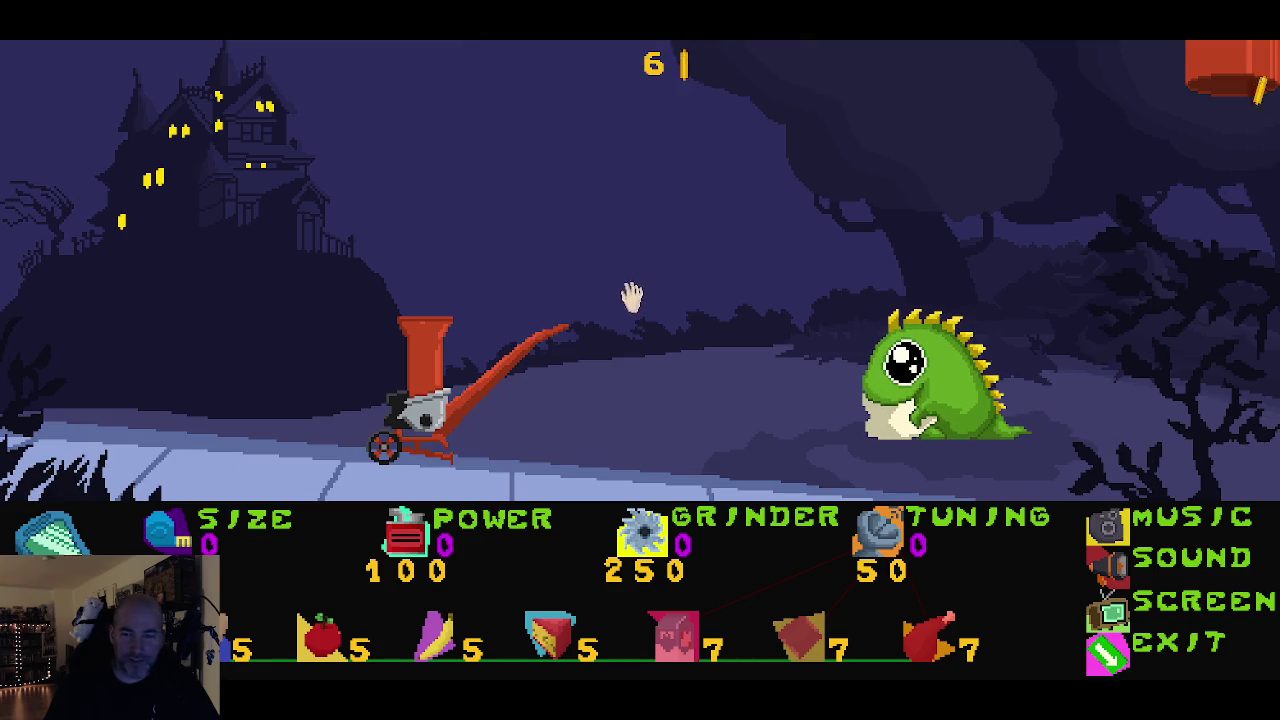
pyautogui.click(430, 655)
pyautogui.moveTo(310, 430)
pyautogui.mouseDown()
pyautogui.moveTo(300, 422)
pyautogui.moveTo(422, 288)
pyautogui.moveTo(427, 319)
pyautogui.mouseUp()
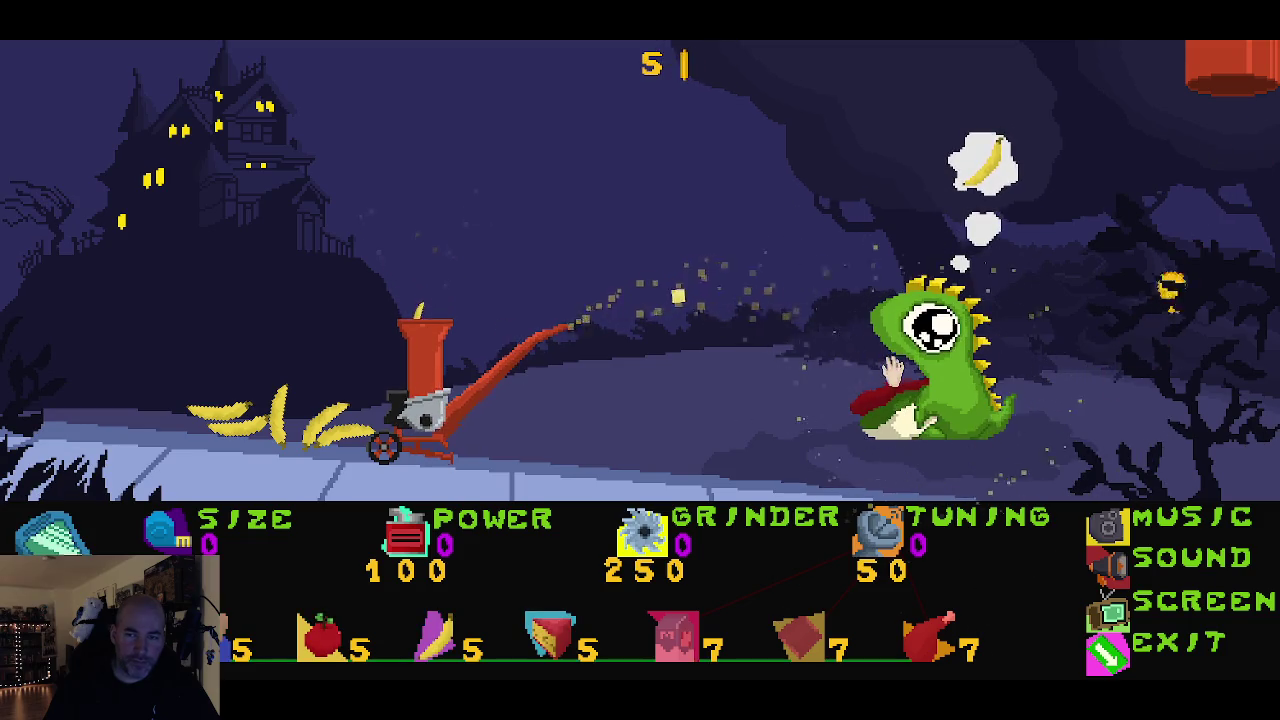
pyautogui.moveTo(309, 458)
pyautogui.mouseDown()
pyautogui.moveTo(290, 432)
pyautogui.moveTo(340, 397)
pyautogui.mouseUp()
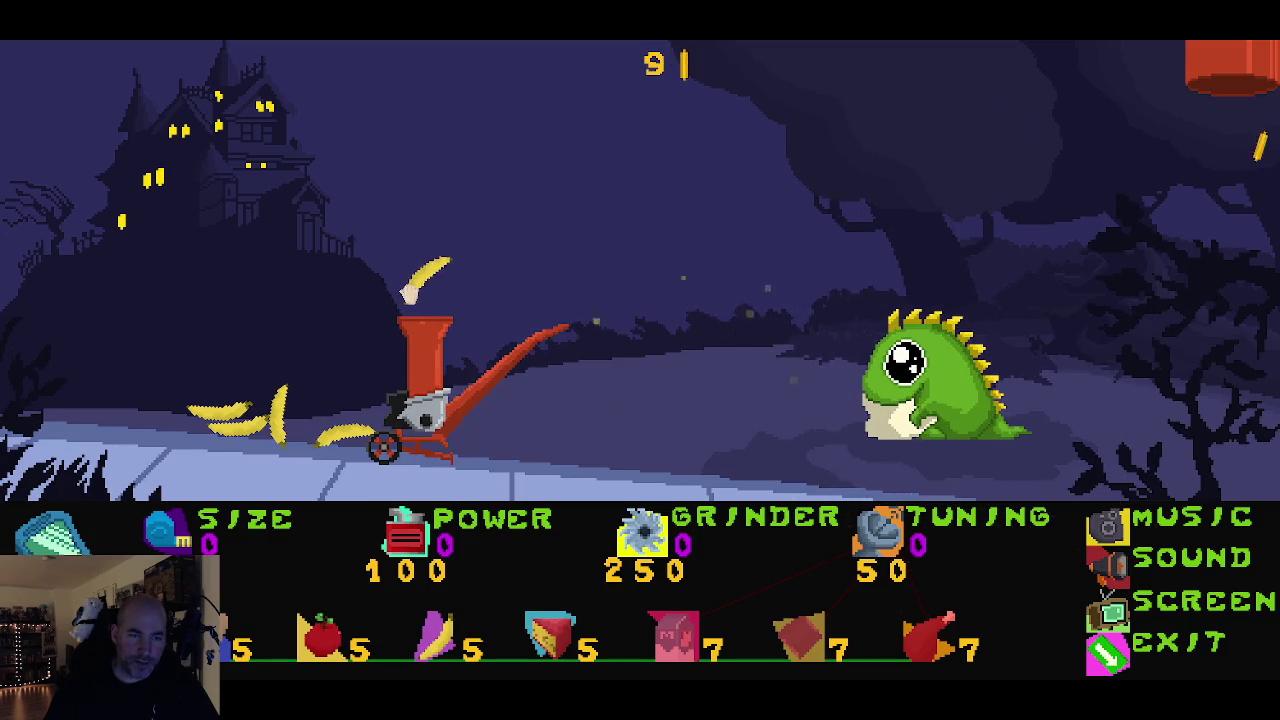
pyautogui.moveTo(408, 292); pyautogui.dragTo(432, 345)
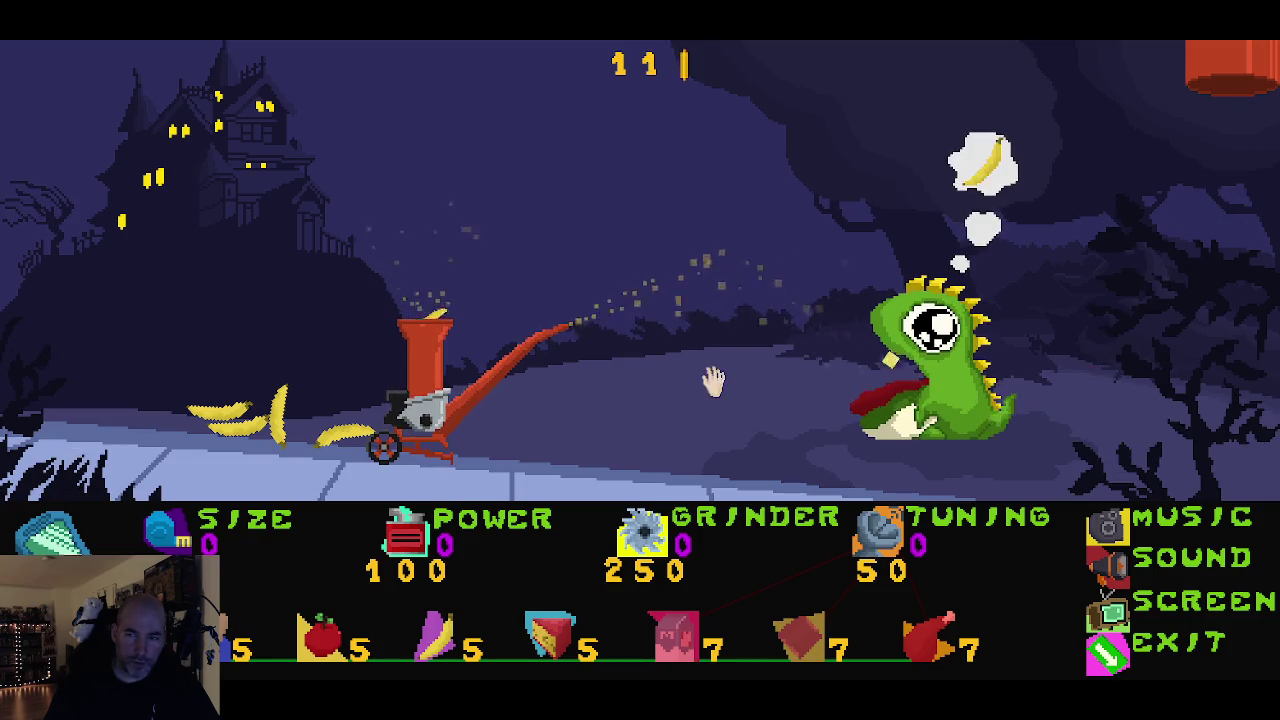
pyautogui.moveTo(378, 443)
pyautogui.mouseDown()
pyautogui.moveTo(350, 432)
pyautogui.moveTo(418, 272)
pyautogui.moveTo(435, 280)
pyautogui.mouseUp()
pyautogui.moveTo(280, 425)
pyautogui.mouseDown()
pyautogui.moveTo(402, 265)
pyautogui.moveTo(425, 272)
pyautogui.mouseUp()
pyautogui.moveTo(247, 428)
pyautogui.mouseDown()
pyautogui.moveTo(403, 306)
pyautogui.moveTo(412, 244)
pyautogui.mouseUp()
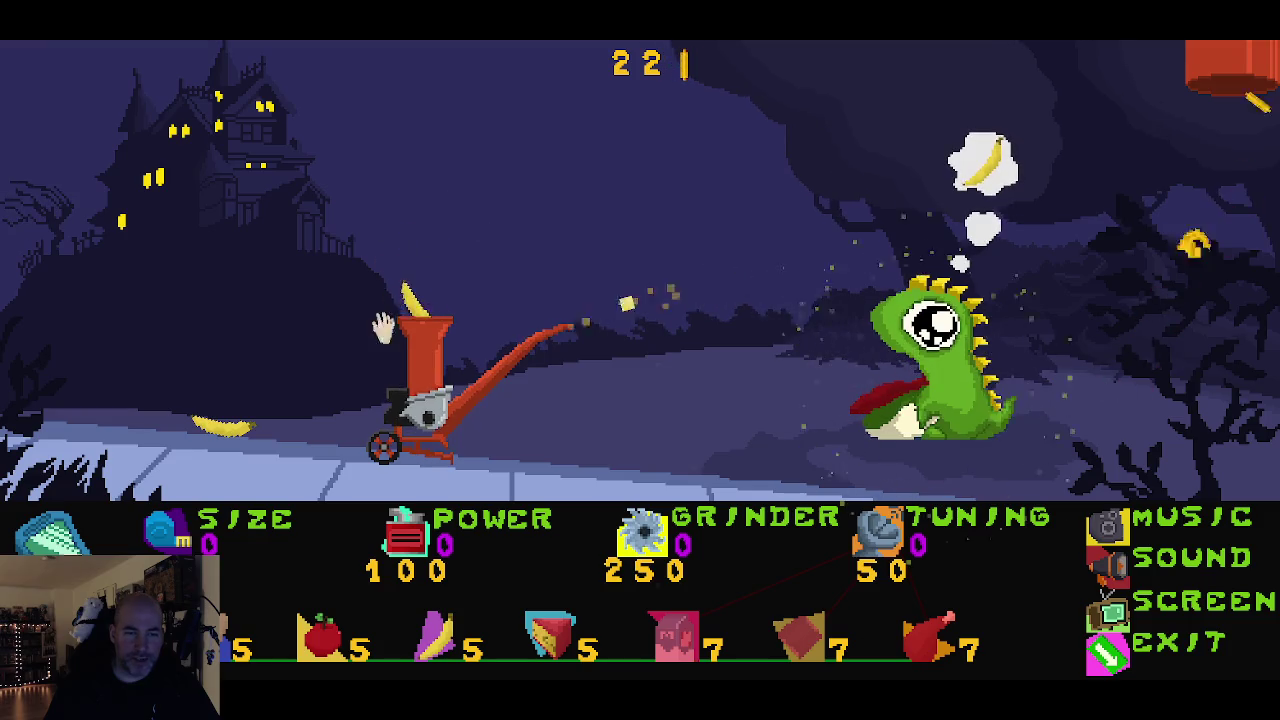
pyautogui.moveTo(225, 428); pyautogui.dragTo(403, 297)
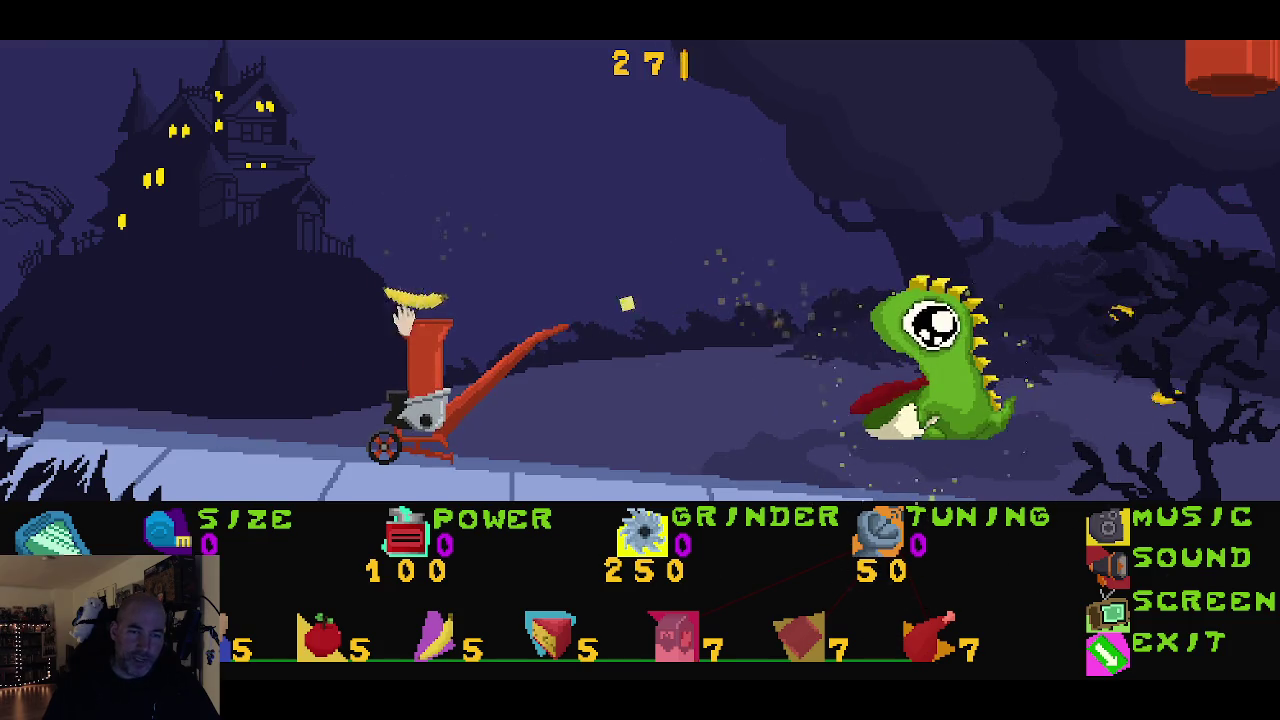
# Step: Buy a crate of apples and feed the apples into the grinder hopper
pyautogui.click(343, 652)
pyautogui.moveTo(295, 428)
pyautogui.mouseDown()
pyautogui.moveTo(394, 289)
pyautogui.moveTo(420, 300)
pyautogui.mouseUp()
pyautogui.moveTo(328, 432)
pyautogui.mouseDown()
pyautogui.moveTo(387, 305)
pyautogui.moveTo(418, 278)
pyautogui.mouseUp()
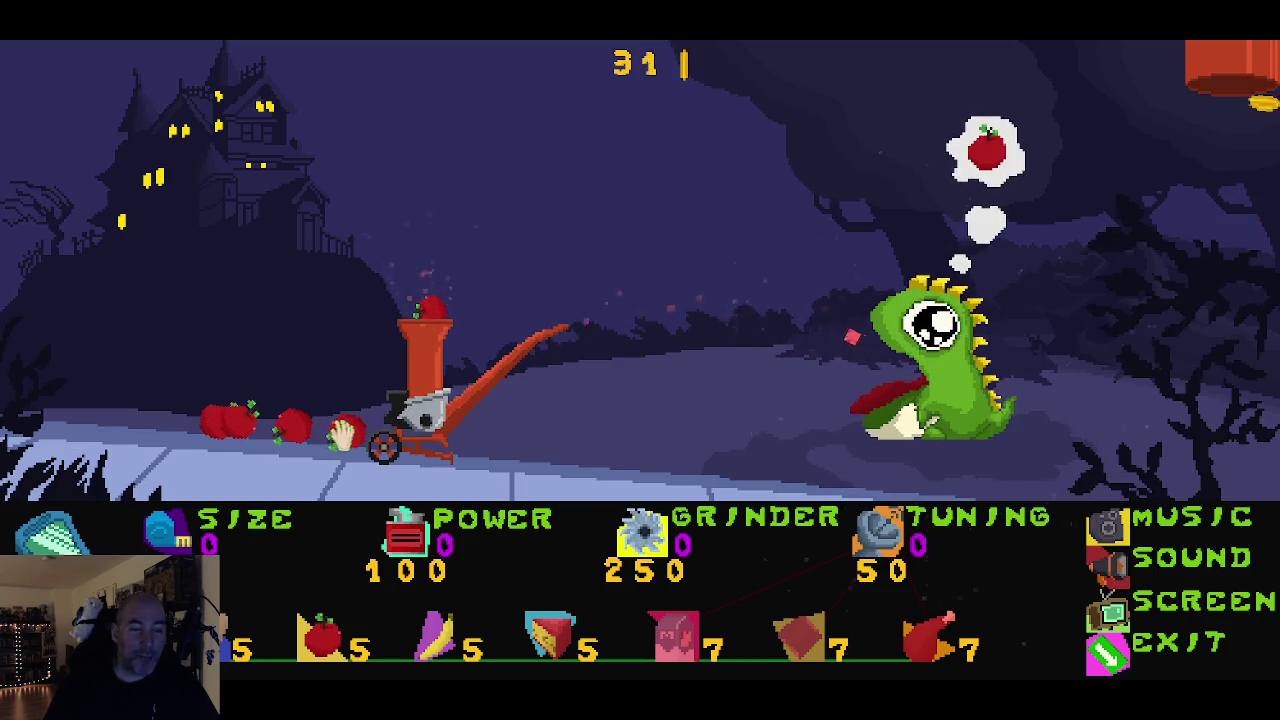
pyautogui.moveTo(343, 429); pyautogui.dragTo(375, 380)
pyautogui.moveTo(408, 256); pyautogui.dragTo(416, 292)
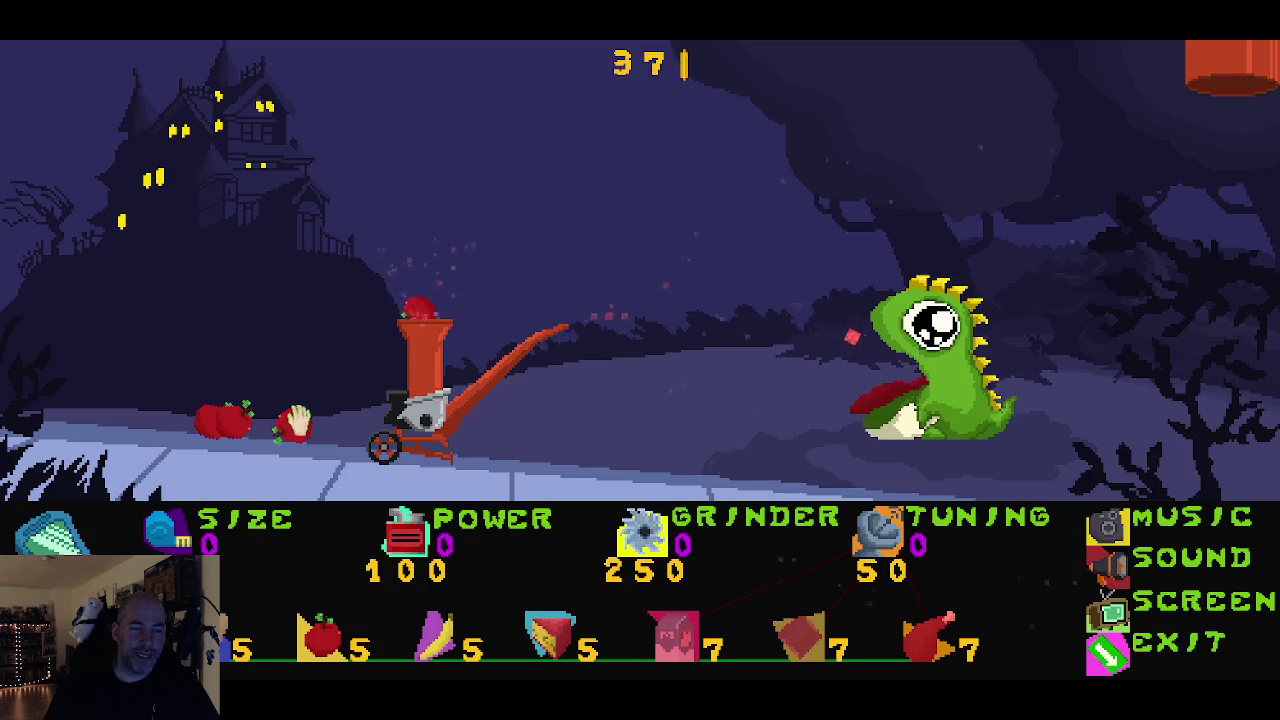
pyautogui.moveTo(299, 424); pyautogui.dragTo(373, 330)
pyautogui.moveTo(418, 262); pyautogui.dragTo(413, 298)
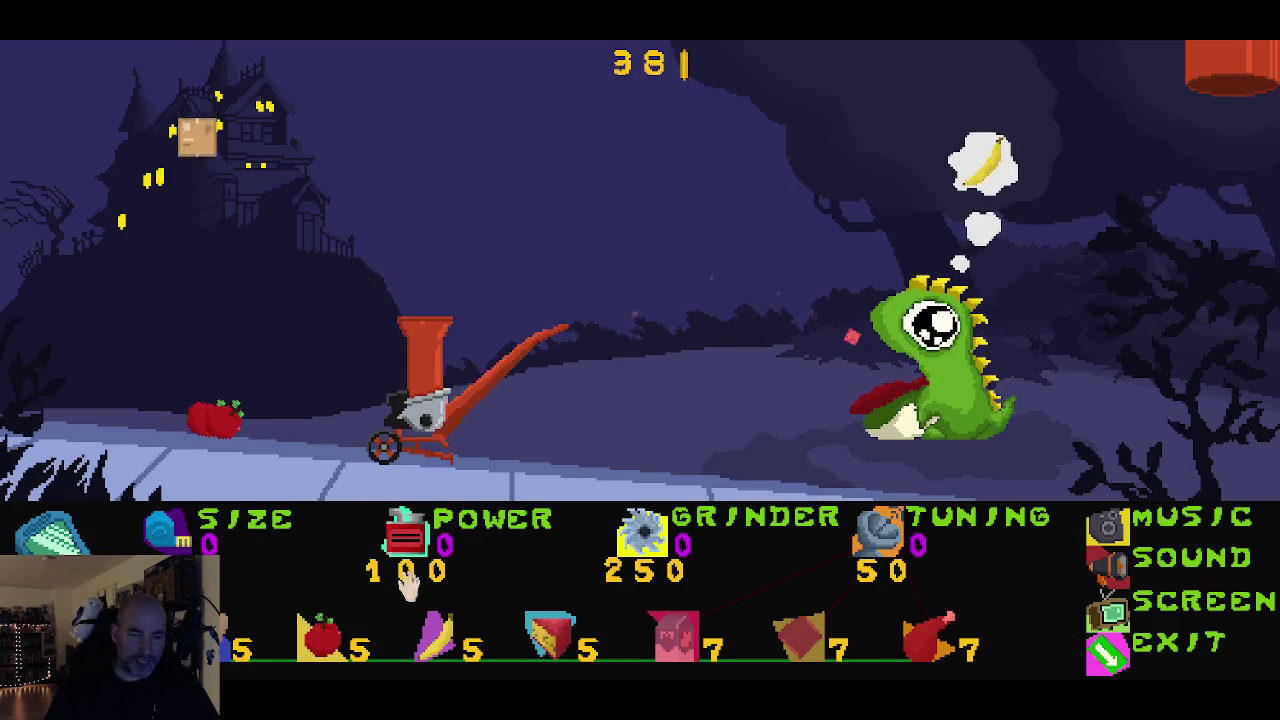
# Step: Feed the remaining bananas into the grinder, then buy another supply crate
pyautogui.moveTo(160, 405)
pyautogui.mouseDown()
pyautogui.moveTo(180, 385)
pyautogui.moveTo(445, 288)
pyautogui.mouseUp()
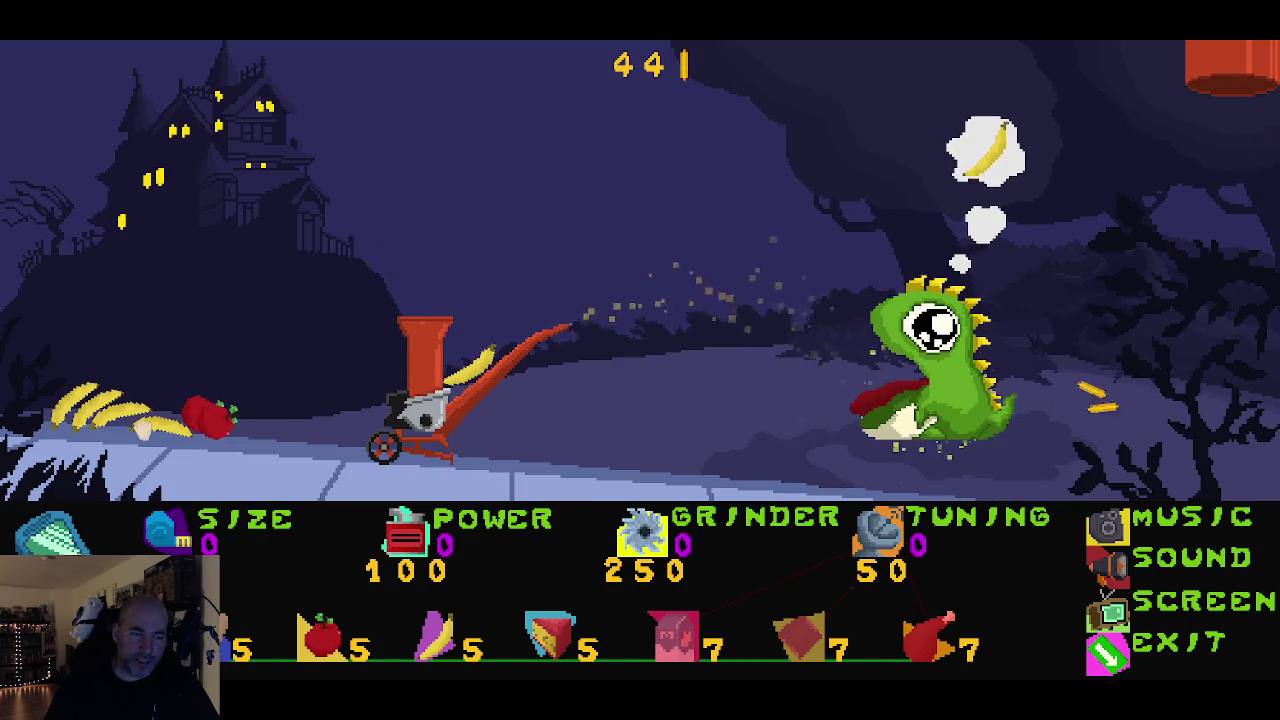
pyautogui.moveTo(143, 428); pyautogui.dragTo(222, 402)
pyautogui.moveTo(397, 290); pyautogui.dragTo(428, 332)
pyautogui.moveTo(484, 375)
pyautogui.mouseDown()
pyautogui.moveTo(437, 322)
pyautogui.moveTo(408, 330)
pyautogui.mouseUp()
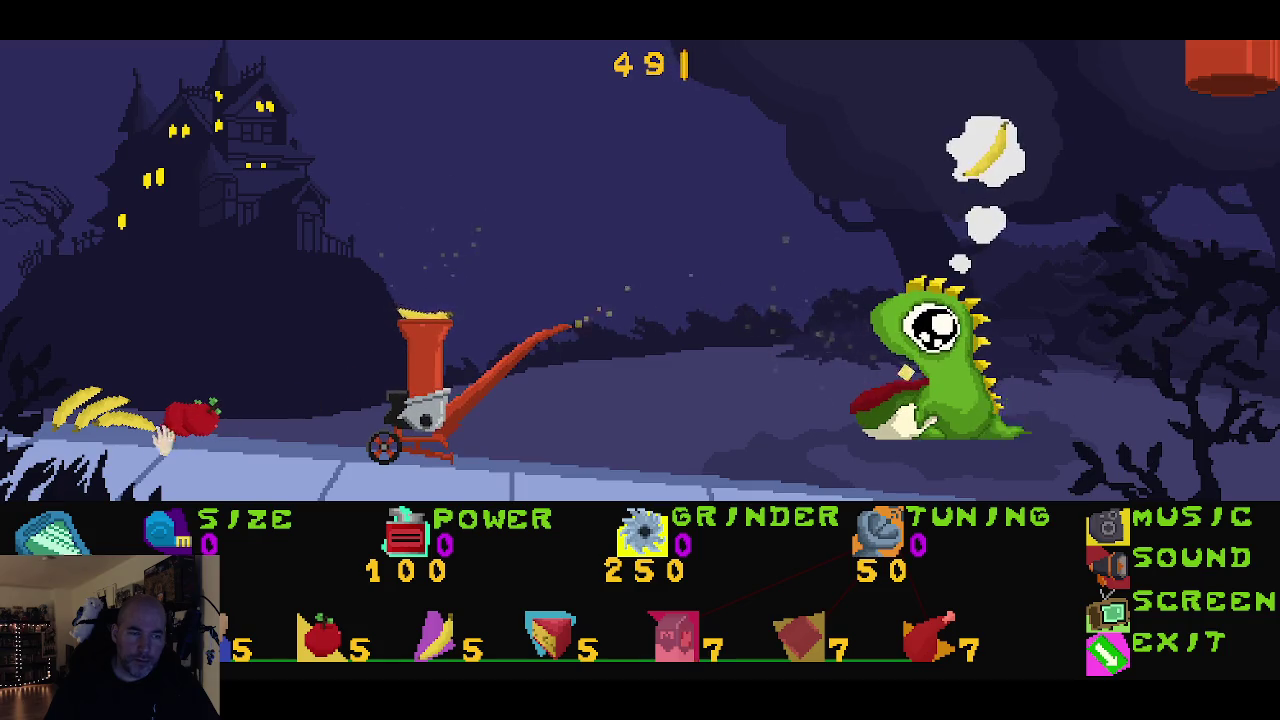
pyautogui.moveTo(100, 410)
pyautogui.mouseDown()
pyautogui.moveTo(150, 410)
pyautogui.moveTo(357, 313)
pyautogui.moveTo(400, 312)
pyautogui.mouseUp()
pyautogui.moveTo(100, 424); pyautogui.dragTo(402, 300)
pyautogui.moveTo(85, 420)
pyautogui.mouseDown()
pyautogui.moveTo(414, 296)
pyautogui.moveTo(395, 312)
pyautogui.mouseUp()
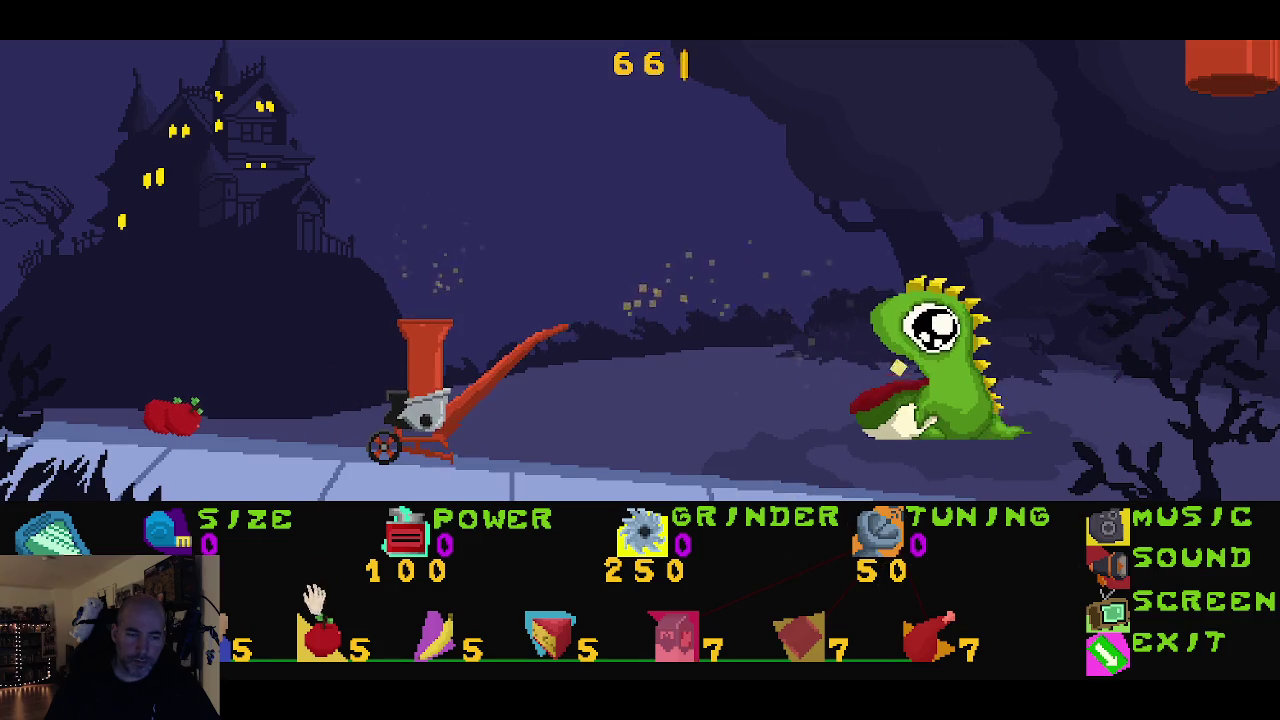
pyautogui.click(322, 650)
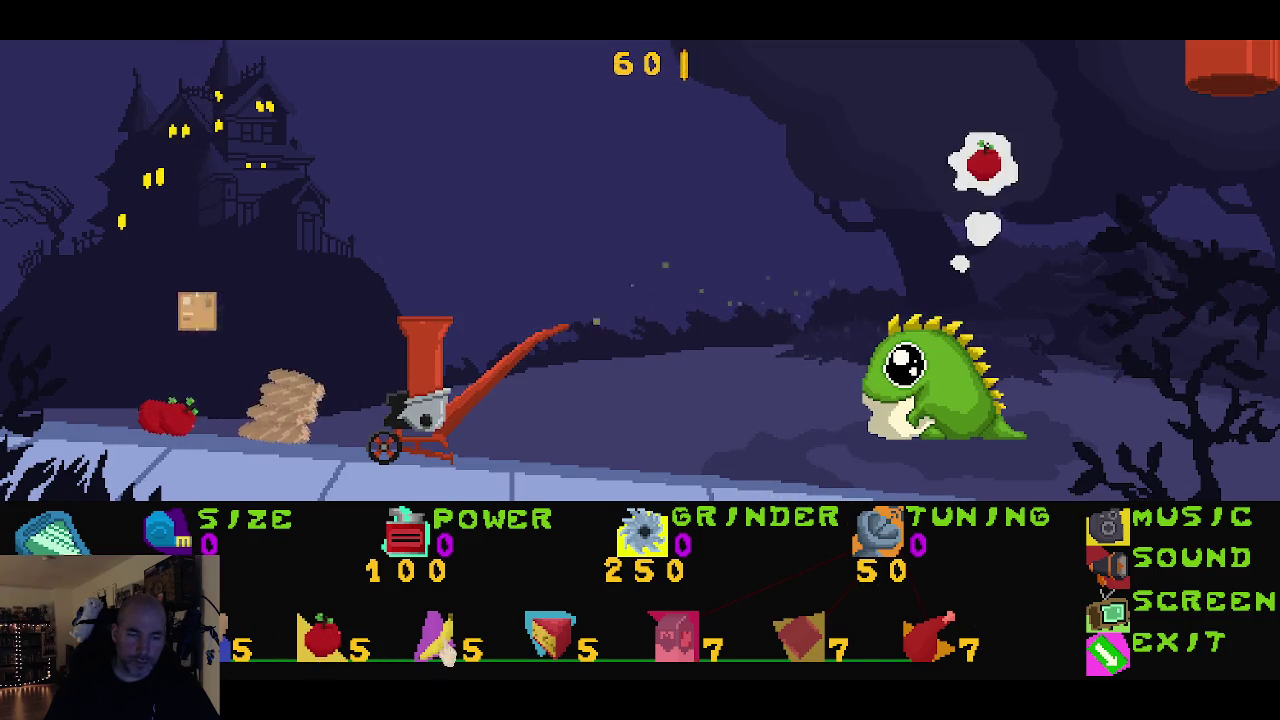
# Step: Buy another apple crate and feed all the apples into the grinder
pyautogui.click(550, 640)
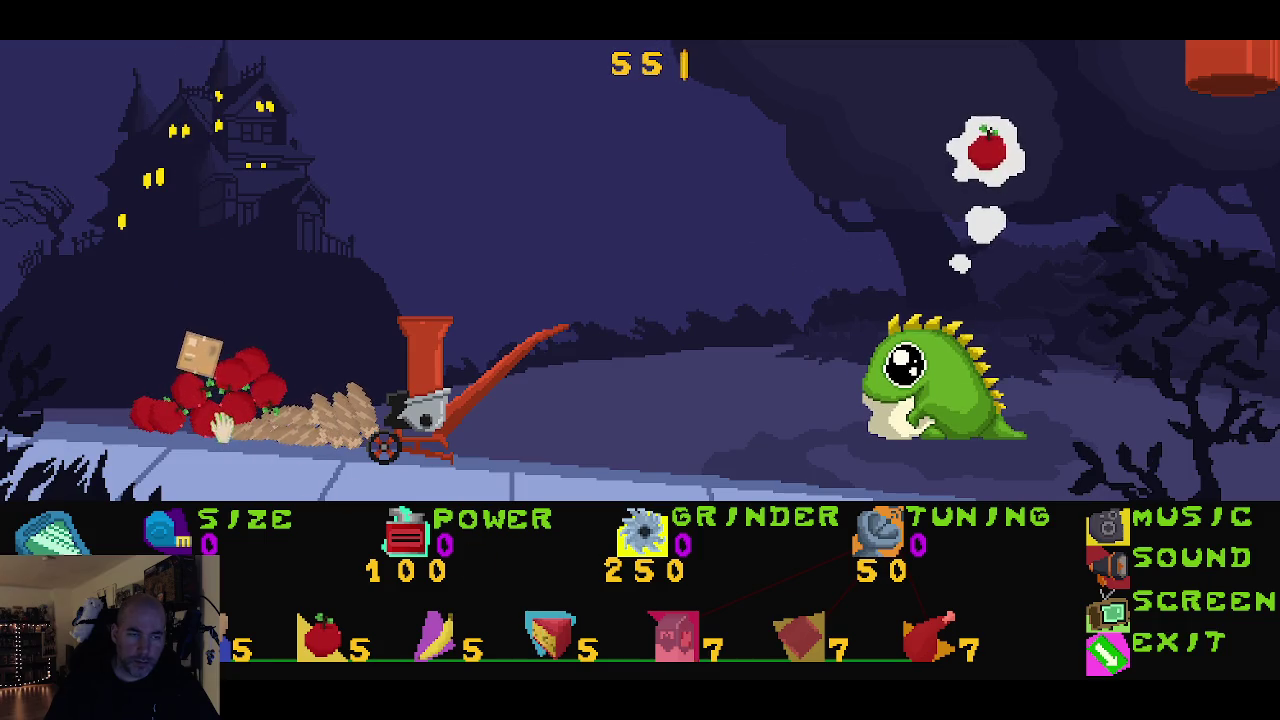
pyautogui.moveTo(343, 351)
pyautogui.mouseDown()
pyautogui.moveTo(420, 295)
pyautogui.moveTo(409, 294)
pyautogui.moveTo(418, 282)
pyautogui.mouseUp()
pyautogui.moveTo(278, 404)
pyautogui.mouseDown()
pyautogui.moveTo(371, 357)
pyautogui.moveTo(414, 282)
pyautogui.mouseUp()
pyautogui.moveTo(215, 412); pyautogui.dragTo(414, 280)
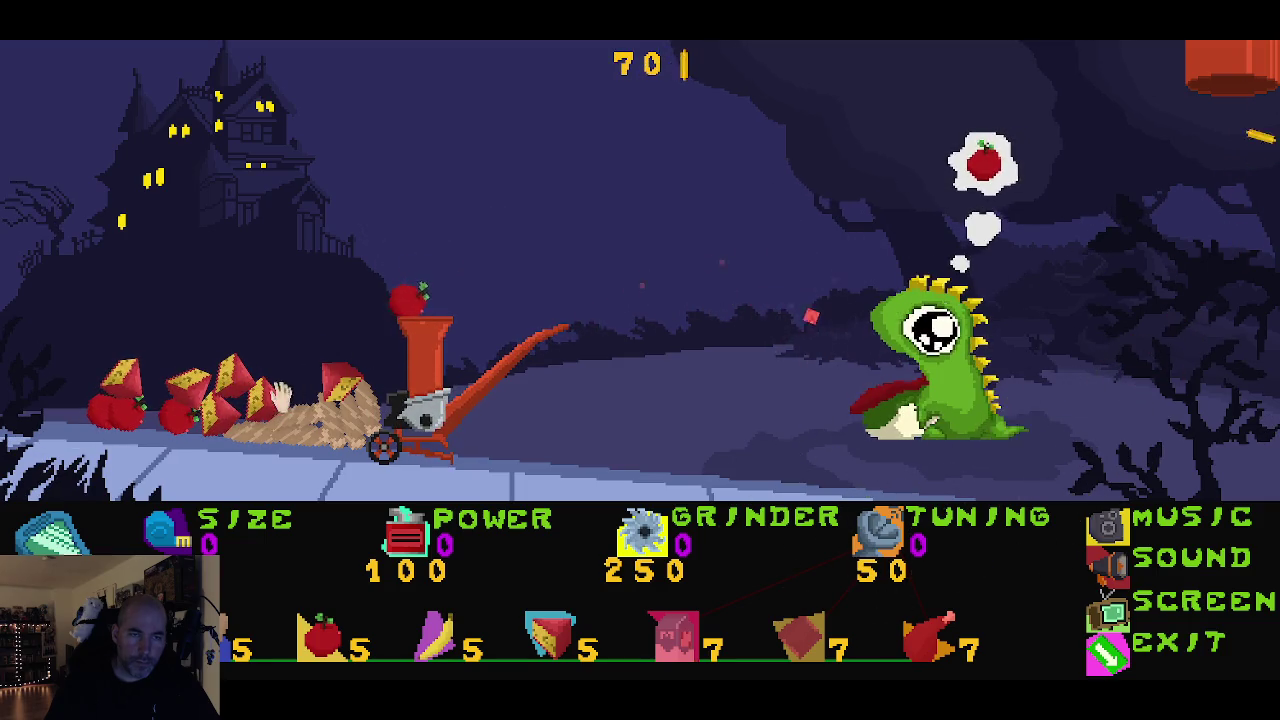
pyautogui.moveTo(185, 420); pyautogui.dragTo(408, 290)
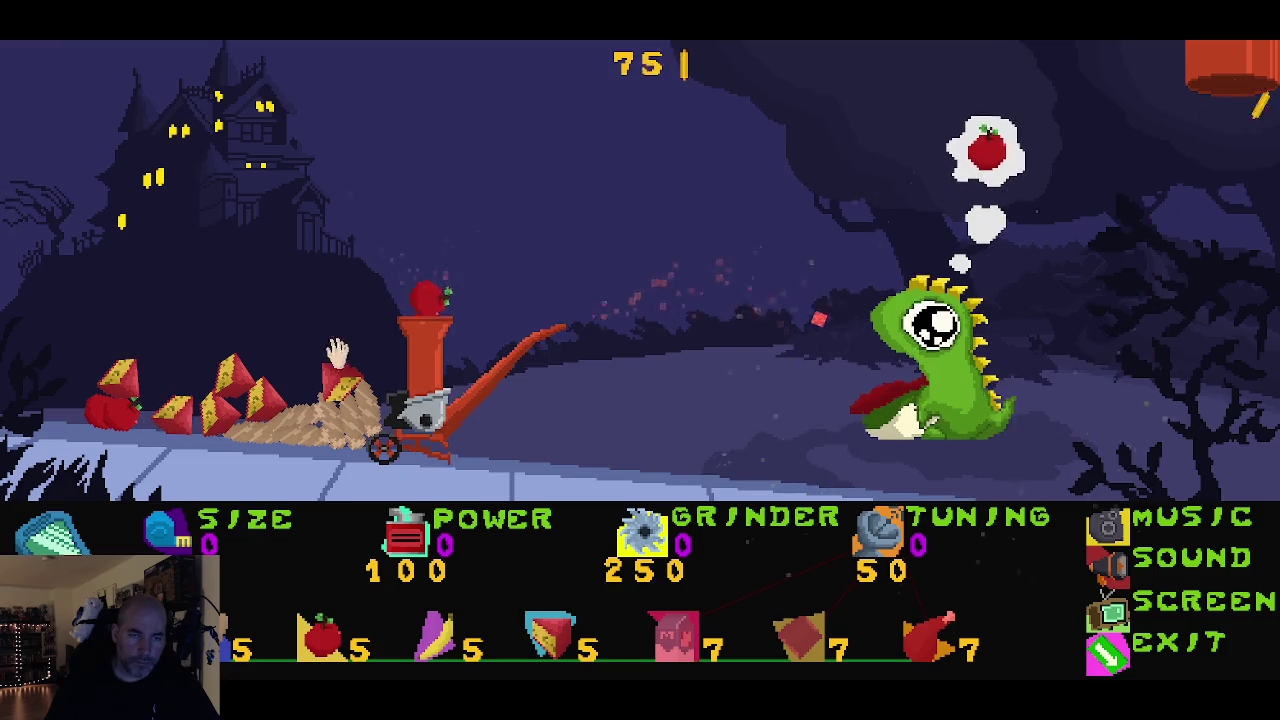
pyautogui.moveTo(112, 405); pyautogui.dragTo(405, 287)
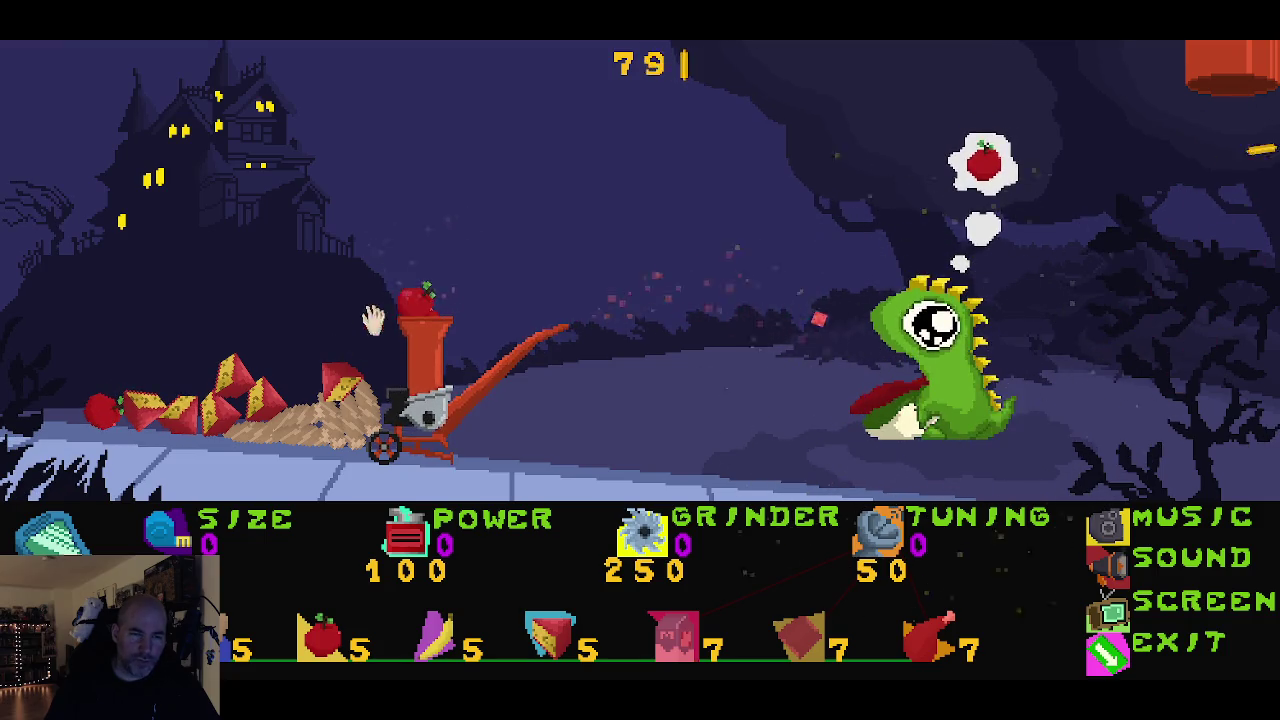
pyautogui.moveTo(100, 410); pyautogui.dragTo(362, 293)
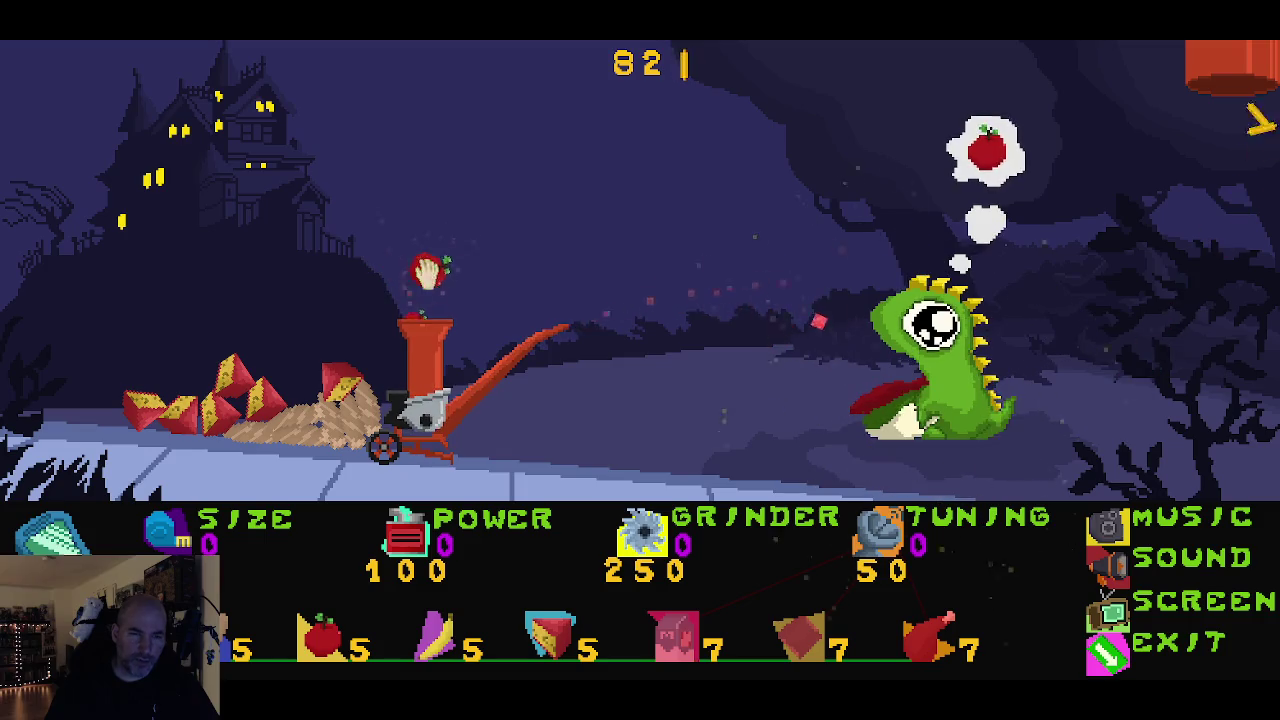
pyautogui.moveTo(428, 270); pyautogui.dragTo(414, 305)
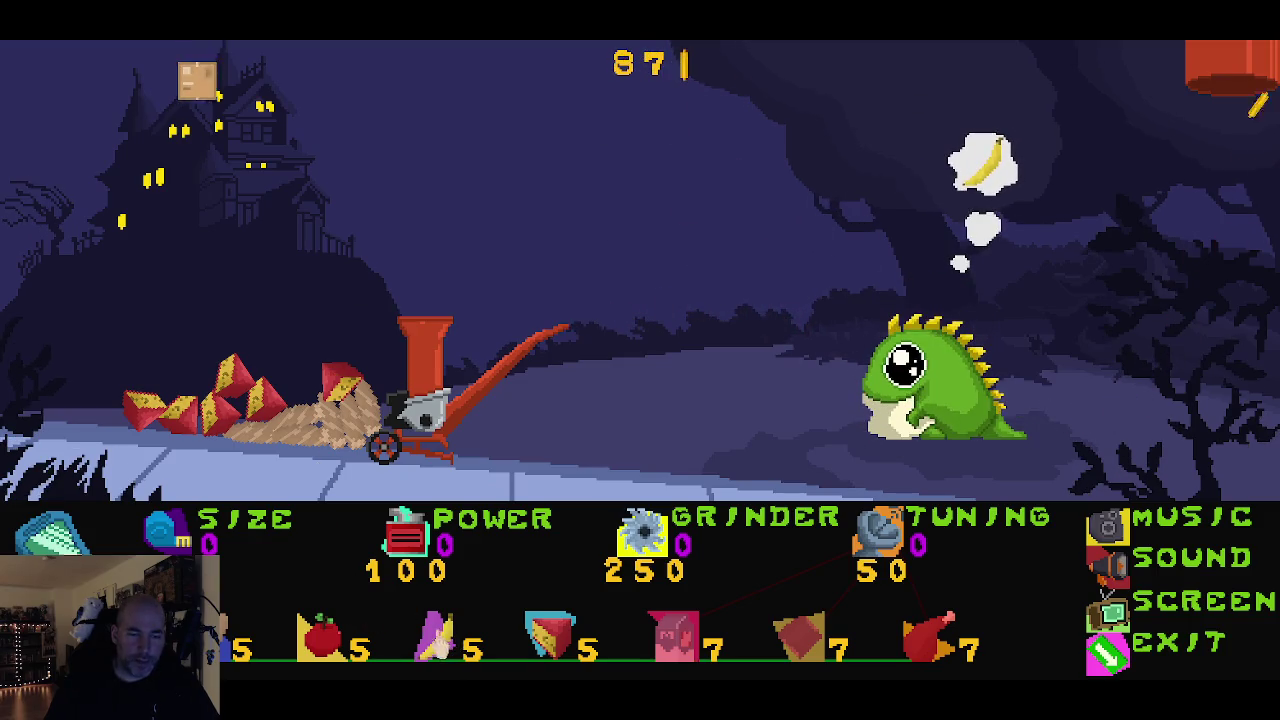
# Step: Open the falling crate and carry the bananas from the pile into the hopper
pyautogui.click(322, 635)
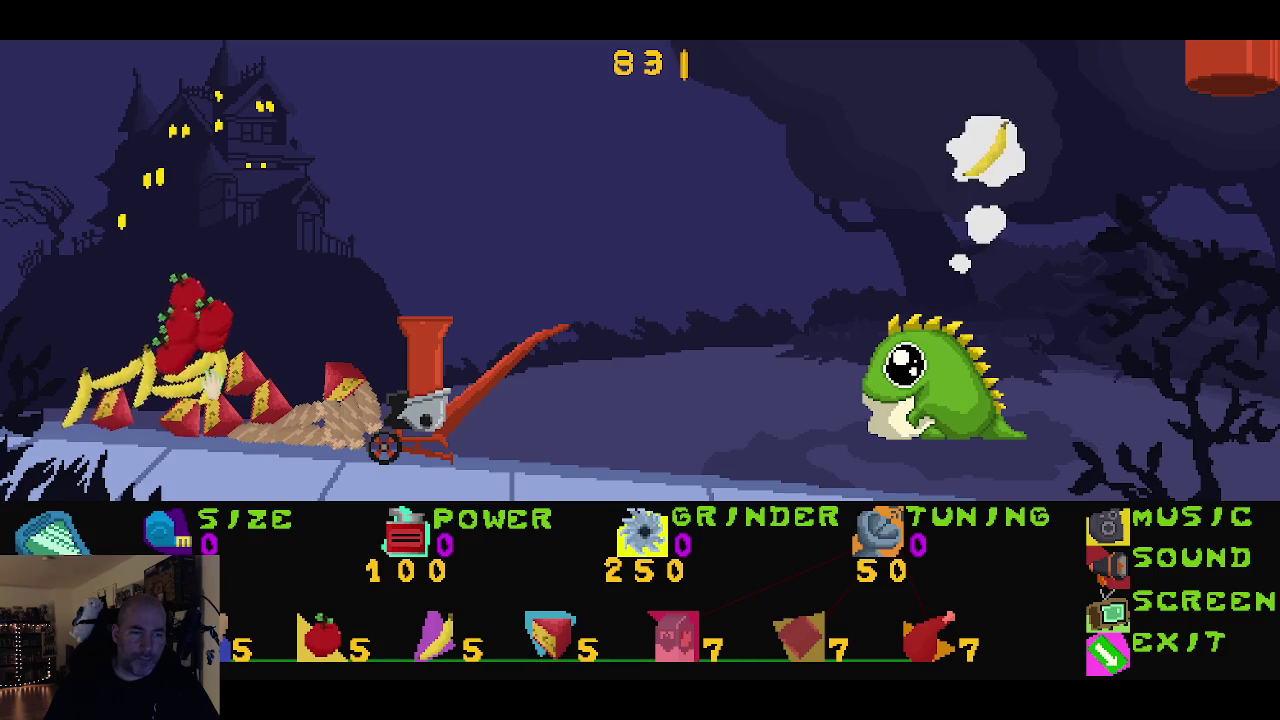
pyautogui.moveTo(212, 382); pyautogui.dragTo(283, 377)
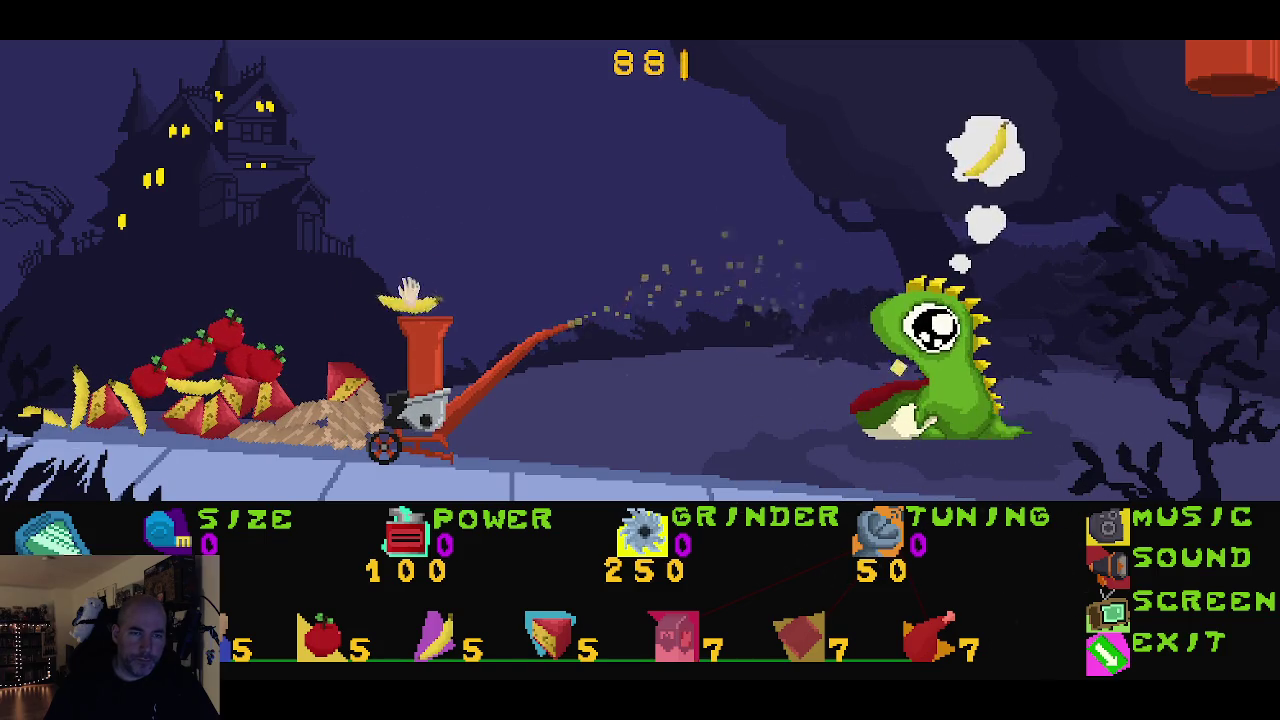
pyautogui.moveTo(200, 382); pyautogui.dragTo(410, 288)
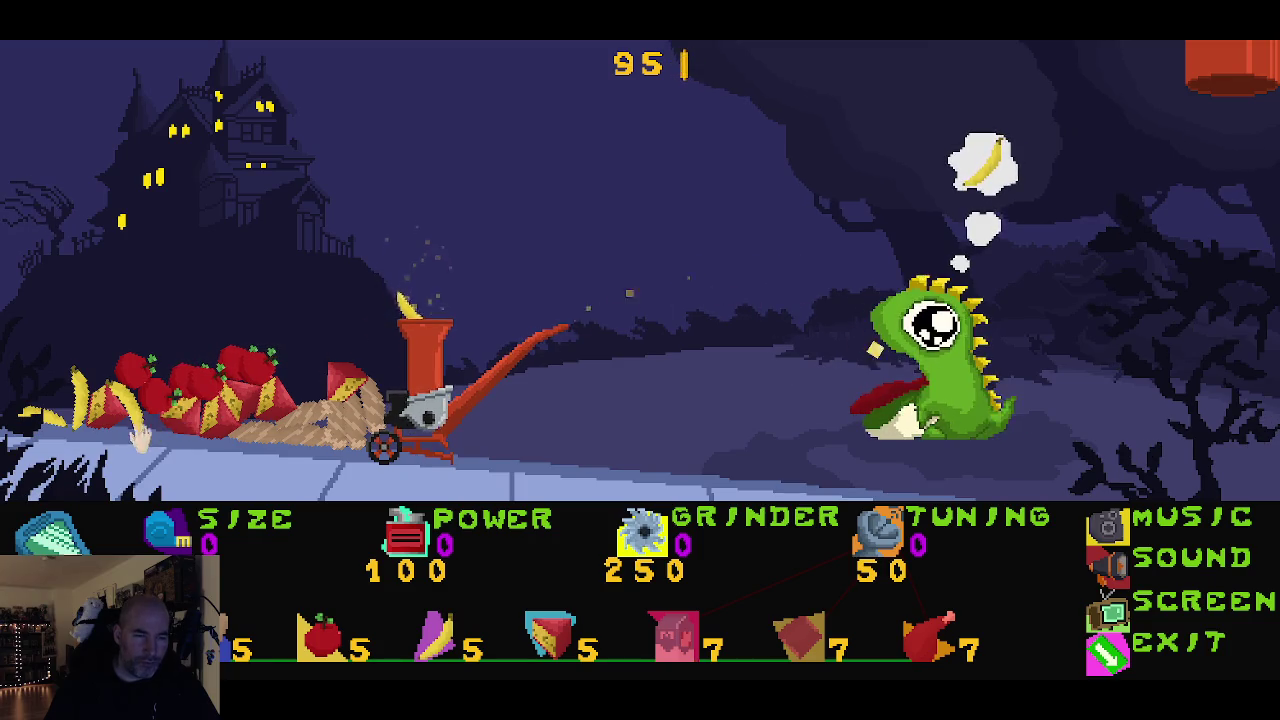
pyautogui.moveTo(140, 435)
pyautogui.mouseDown()
pyautogui.moveTo(320, 350)
pyautogui.moveTo(425, 265)
pyautogui.mouseUp()
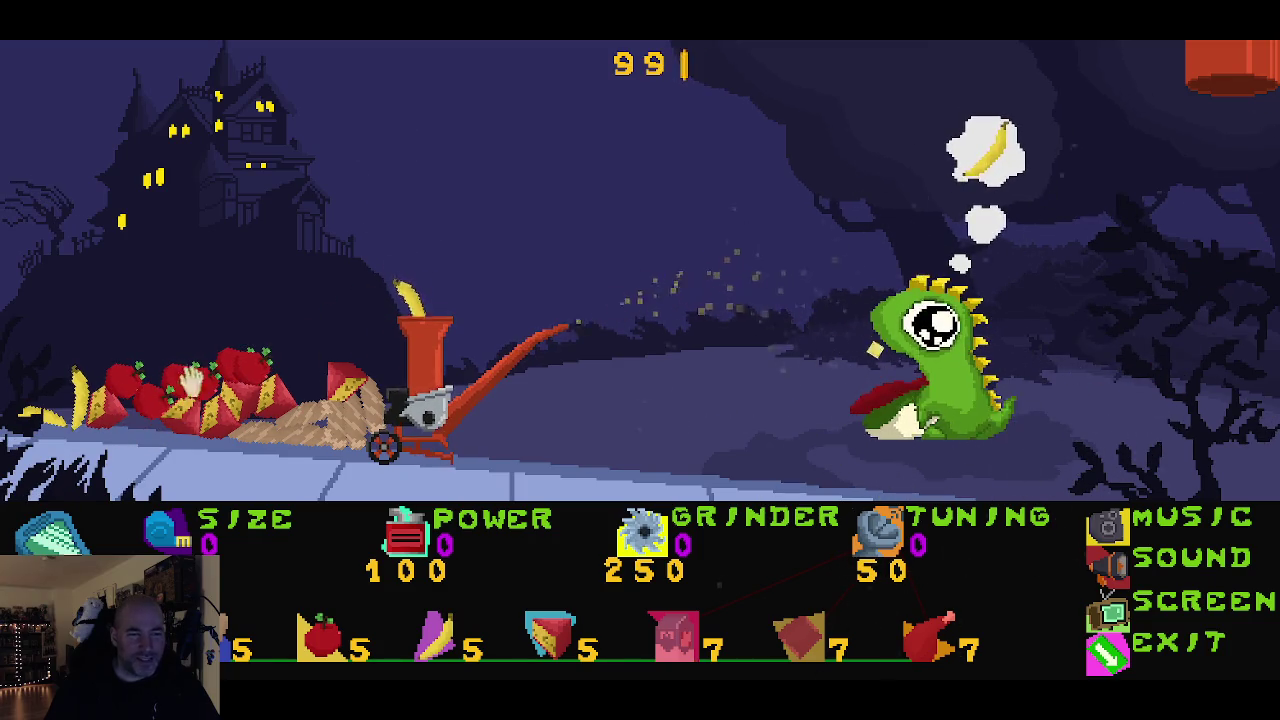
pyautogui.moveTo(85, 400); pyautogui.dragTo(415, 285)
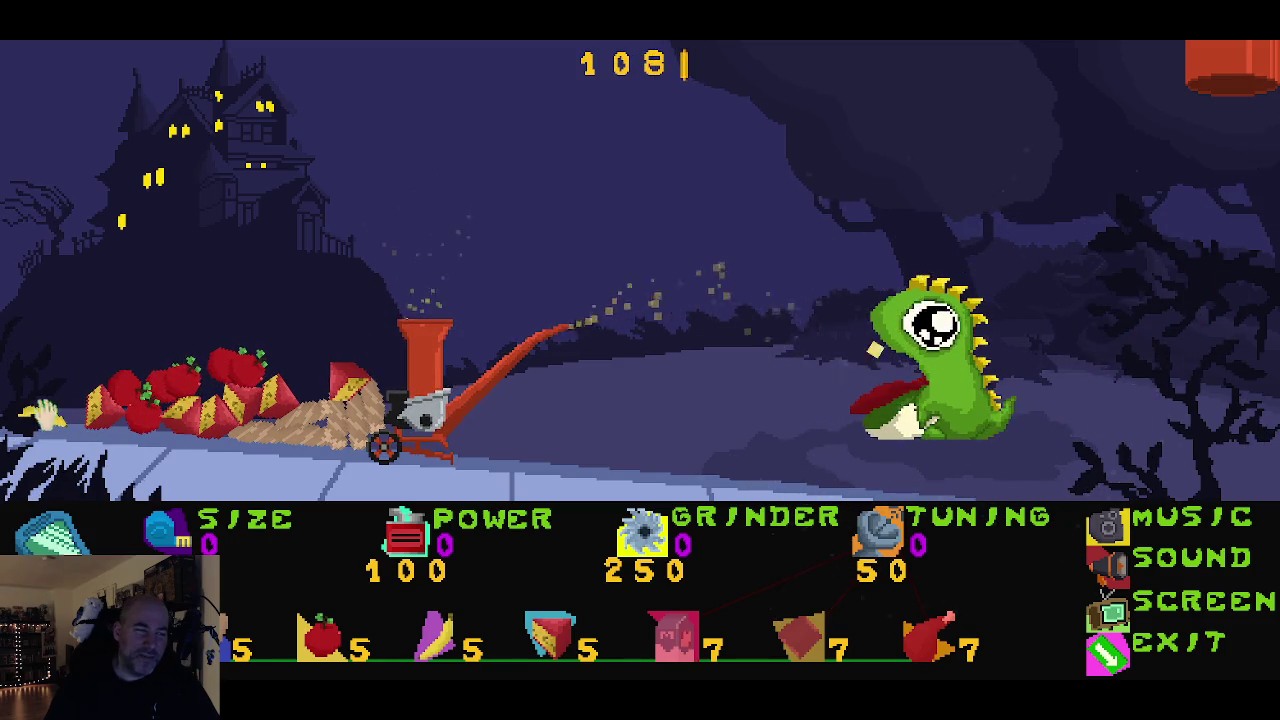
pyautogui.moveTo(42, 415); pyautogui.dragTo(300, 335)
pyautogui.moveTo(404, 284); pyautogui.dragTo(408, 338)
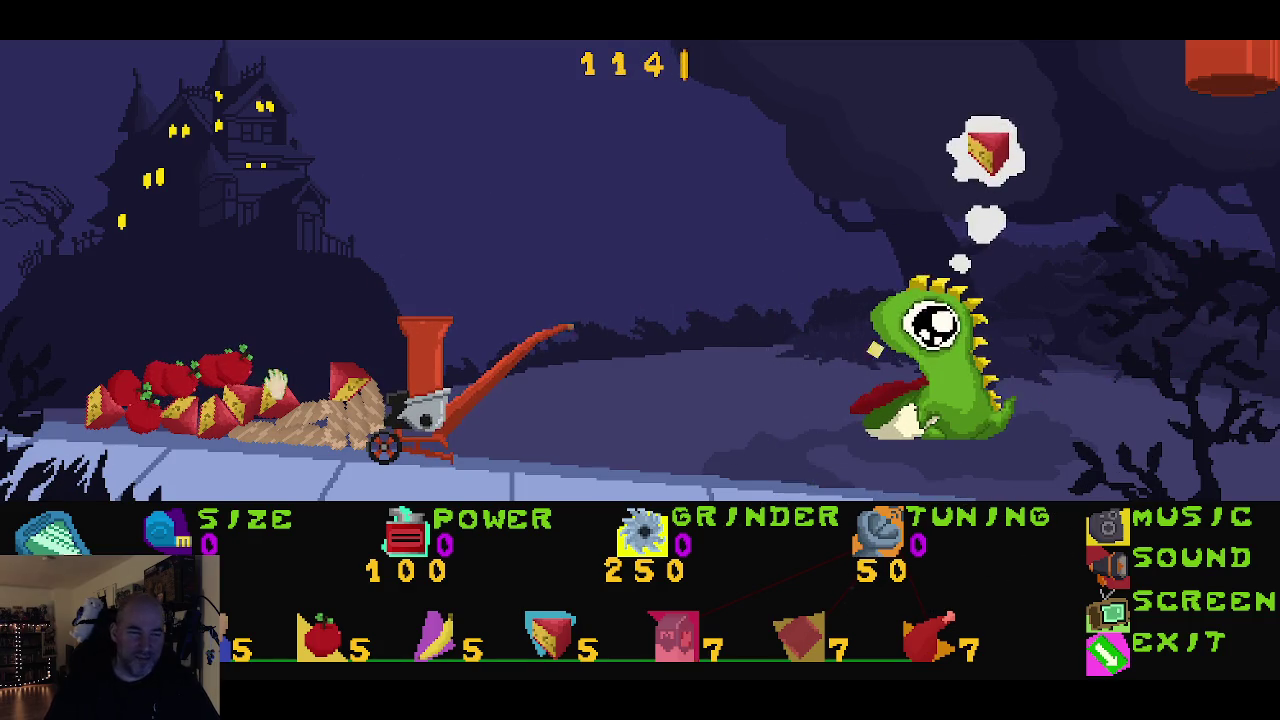
# Step: Feed the cheese wedges, cake slice and remaining items into the grinder, reaching 187 coins
pyautogui.moveTo(403, 283); pyautogui.dragTo(425, 295)
pyautogui.moveTo(350, 385)
pyautogui.mouseDown()
pyautogui.moveTo(408, 258)
pyautogui.moveTo(396, 305)
pyautogui.mouseUp()
pyautogui.moveTo(272, 403)
pyautogui.mouseDown()
pyautogui.moveTo(402, 268)
pyautogui.moveTo(398, 349)
pyautogui.mouseUp()
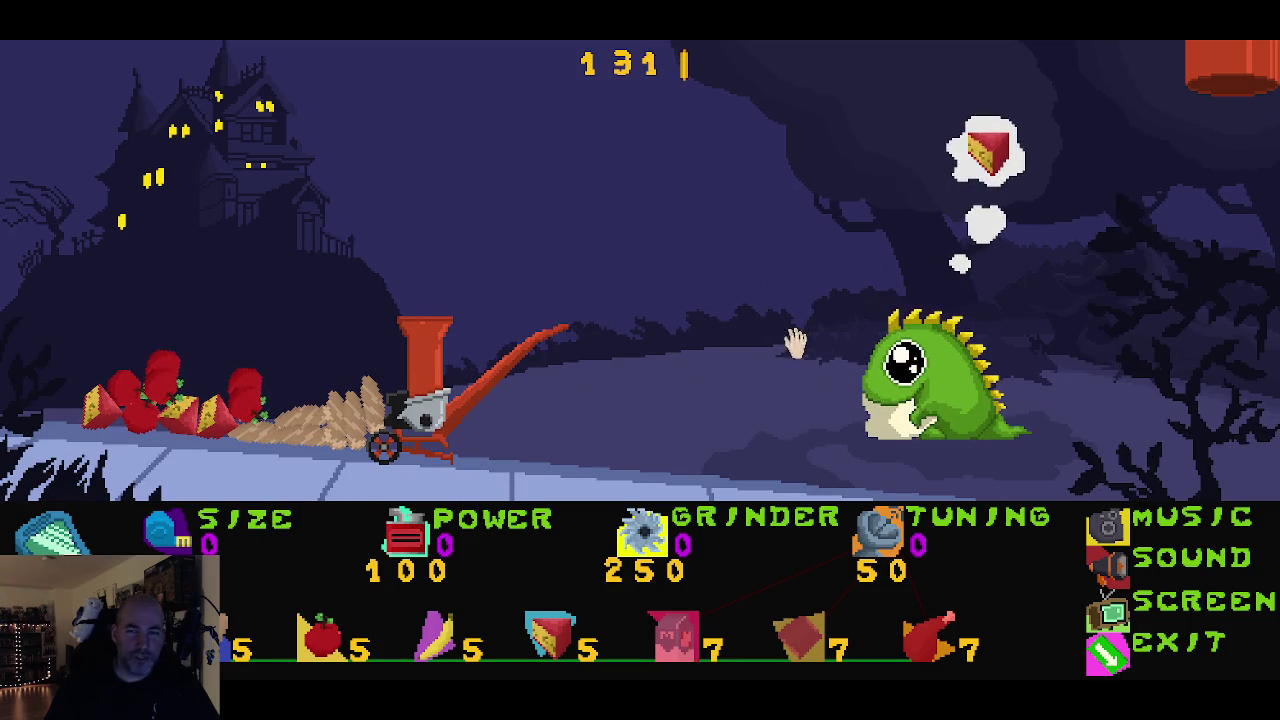
pyautogui.moveTo(218, 410)
pyautogui.mouseDown()
pyautogui.moveTo(441, 295)
pyautogui.moveTo(396, 300)
pyautogui.mouseUp()
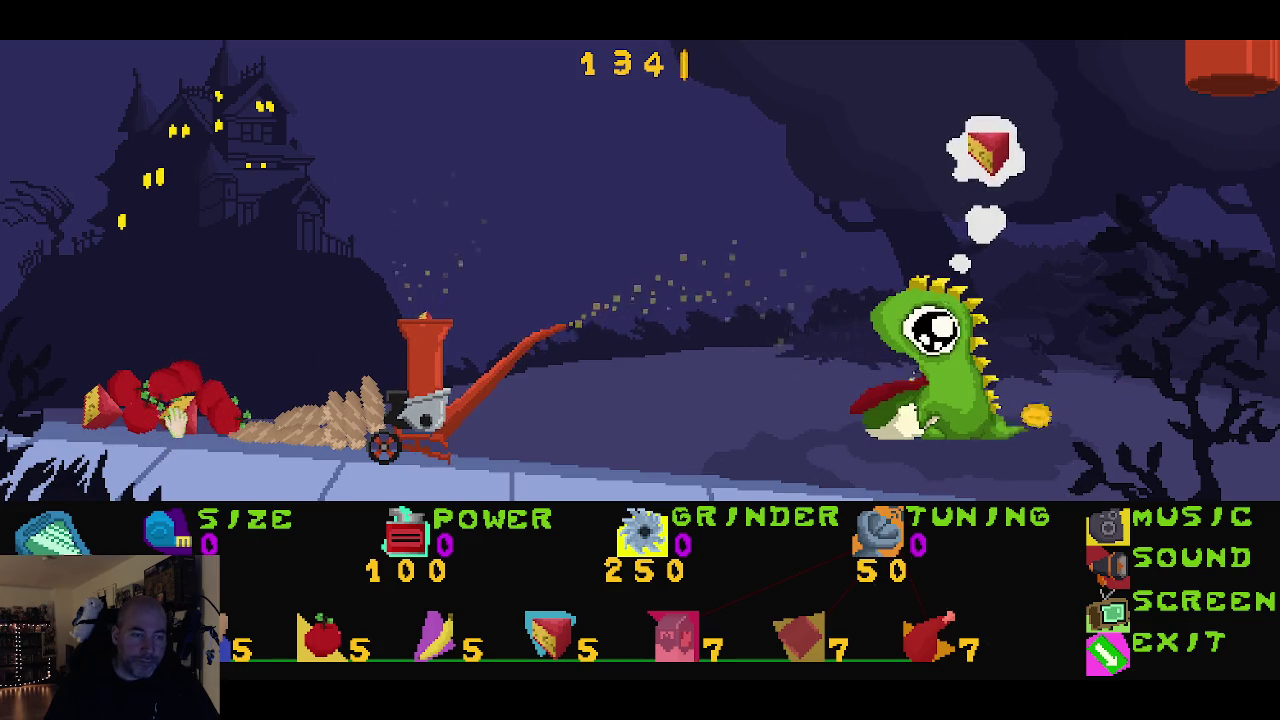
pyautogui.moveTo(178, 420); pyautogui.dragTo(240, 385)
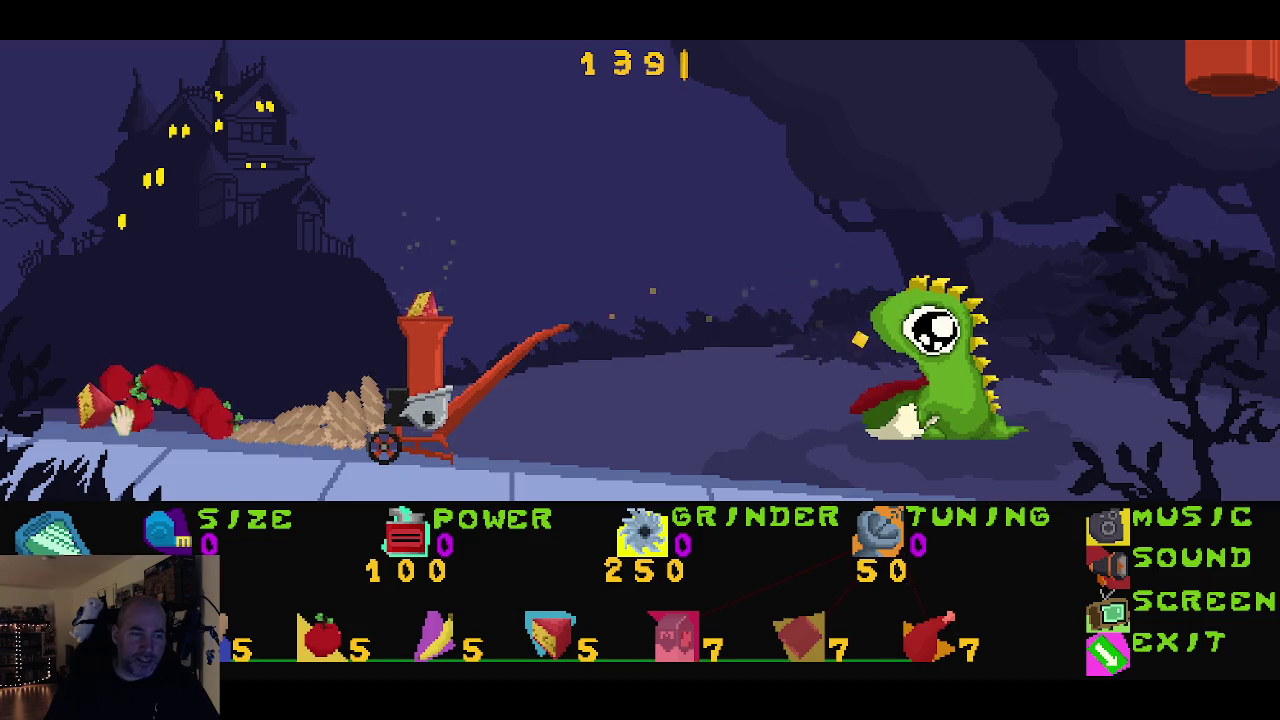
pyautogui.moveTo(120, 418); pyautogui.dragTo(396, 290)
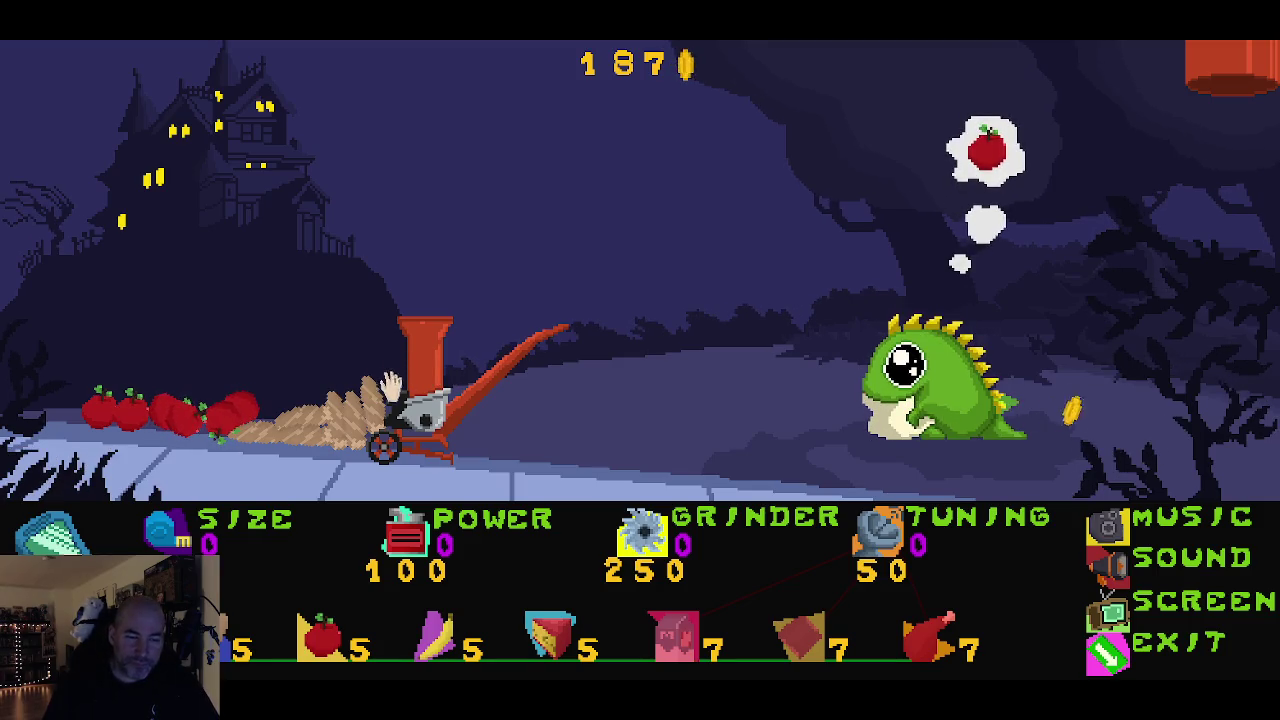
# Step: Toss an apple toward the grinder and buy the first POWER and SIZE upgrades
pyautogui.click(240, 408)
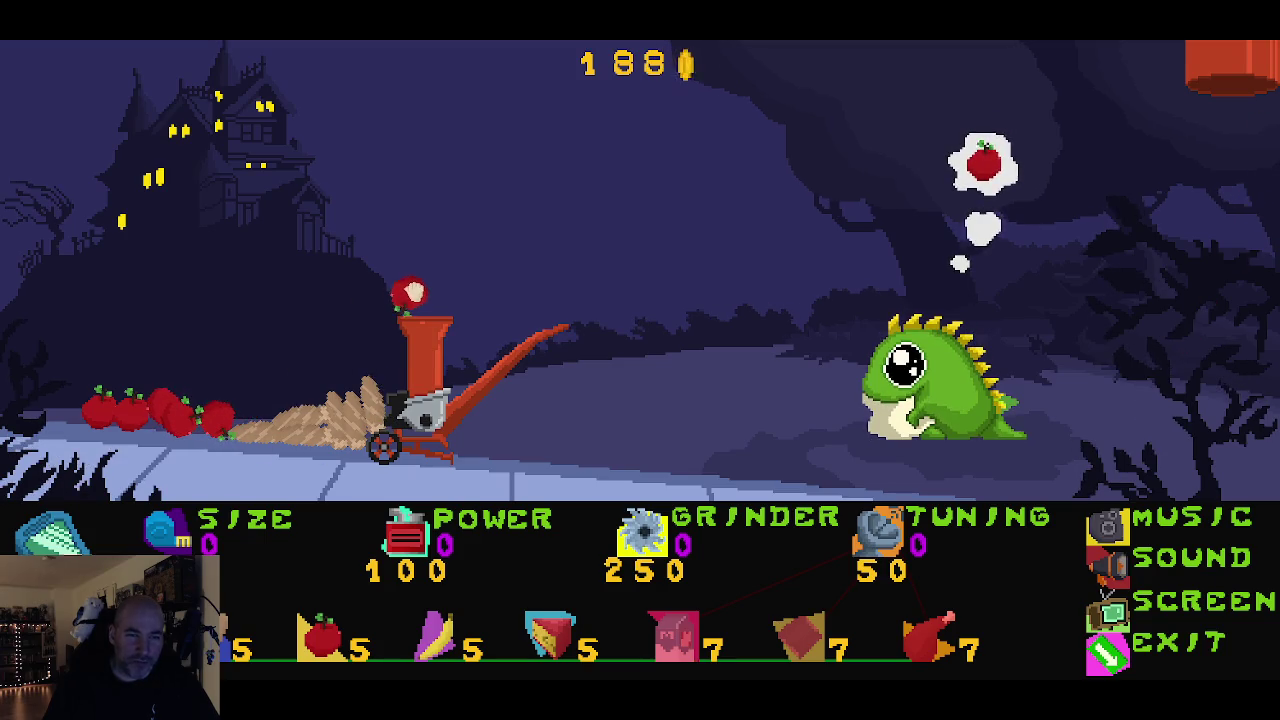
pyautogui.click(408, 535)
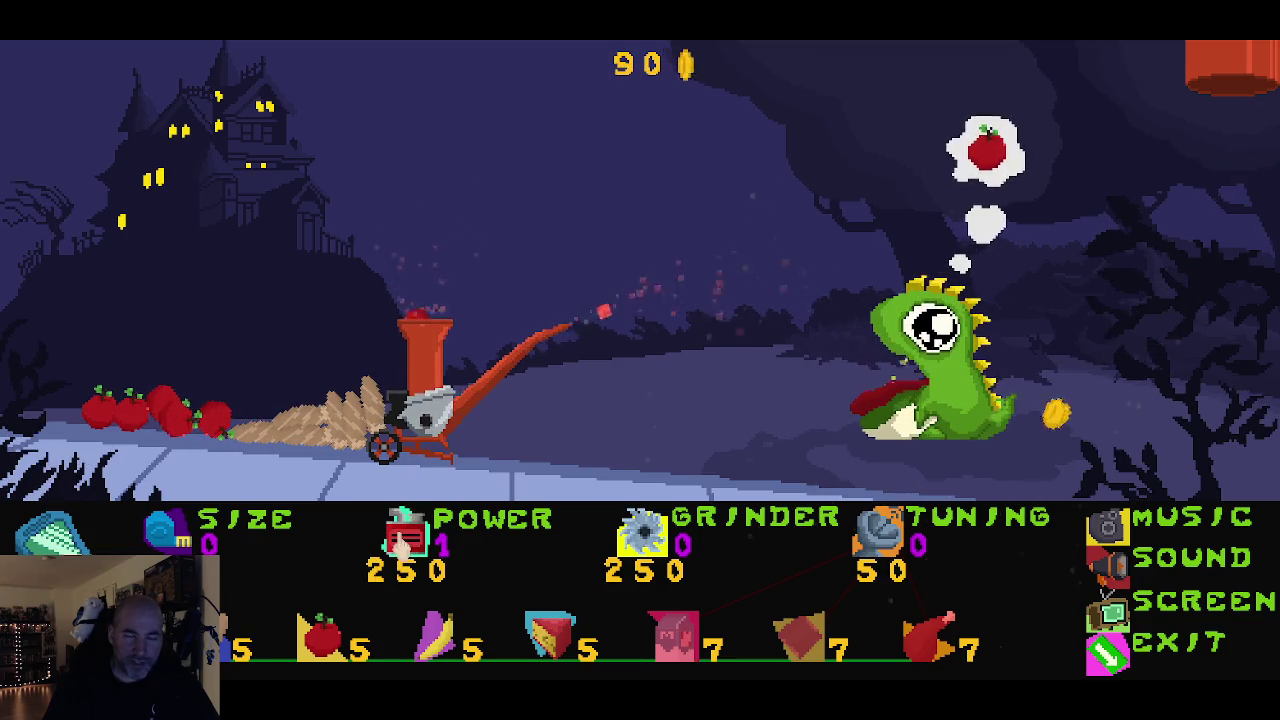
pyautogui.click(215, 525)
pyautogui.click(225, 405)
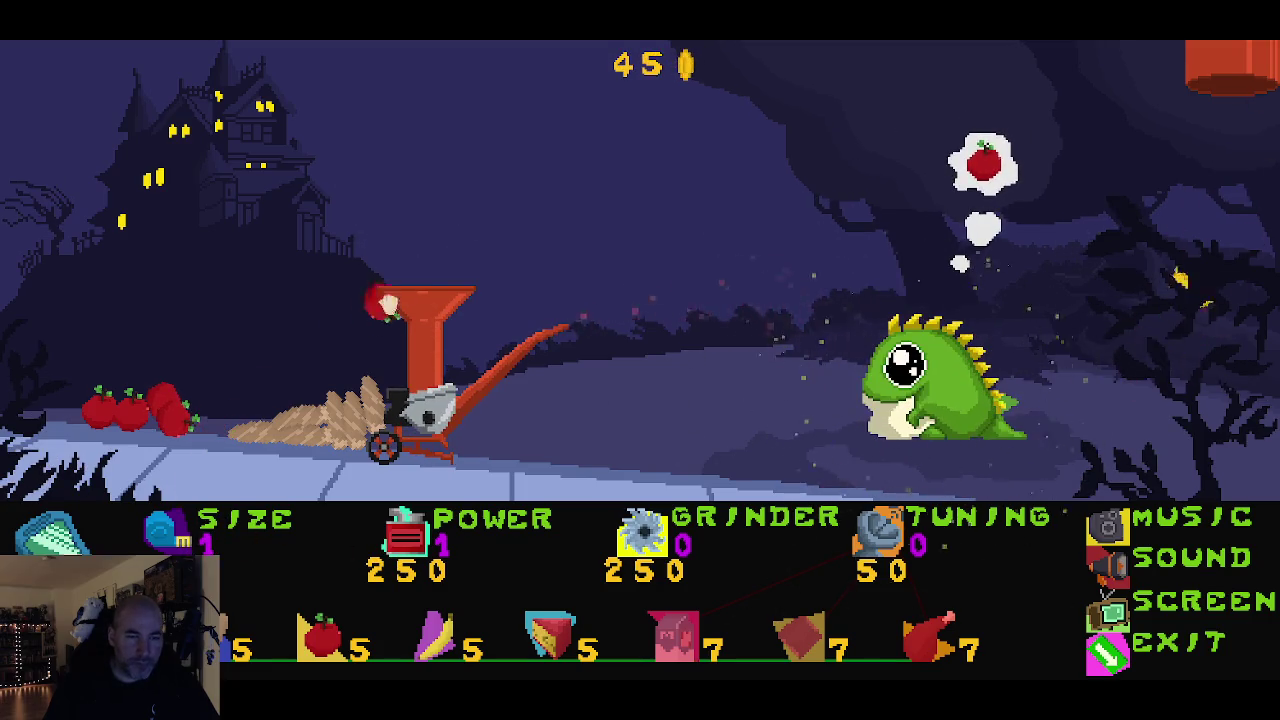
# Step: Grind apples and logs from the pile in the widened hopper, then buy a new crate
pyautogui.click(172, 415)
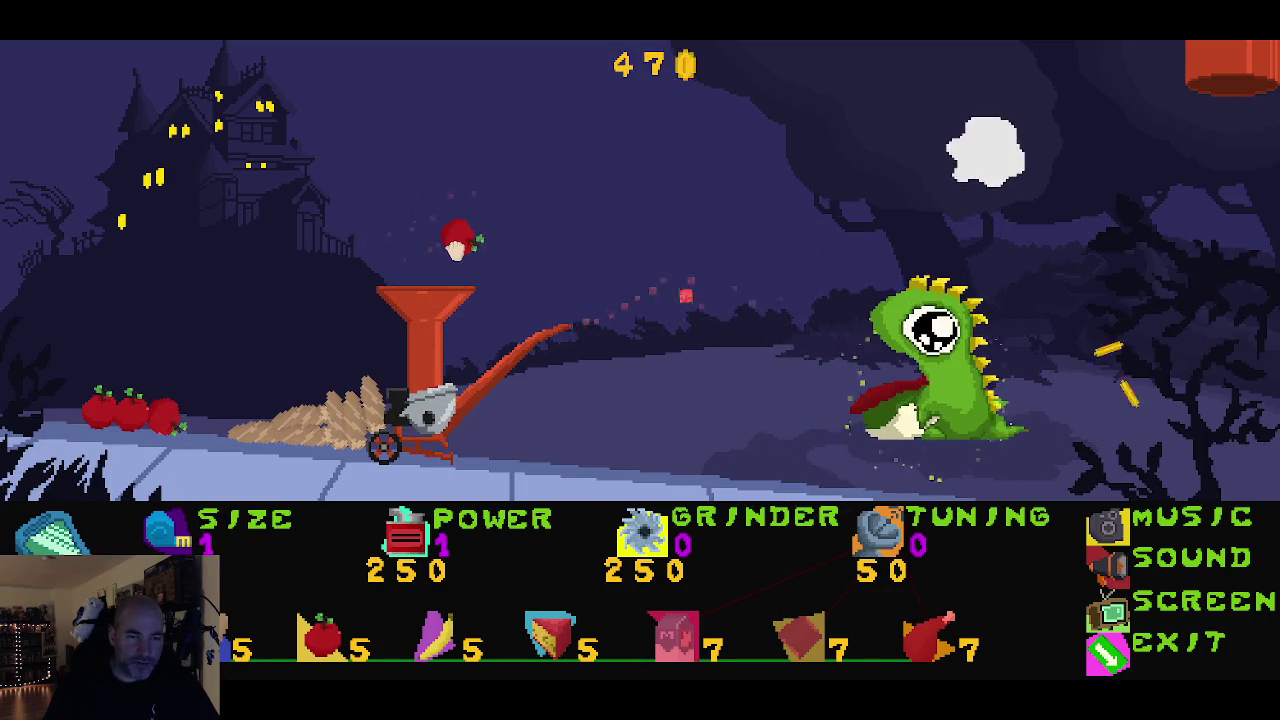
pyautogui.click(160, 413)
pyautogui.moveTo(207, 415)
pyautogui.mouseDown()
pyautogui.moveTo(357, 277)
pyautogui.moveTo(343, 297)
pyautogui.mouseUp()
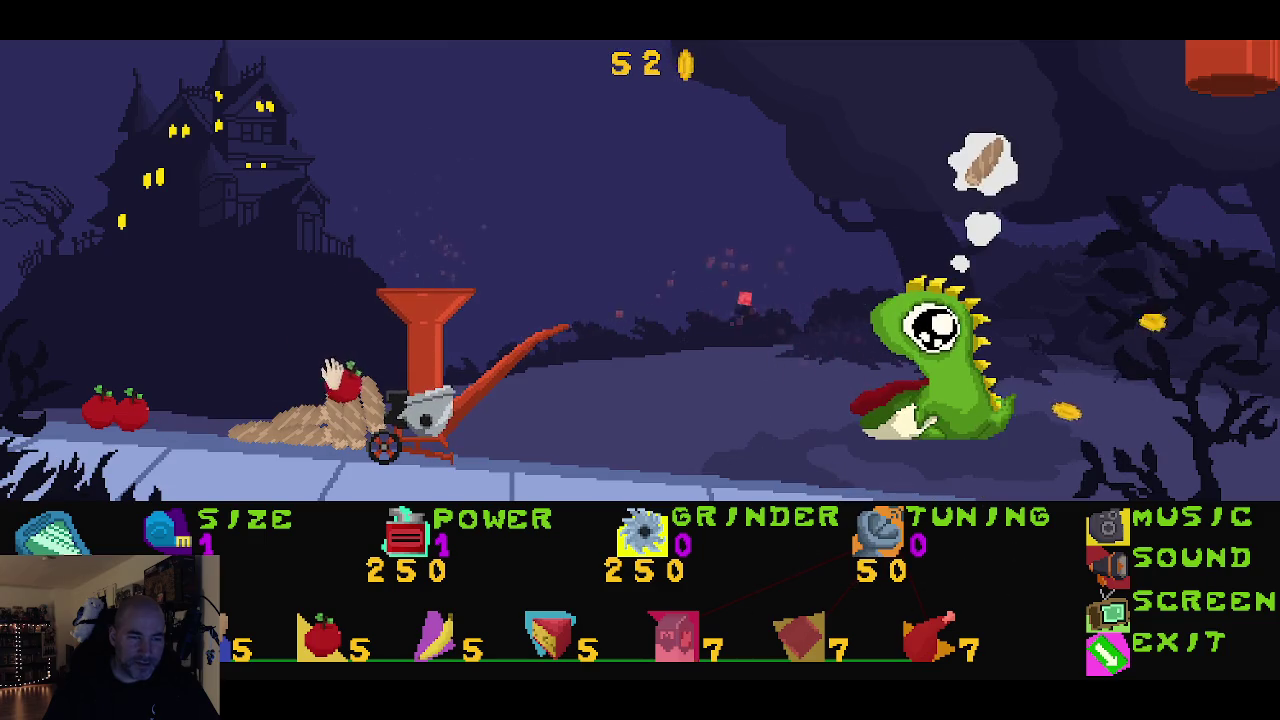
pyautogui.moveTo(343, 371); pyautogui.dragTo(383, 283)
pyautogui.moveTo(300, 425)
pyautogui.mouseDown()
pyautogui.moveTo(400, 257)
pyautogui.moveTo(425, 278)
pyautogui.mouseUp()
pyautogui.moveTo(368, 385); pyautogui.dragTo(409, 250)
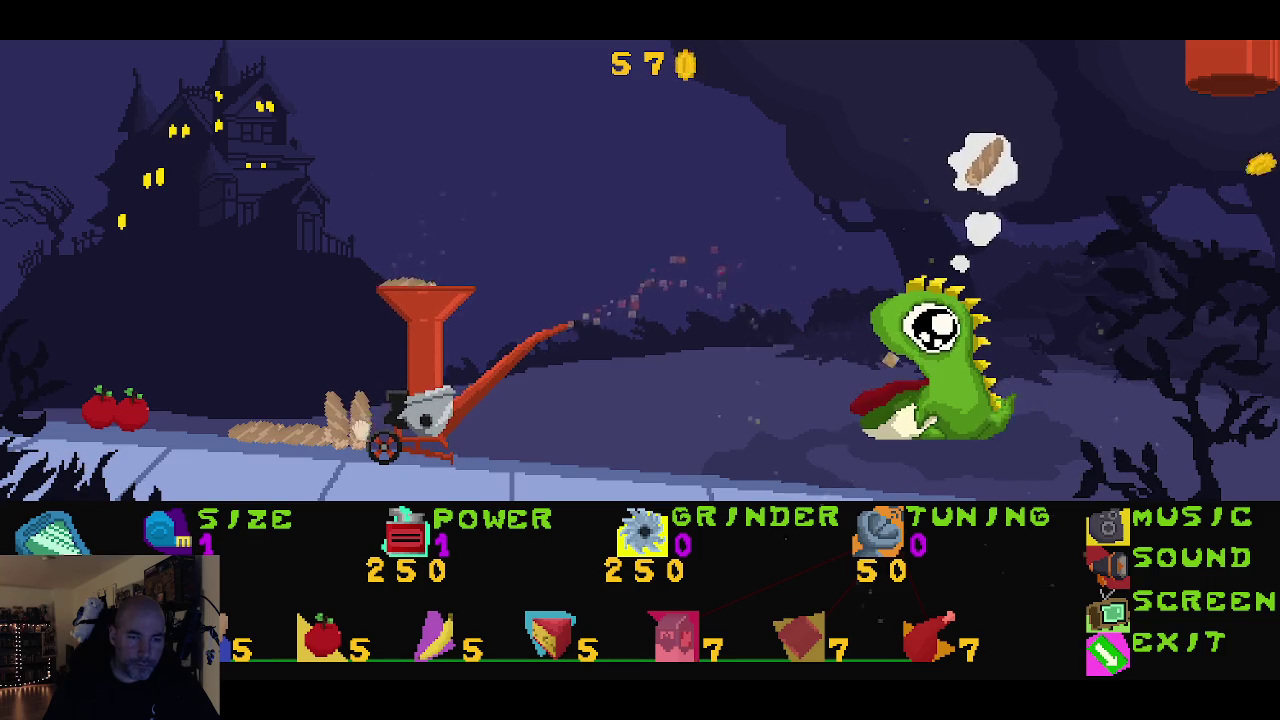
pyautogui.moveTo(337, 414); pyautogui.dragTo(420, 229)
pyautogui.moveTo(300, 429)
pyautogui.mouseDown()
pyautogui.moveTo(360, 378)
pyautogui.moveTo(400, 272)
pyautogui.mouseUp()
pyautogui.moveTo(260, 430); pyautogui.dragTo(414, 250)
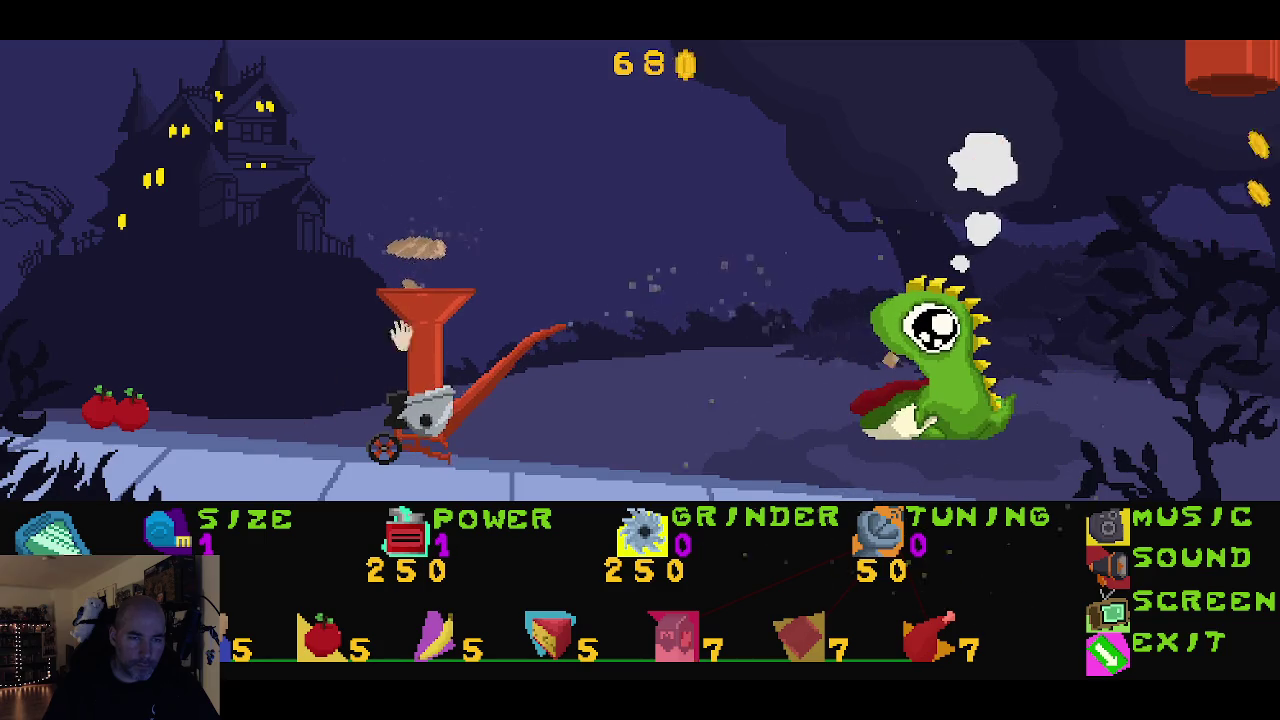
pyautogui.click(585, 645)
pyautogui.click(585, 645)
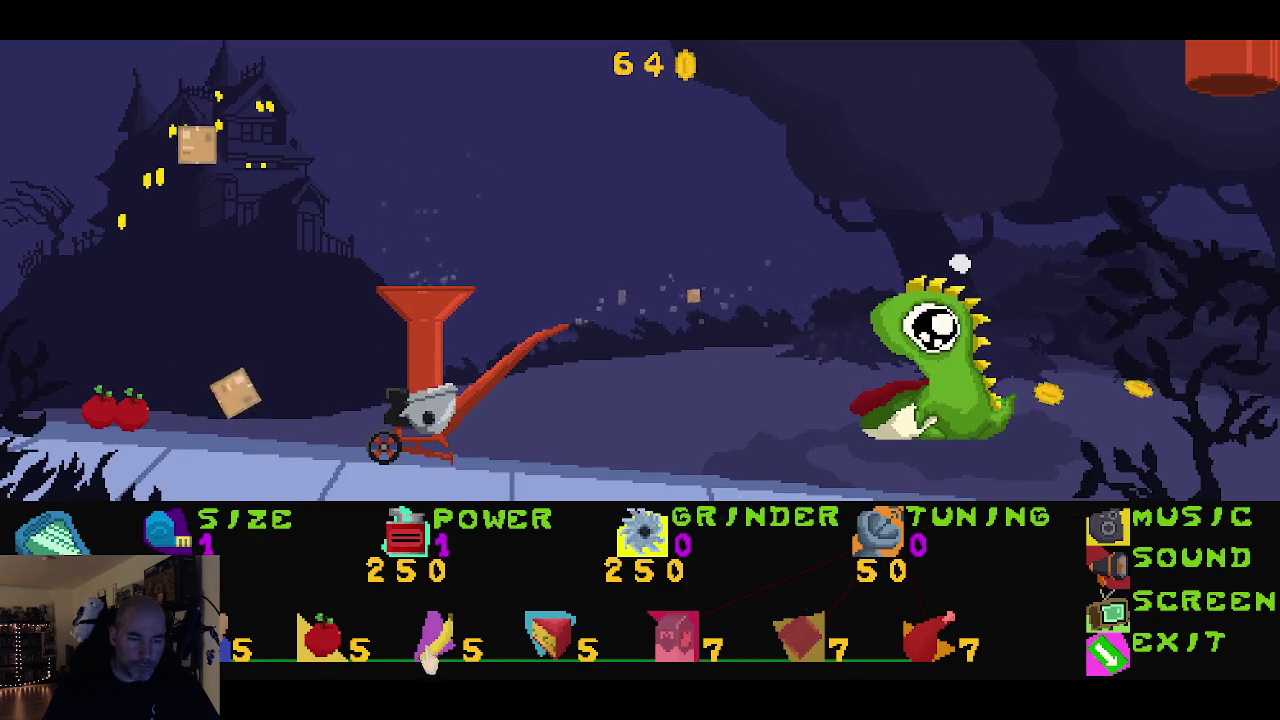
# Step: Spawn a food crate and feed its bananas one by one into the grinder
pyautogui.click(585, 645)
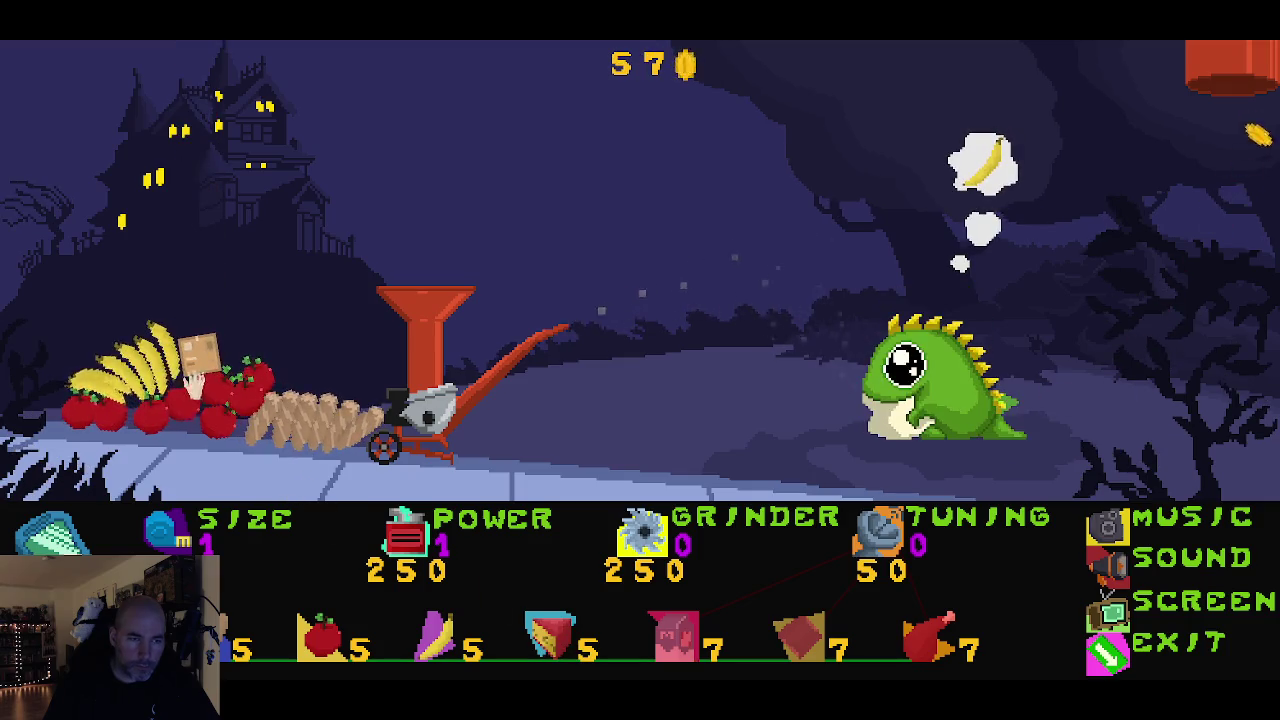
pyautogui.moveTo(140, 368); pyautogui.dragTo(394, 263)
pyautogui.moveTo(110, 372)
pyautogui.mouseDown()
pyautogui.moveTo(150, 330)
pyautogui.moveTo(414, 243)
pyautogui.mouseUp()
pyautogui.moveTo(115, 375)
pyautogui.mouseDown()
pyautogui.moveTo(414, 262)
pyautogui.moveTo(423, 283)
pyautogui.moveTo(432, 255)
pyautogui.mouseUp()
pyautogui.moveTo(75, 372); pyautogui.dragTo(406, 256)
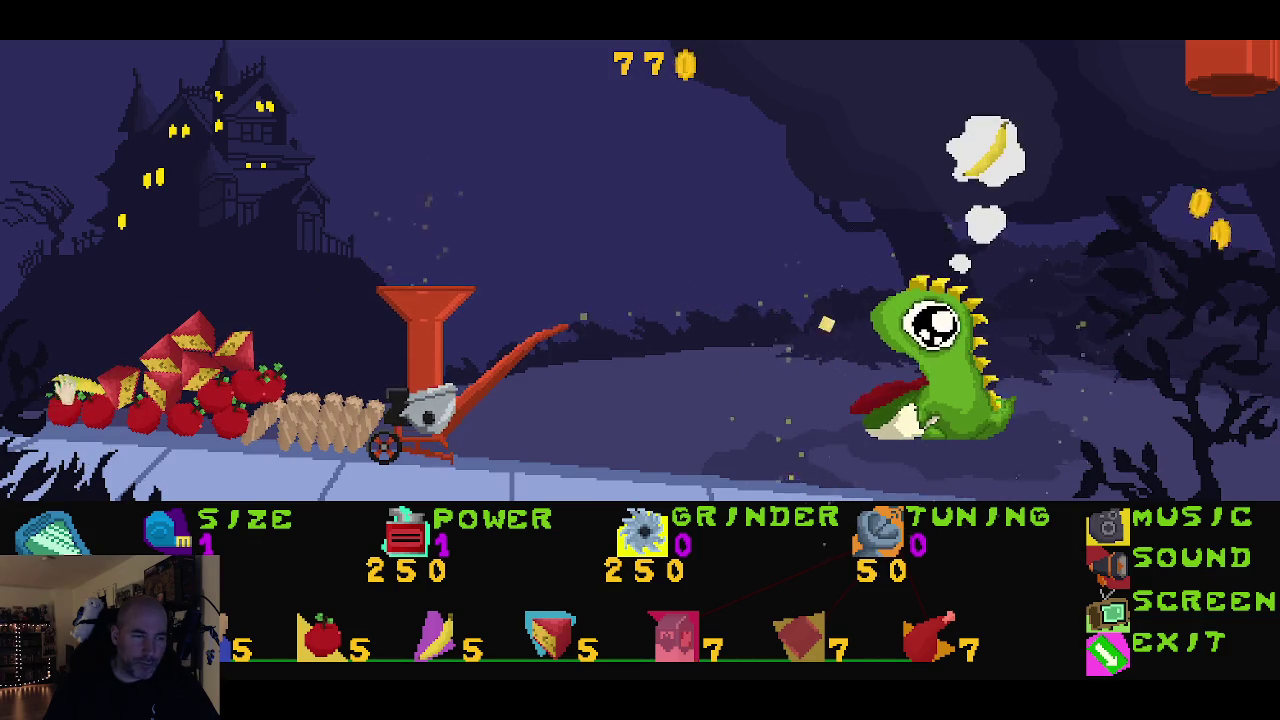
pyautogui.moveTo(75, 385)
pyautogui.mouseDown()
pyautogui.moveTo(309, 277)
pyautogui.moveTo(418, 262)
pyautogui.mouseUp()
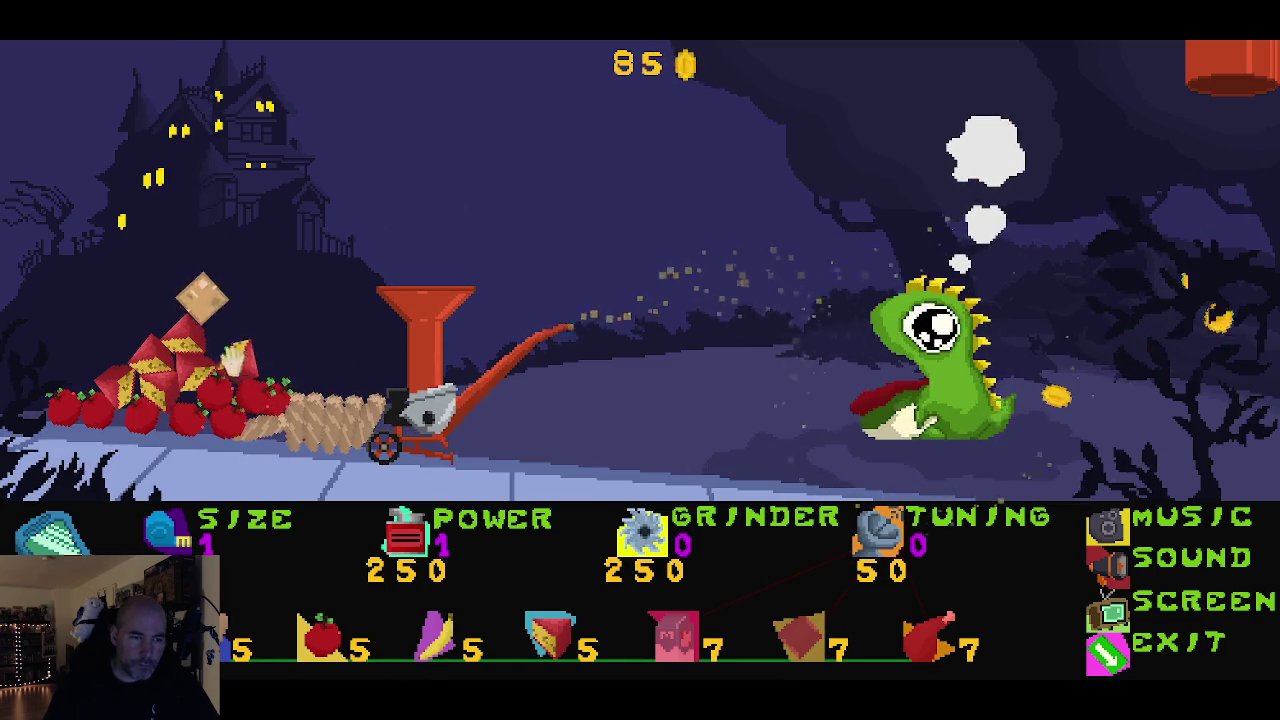
pyautogui.moveTo(272, 338)
pyautogui.mouseDown()
pyautogui.moveTo(300, 300)
pyautogui.moveTo(410, 268)
pyautogui.moveTo(398, 272)
pyautogui.mouseUp()
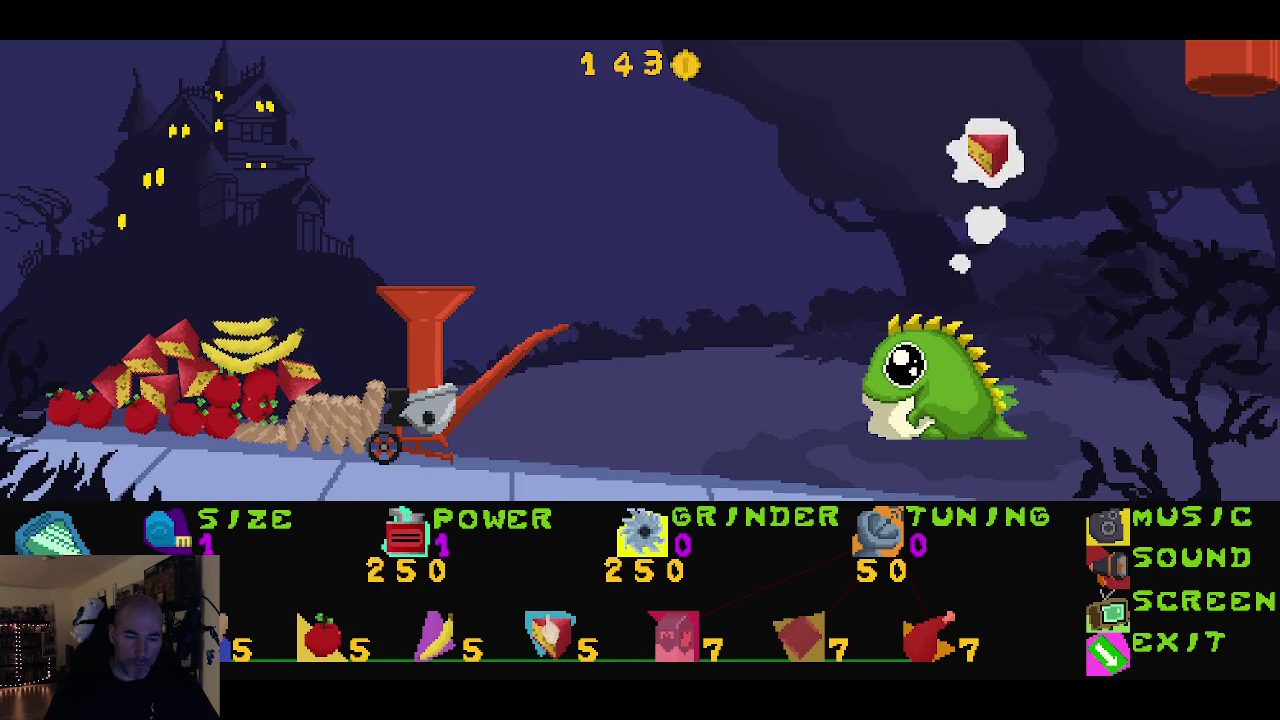
# Step: Send cake slices and churros from the pile into the grinder hopper
pyautogui.click(551, 635)
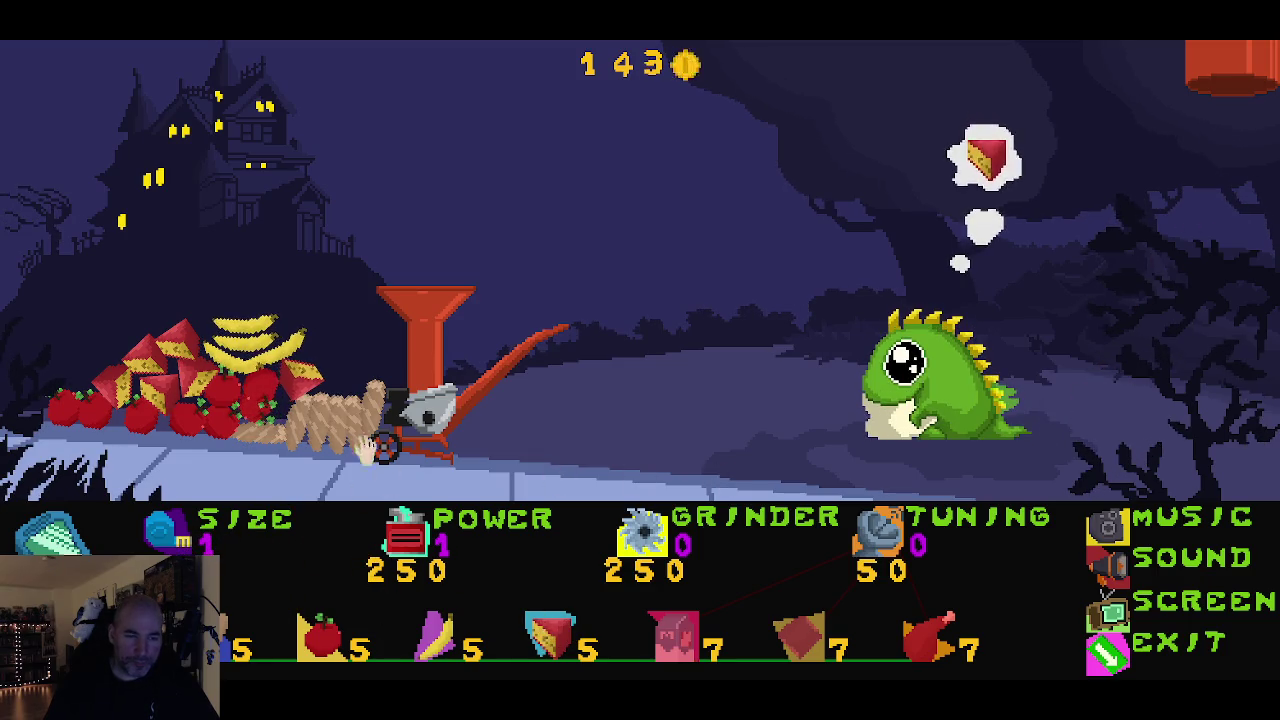
pyautogui.click(262, 358)
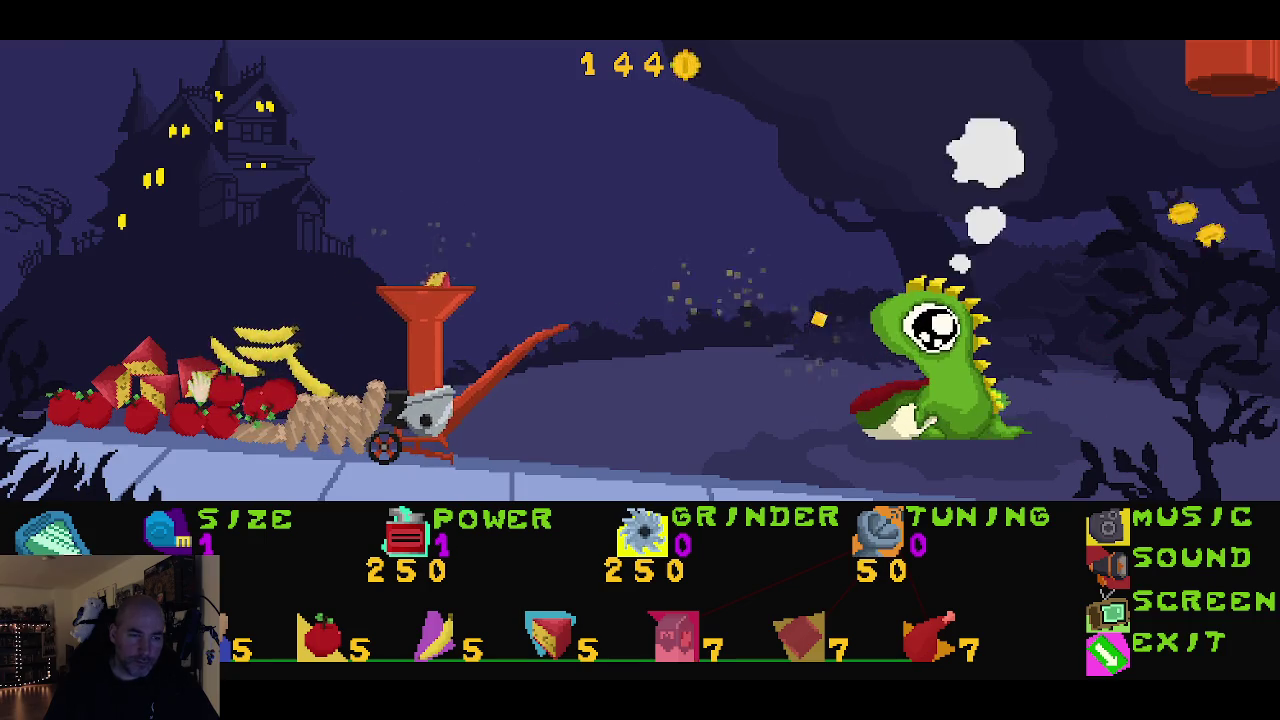
pyautogui.moveTo(201, 389)
pyautogui.mouseDown()
pyautogui.moveTo(346, 354)
pyautogui.moveTo(404, 303)
pyautogui.mouseUp()
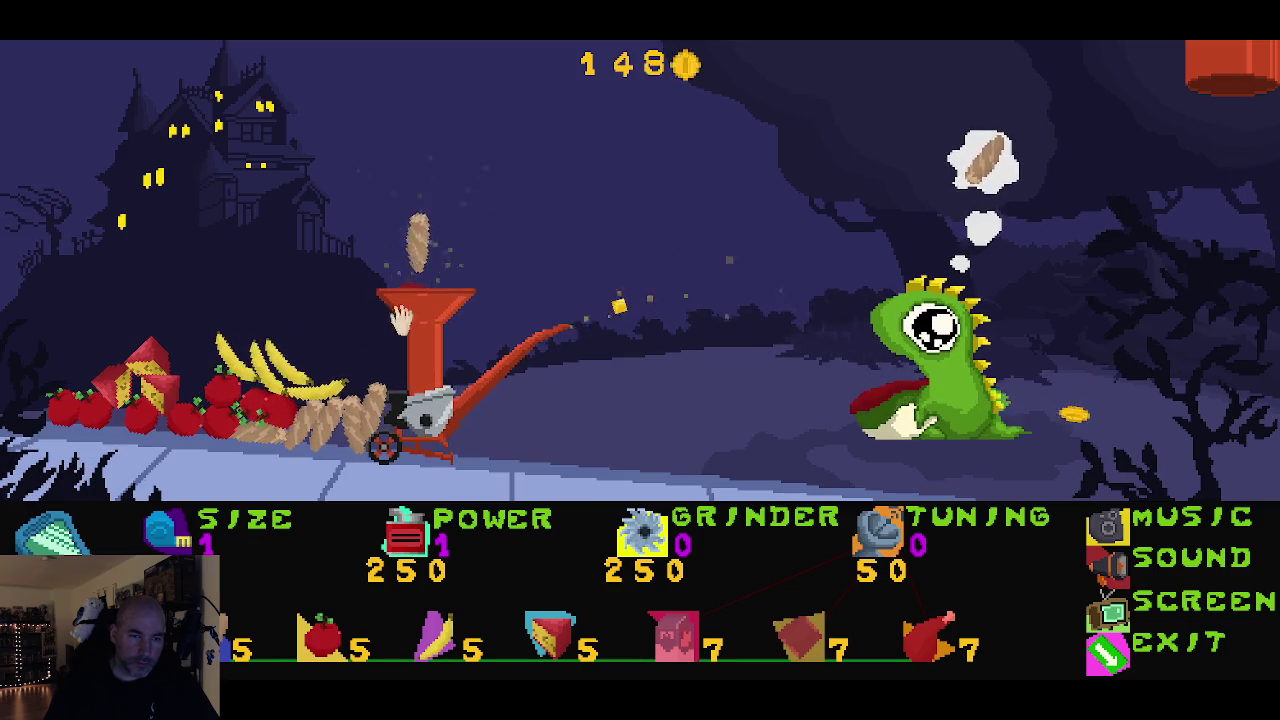
pyautogui.moveTo(345, 420); pyautogui.dragTo(415, 265)
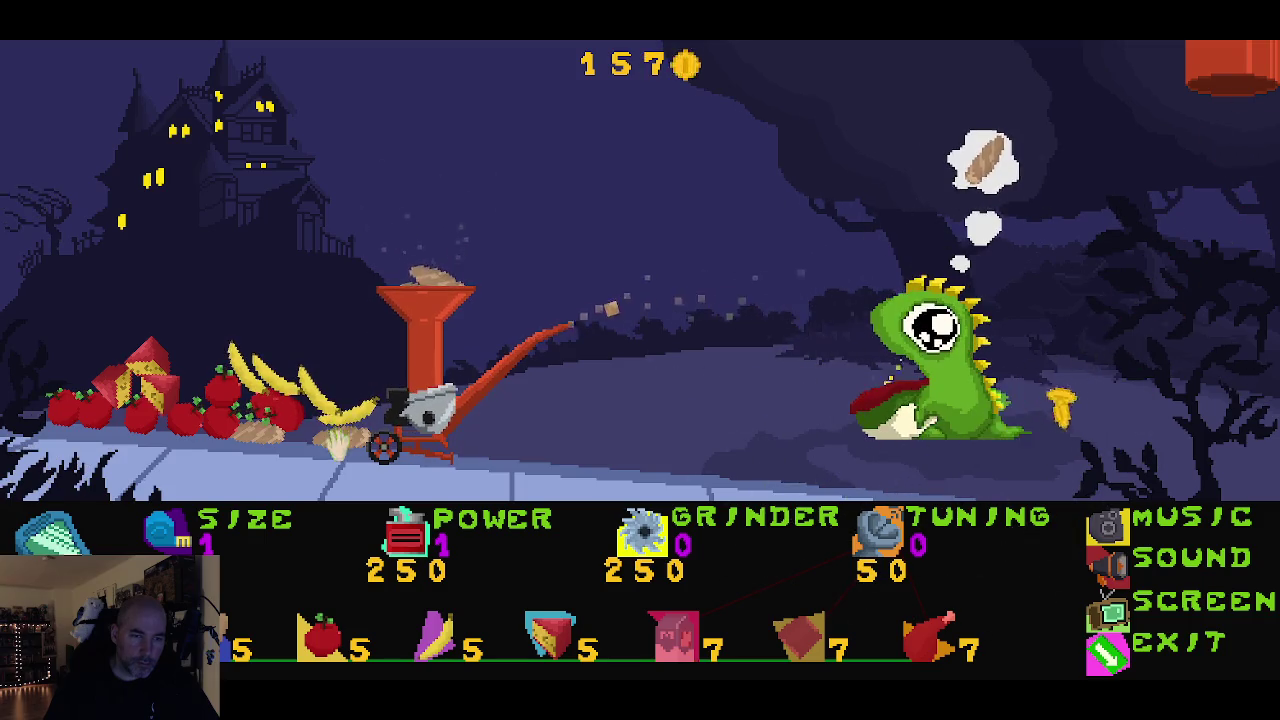
pyautogui.moveTo(256, 434); pyautogui.dragTo(403, 266)
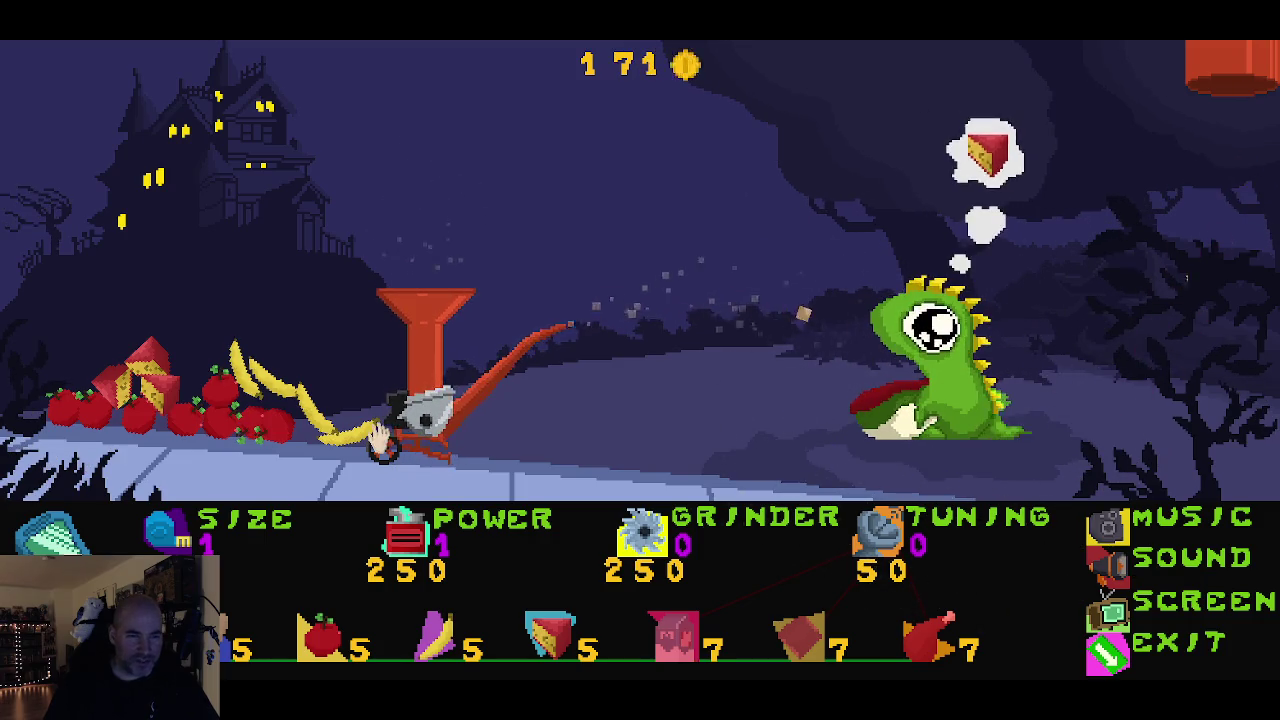
pyautogui.moveTo(150, 385)
pyautogui.mouseDown()
pyautogui.moveTo(114, 387)
pyautogui.moveTo(343, 331)
pyautogui.mouseUp()
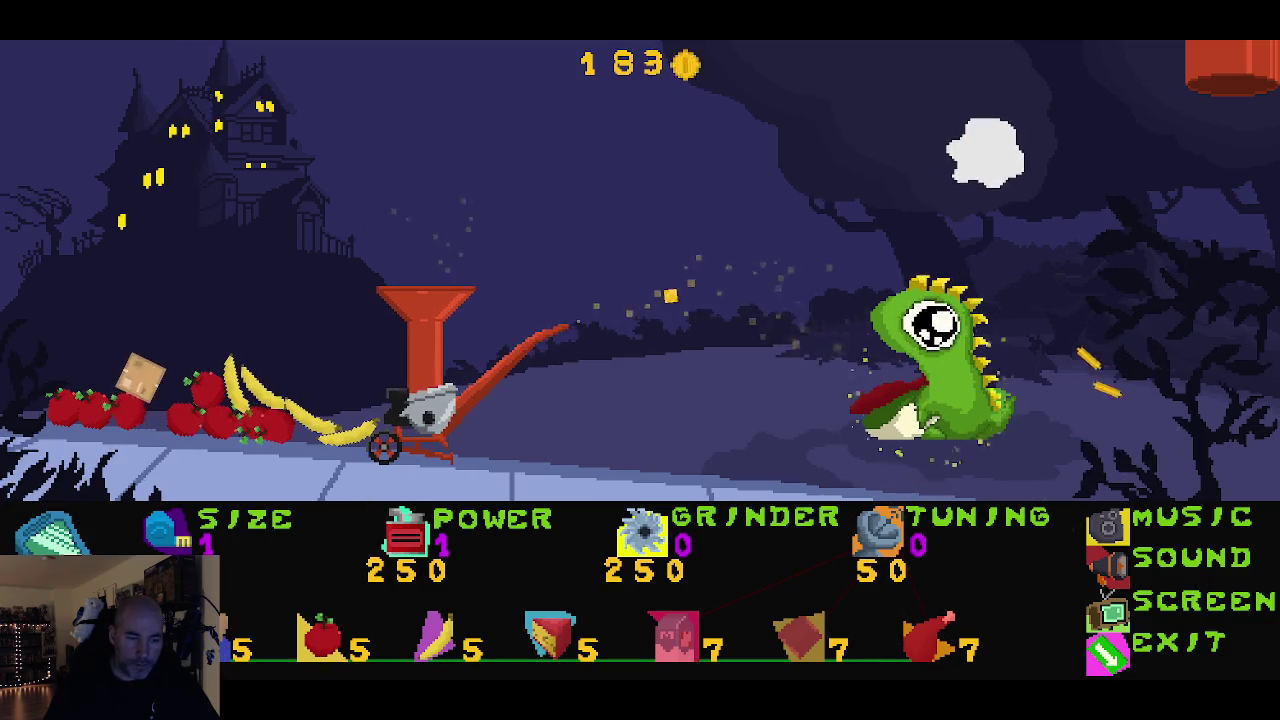
# Step: Buy another crate and grind a cake slice, three bananas and three jerky
pyautogui.click(140, 378)
pyautogui.moveTo(195, 389); pyautogui.dragTo(465, 222)
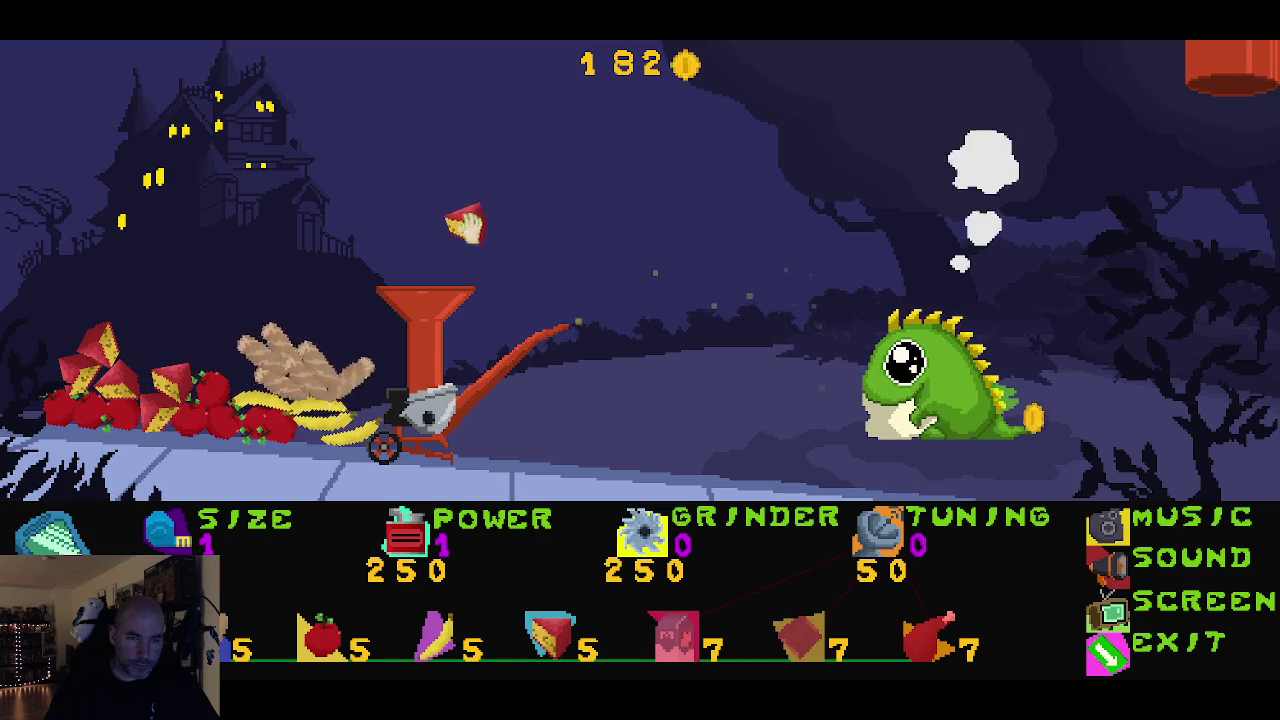
pyautogui.moveTo(330, 420)
pyautogui.mouseDown()
pyautogui.moveTo(371, 309)
pyautogui.moveTo(415, 280)
pyautogui.mouseUp()
pyautogui.moveTo(267, 400); pyautogui.dragTo(400, 257)
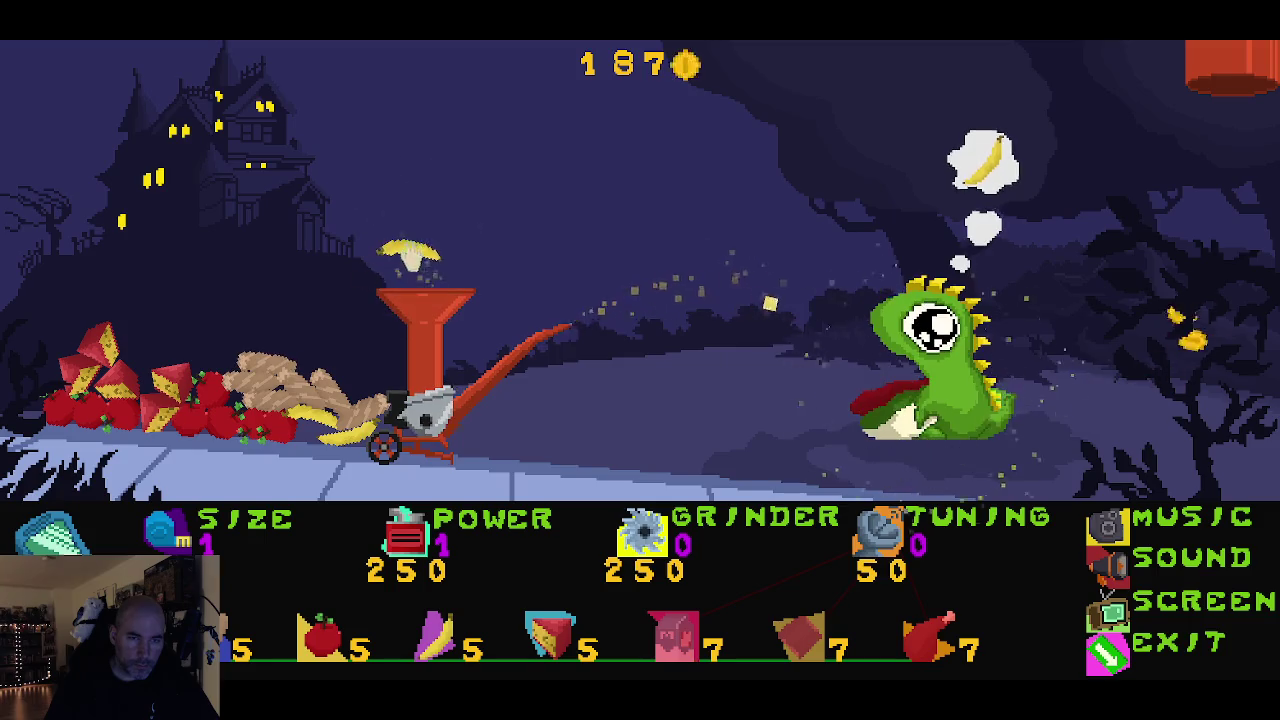
pyautogui.moveTo(340, 425)
pyautogui.mouseDown()
pyautogui.moveTo(388, 328)
pyautogui.moveTo(386, 300)
pyautogui.moveTo(360, 390)
pyautogui.moveTo(395, 320)
pyautogui.moveTo(405, 330)
pyautogui.mouseUp()
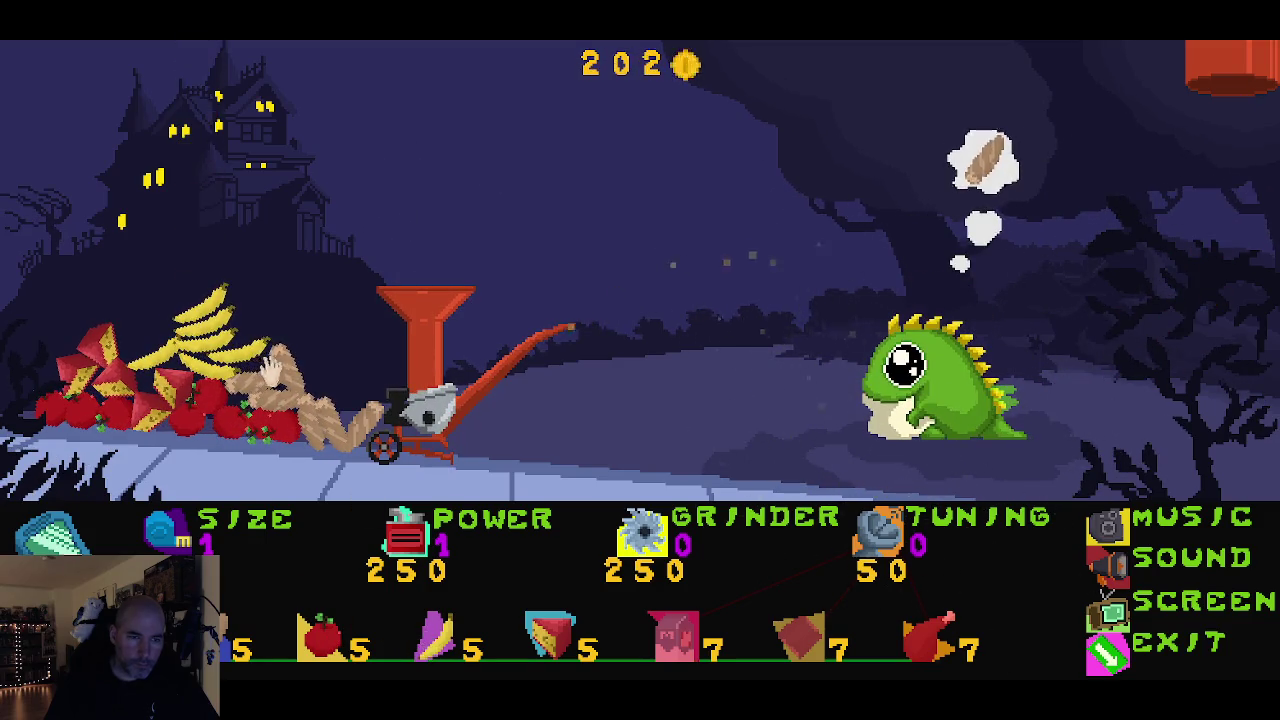
pyautogui.moveTo(268, 365); pyautogui.dragTo(351, 348)
pyautogui.moveTo(365, 420)
pyautogui.mouseDown()
pyautogui.moveTo(340, 350)
pyautogui.moveTo(405, 275)
pyautogui.mouseUp()
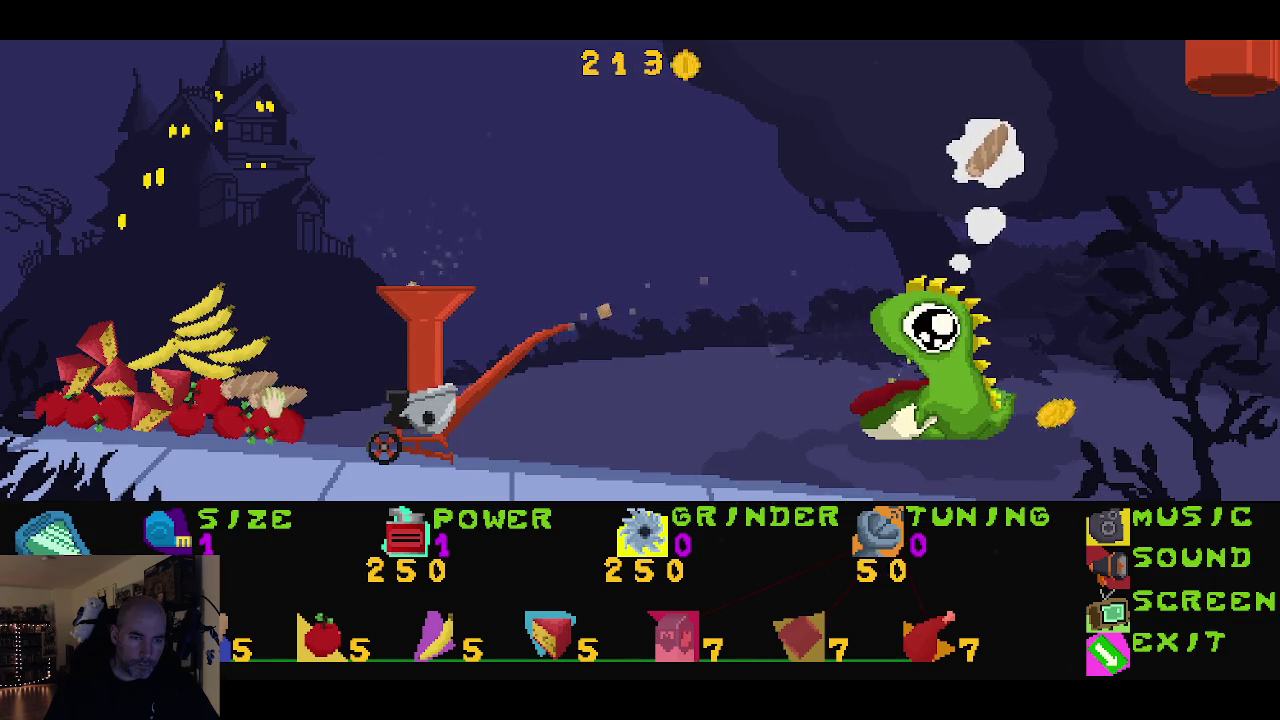
pyautogui.moveTo(272, 400); pyautogui.dragTo(414, 242)
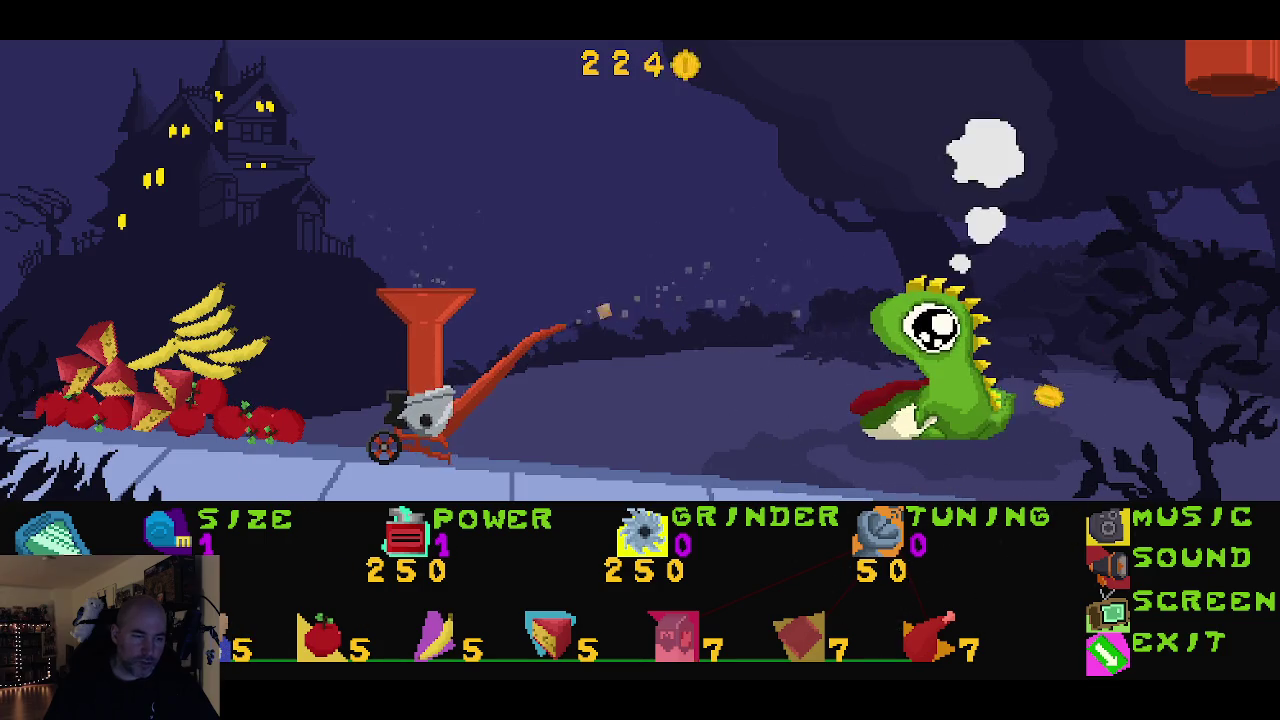
# Step: Buy another food crate and grind four apples for coins
pyautogui.click(240, 645)
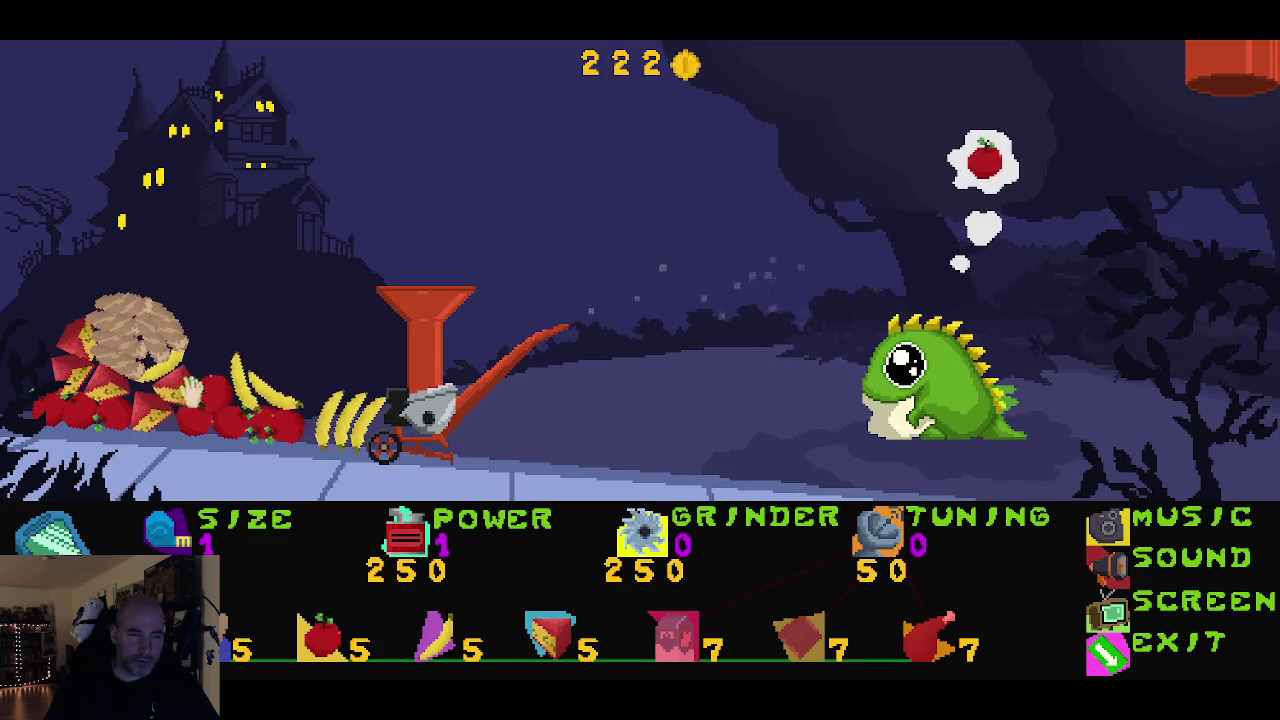
pyautogui.moveTo(190, 385); pyautogui.dragTo(386, 243)
pyautogui.moveTo(285, 428)
pyautogui.mouseDown()
pyautogui.moveTo(380, 278)
pyautogui.moveTo(410, 268)
pyautogui.mouseUp()
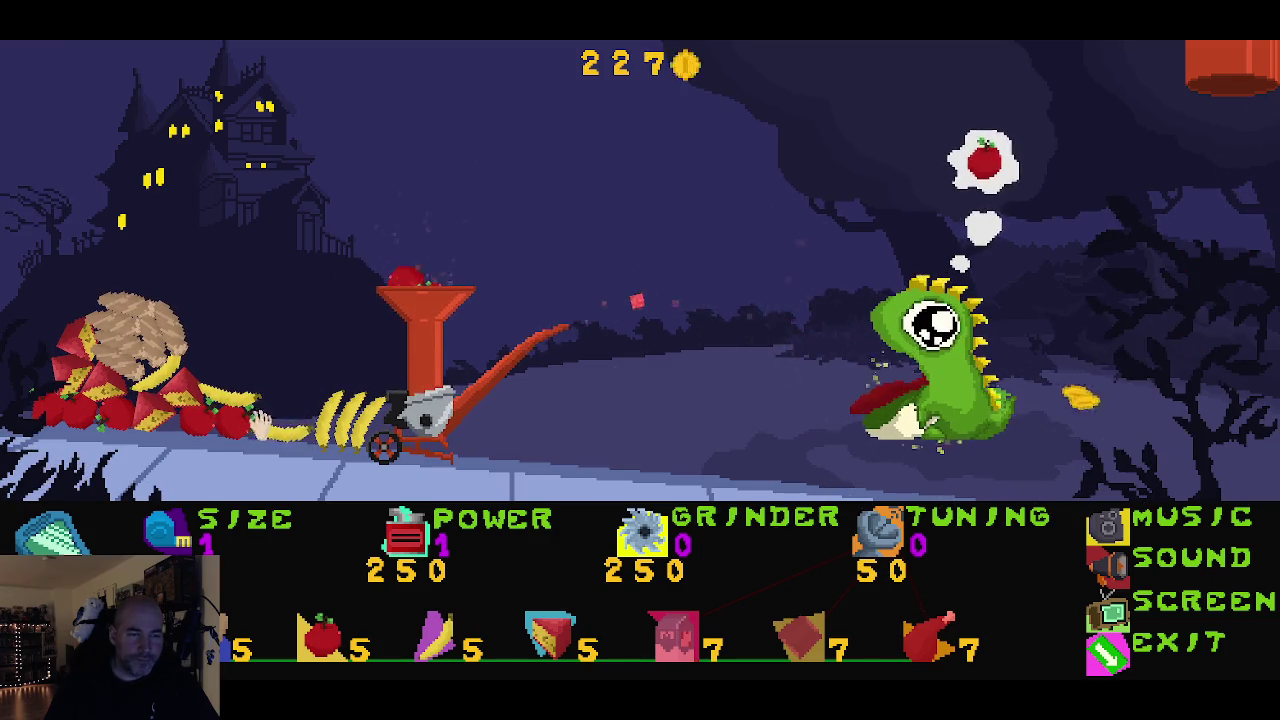
pyautogui.moveTo(250, 420); pyautogui.dragTo(408, 277)
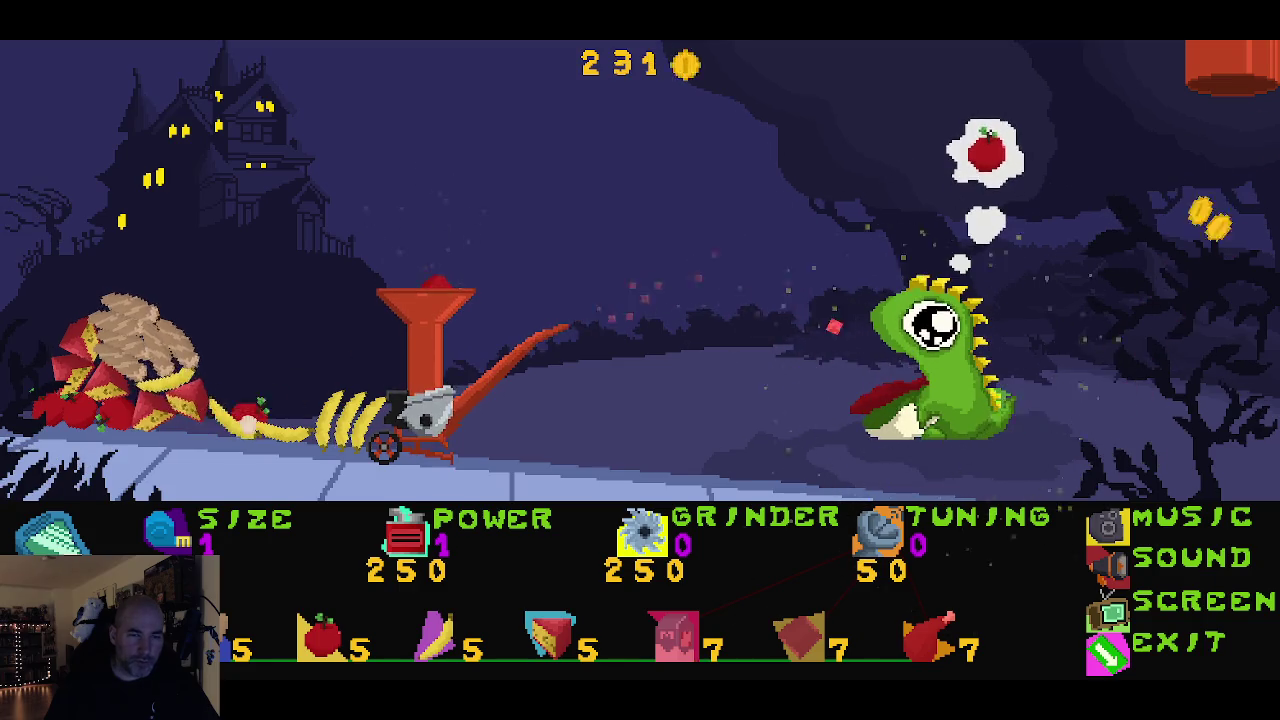
pyautogui.moveTo(230, 420); pyautogui.dragTo(375, 280)
# Step: Grind five bread loaves and a banana, bringing the coin total up
pyautogui.moveTo(185, 408)
pyautogui.mouseDown()
pyautogui.moveTo(200, 360)
pyautogui.moveTo(423, 243)
pyautogui.mouseUp()
pyautogui.moveTo(225, 360)
pyautogui.mouseDown()
pyautogui.moveTo(394, 229)
pyautogui.moveTo(428, 265)
pyautogui.moveTo(440, 238)
pyautogui.moveTo(438, 250)
pyautogui.mouseUp()
pyautogui.moveTo(140, 380); pyautogui.dragTo(395, 280)
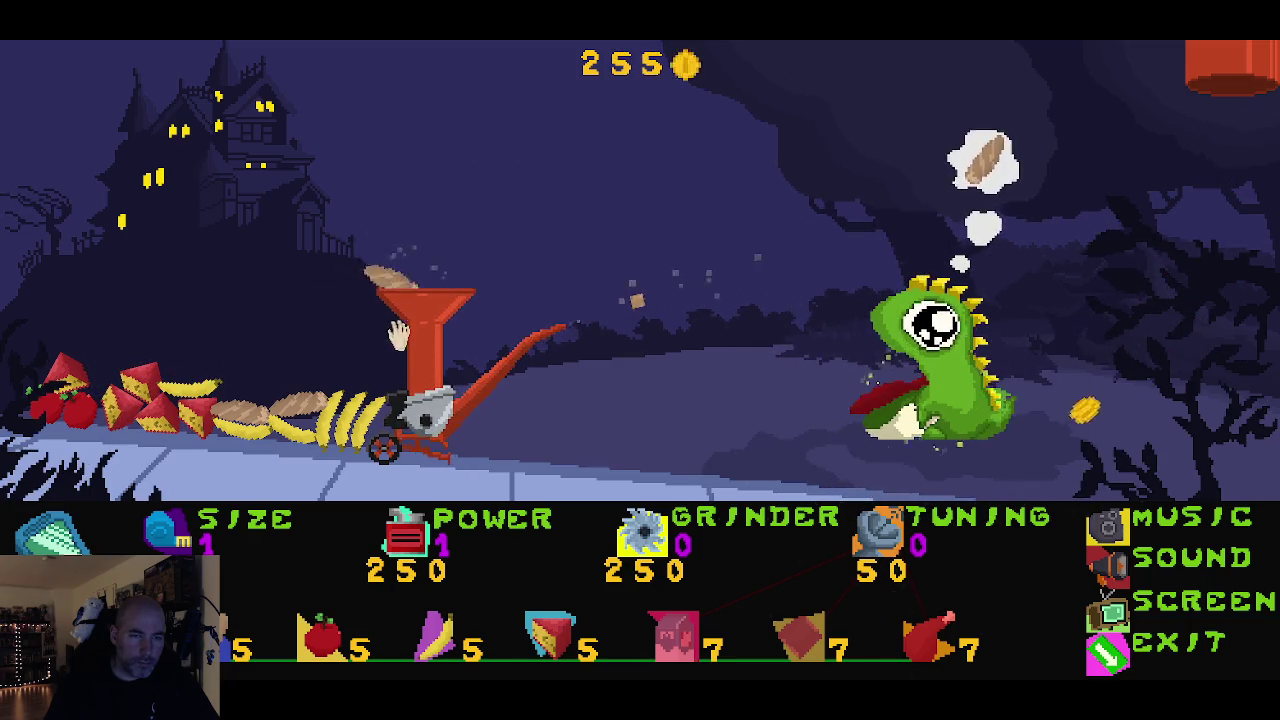
pyautogui.moveTo(300, 405)
pyautogui.mouseDown()
pyautogui.moveTo(300, 385)
pyautogui.moveTo(405, 275)
pyautogui.mouseUp()
pyautogui.moveTo(240, 410)
pyautogui.mouseDown()
pyautogui.moveTo(300, 330)
pyautogui.moveTo(386, 271)
pyautogui.mouseUp()
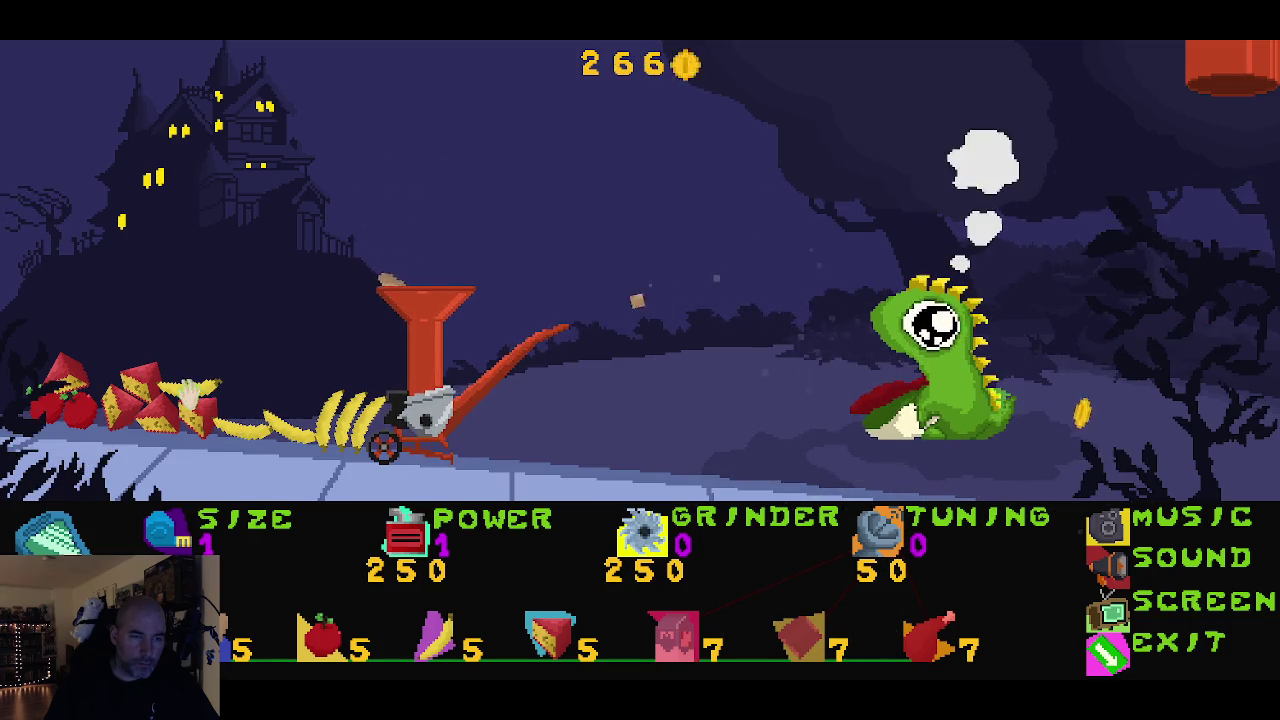
pyautogui.moveTo(190, 395); pyautogui.dragTo(348, 338)
pyautogui.moveTo(301, 425); pyautogui.dragTo(388, 275)
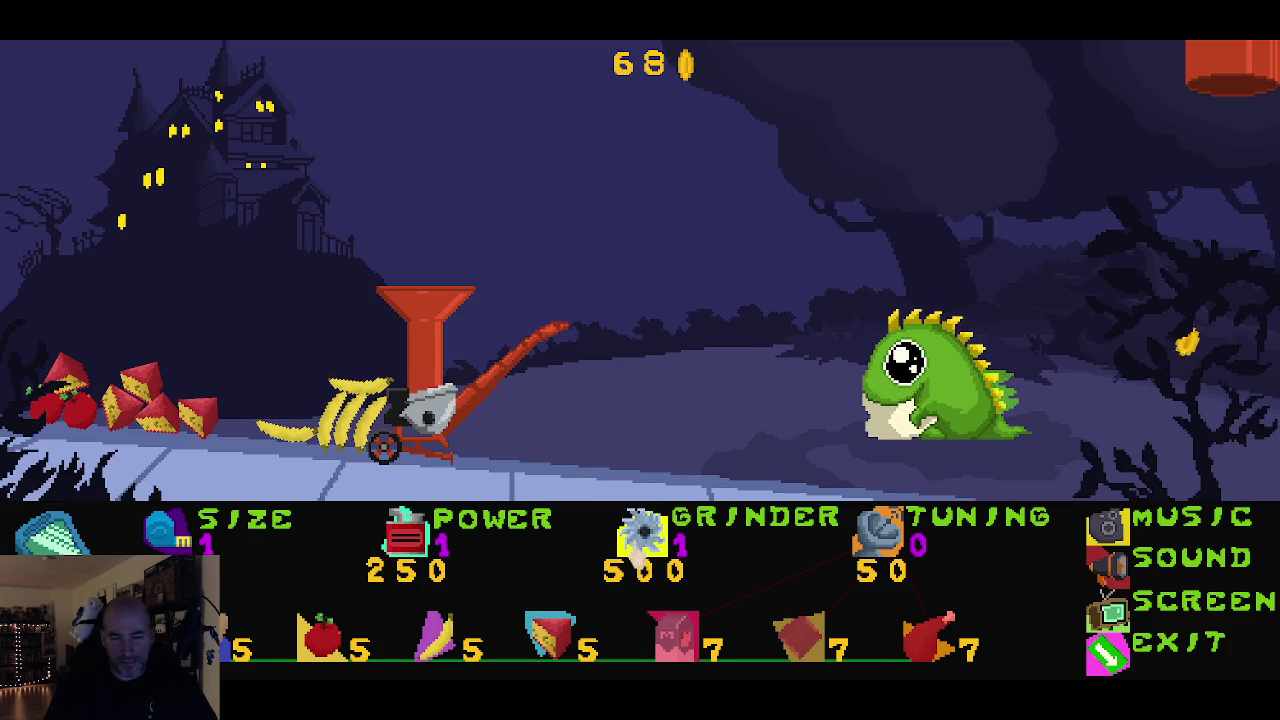
# Step: Grind a banana, the feathers and five bread pieces to raise the coins to 118
pyautogui.moveTo(355, 425); pyautogui.dragTo(405, 285)
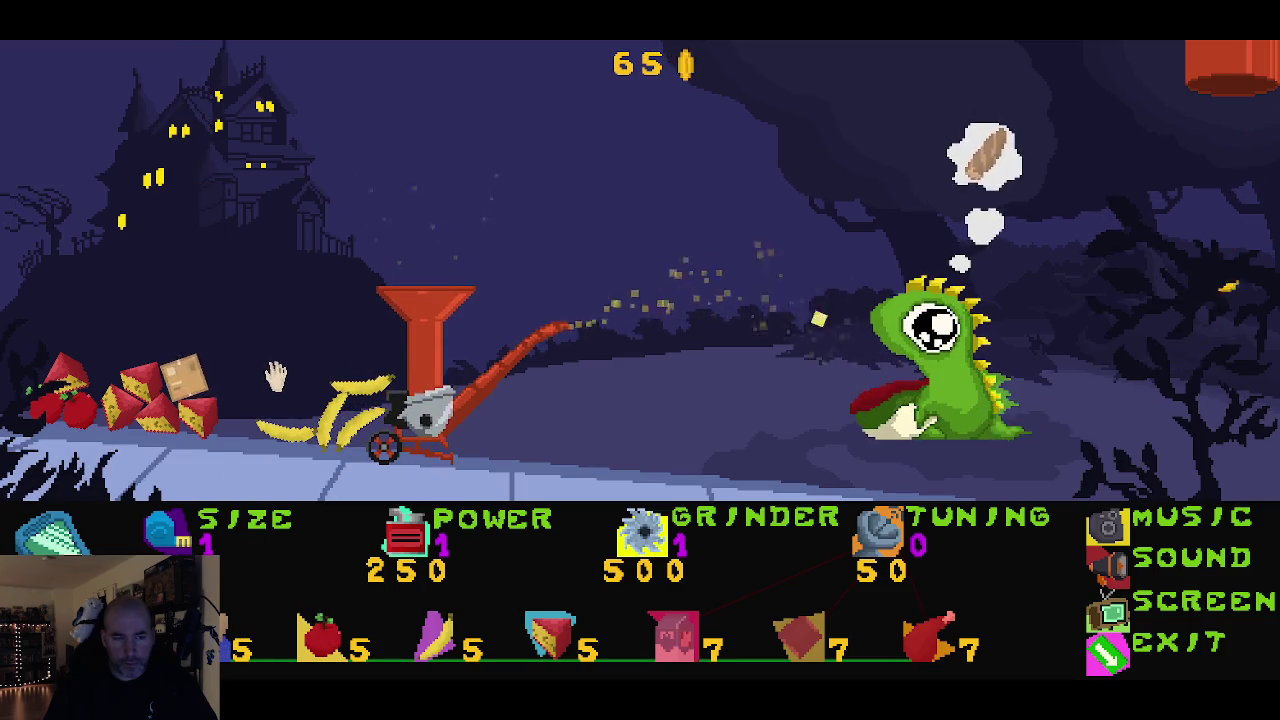
pyautogui.moveTo(265, 395); pyautogui.dragTo(403, 283)
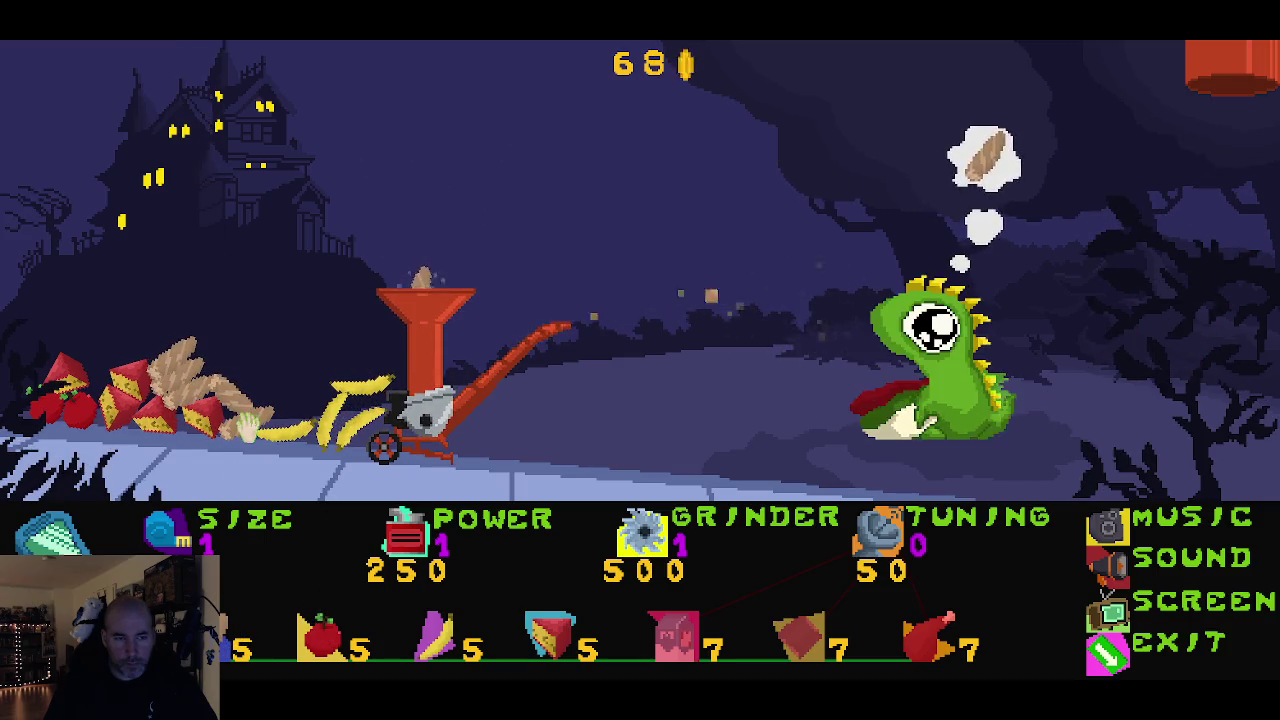
pyautogui.moveTo(247, 428); pyautogui.dragTo(410, 237)
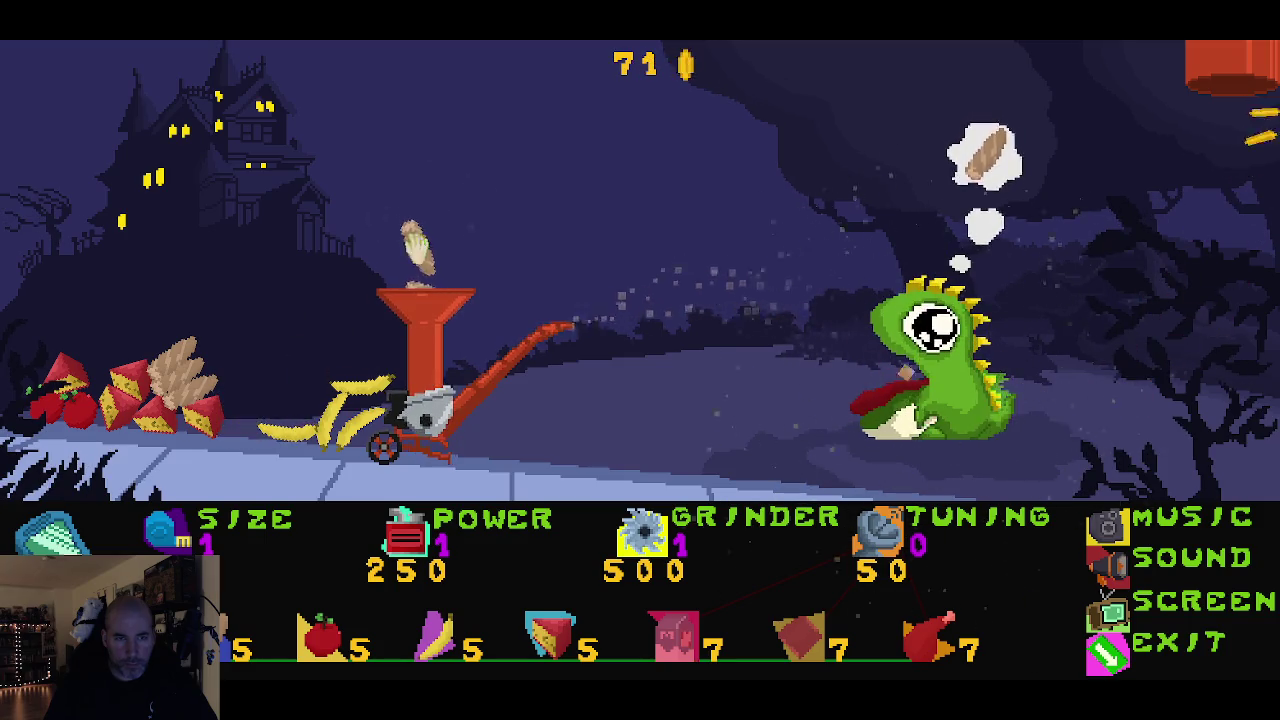
pyautogui.moveTo(185, 378); pyautogui.dragTo(393, 275)
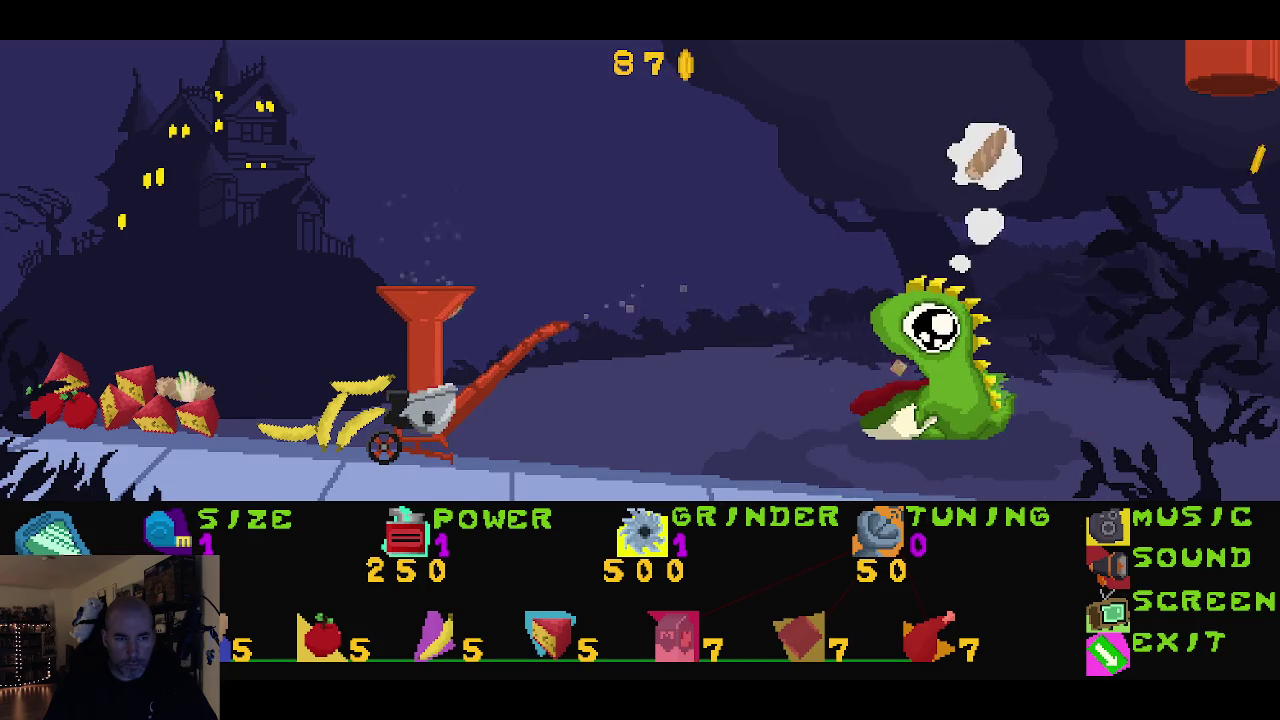
pyautogui.moveTo(187, 384); pyautogui.dragTo(355, 328)
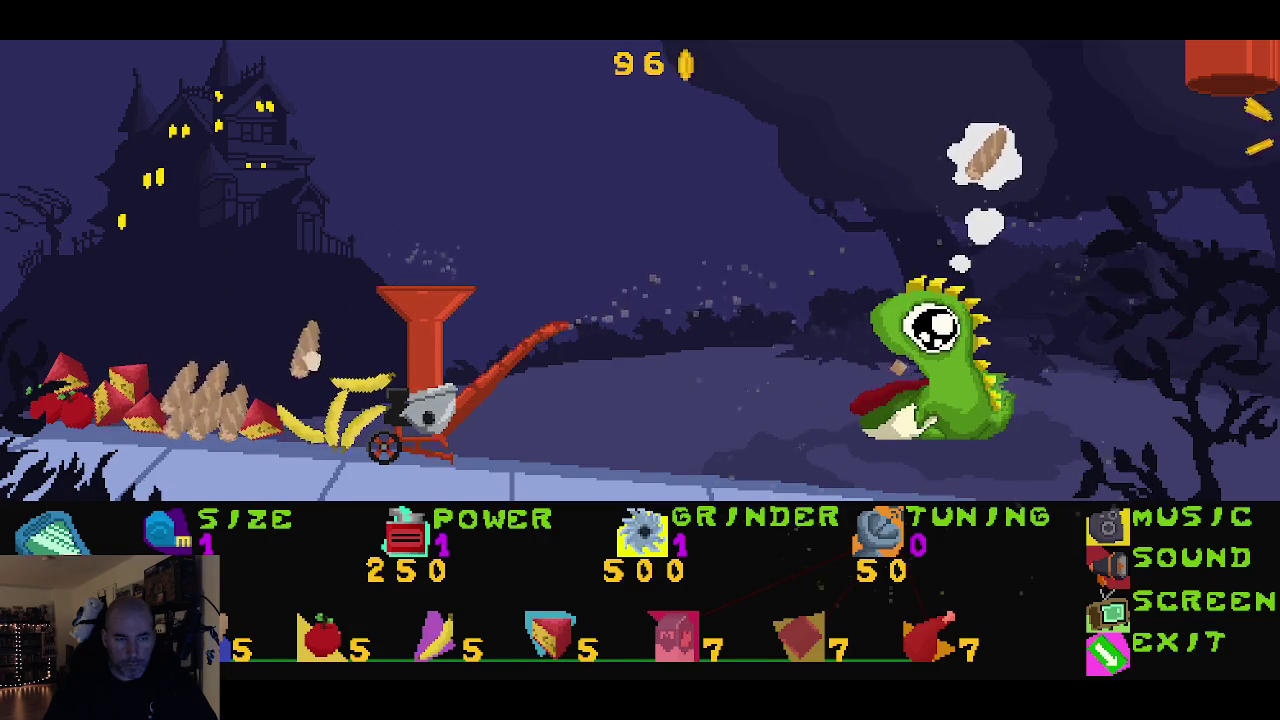
pyautogui.moveTo(298, 376); pyautogui.dragTo(410, 287)
pyautogui.moveTo(237, 413); pyautogui.dragTo(345, 335)
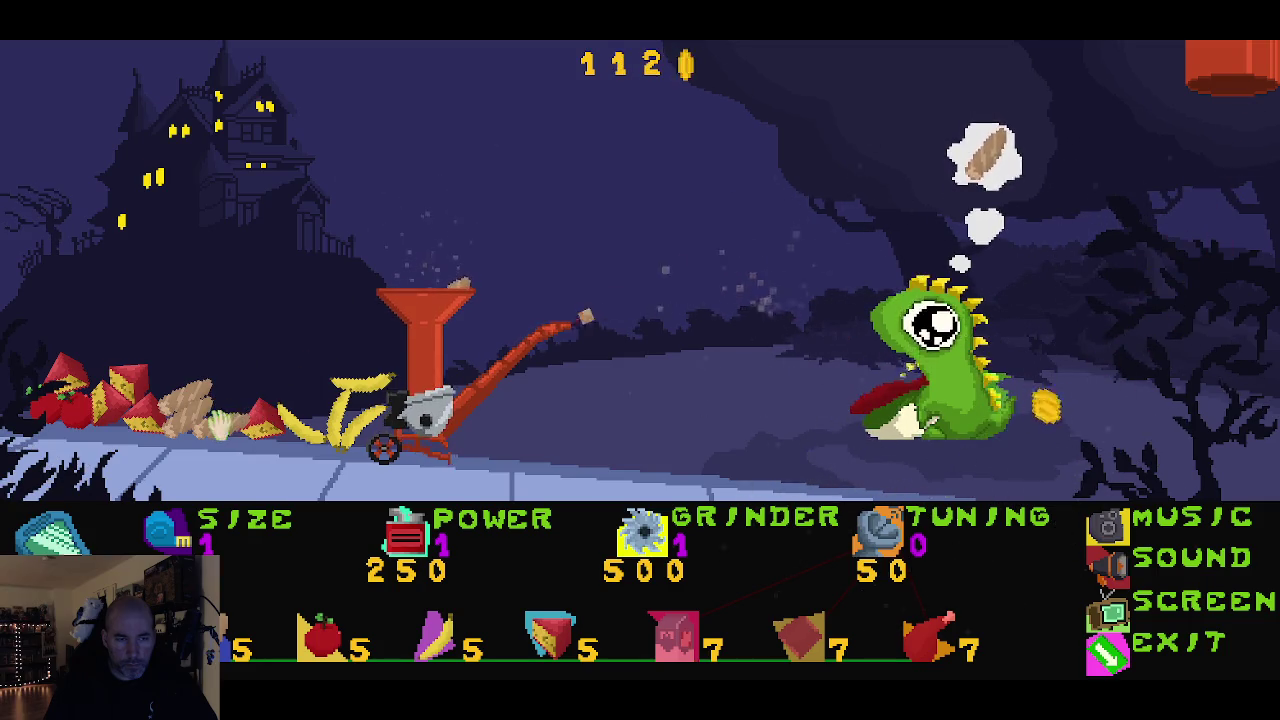
pyautogui.moveTo(220, 424); pyautogui.dragTo(383, 290)
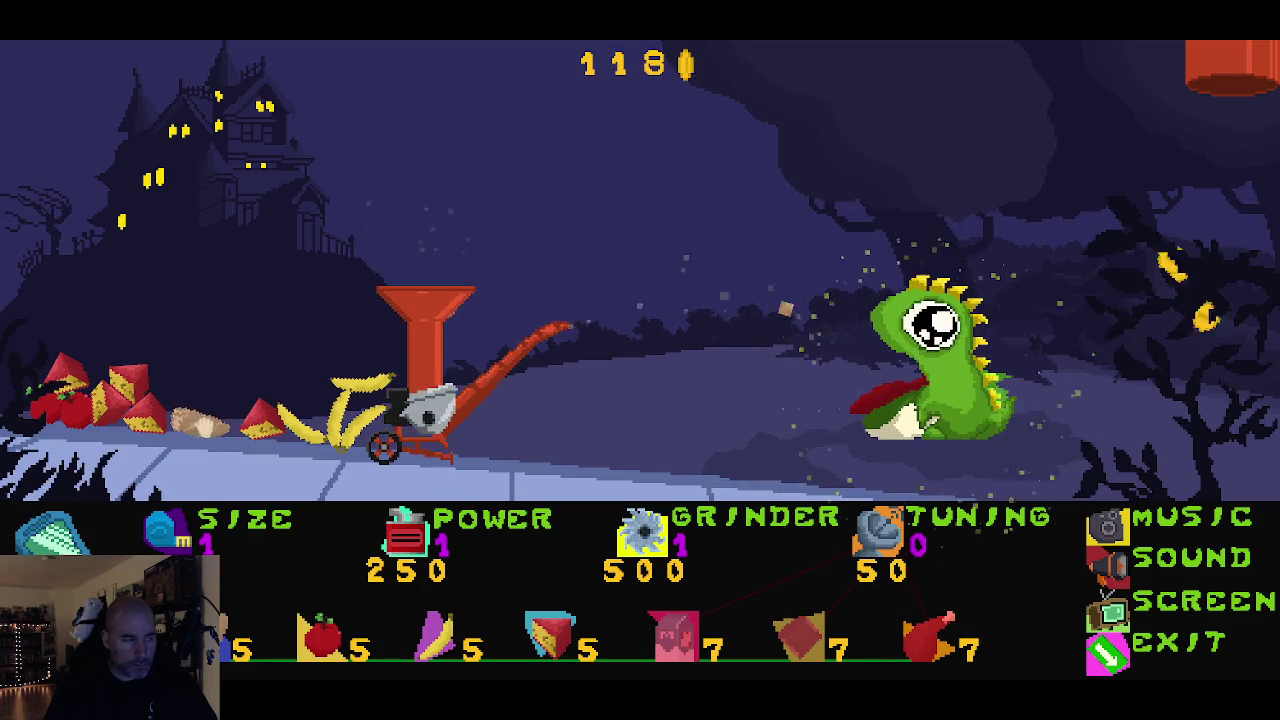
pyautogui.moveTo(205, 424); pyautogui.dragTo(374, 280)
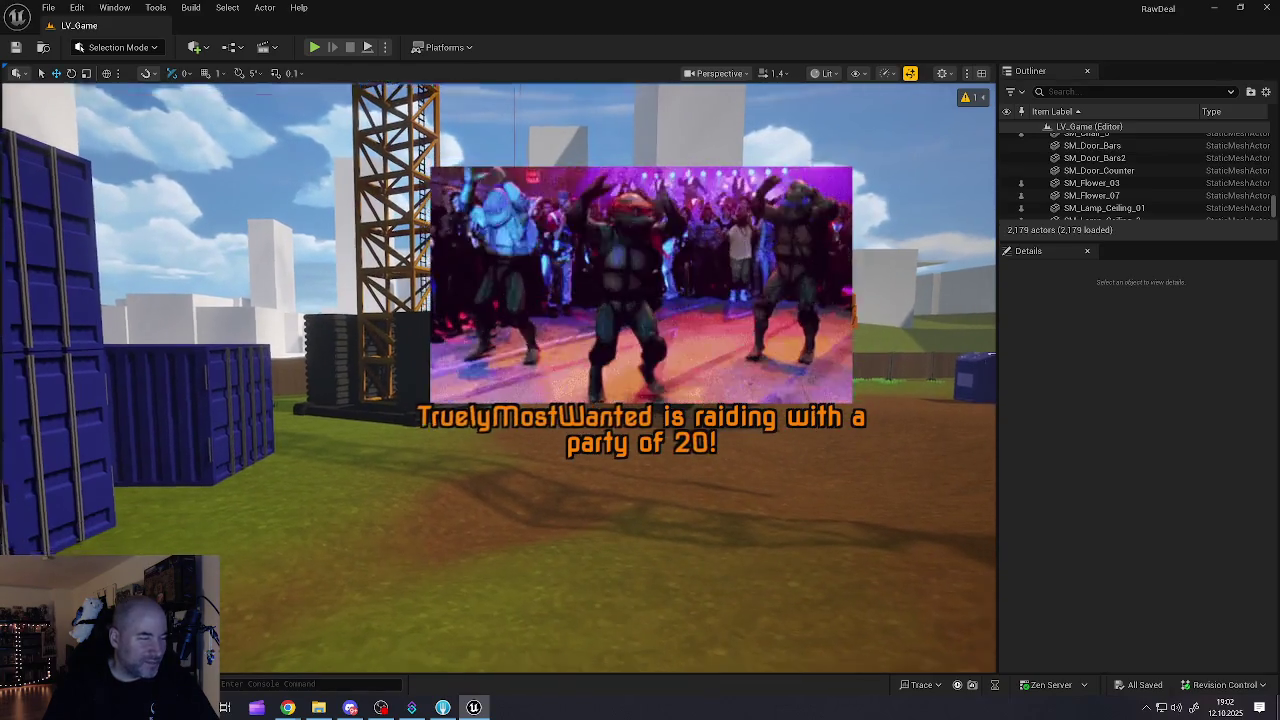
# Step: Fly the camera with WASD past the blue containers to face the ruined building
pyautogui.press('d')
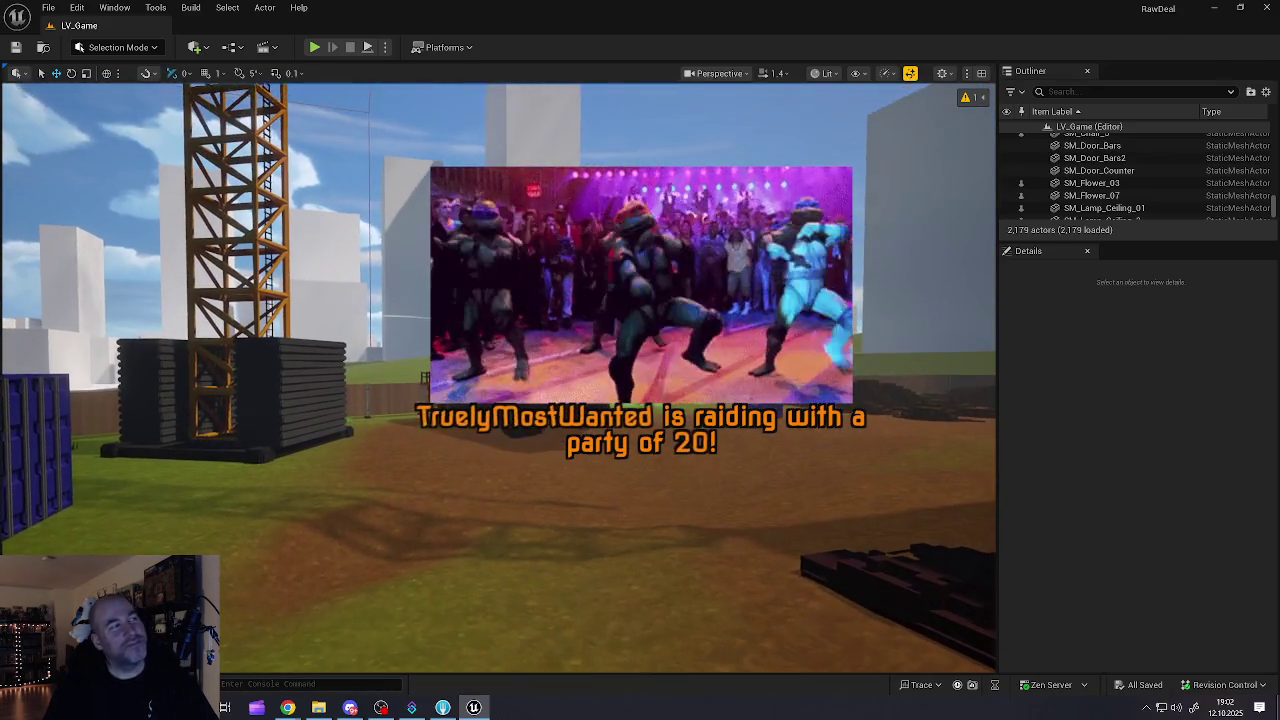
pyautogui.press('w')
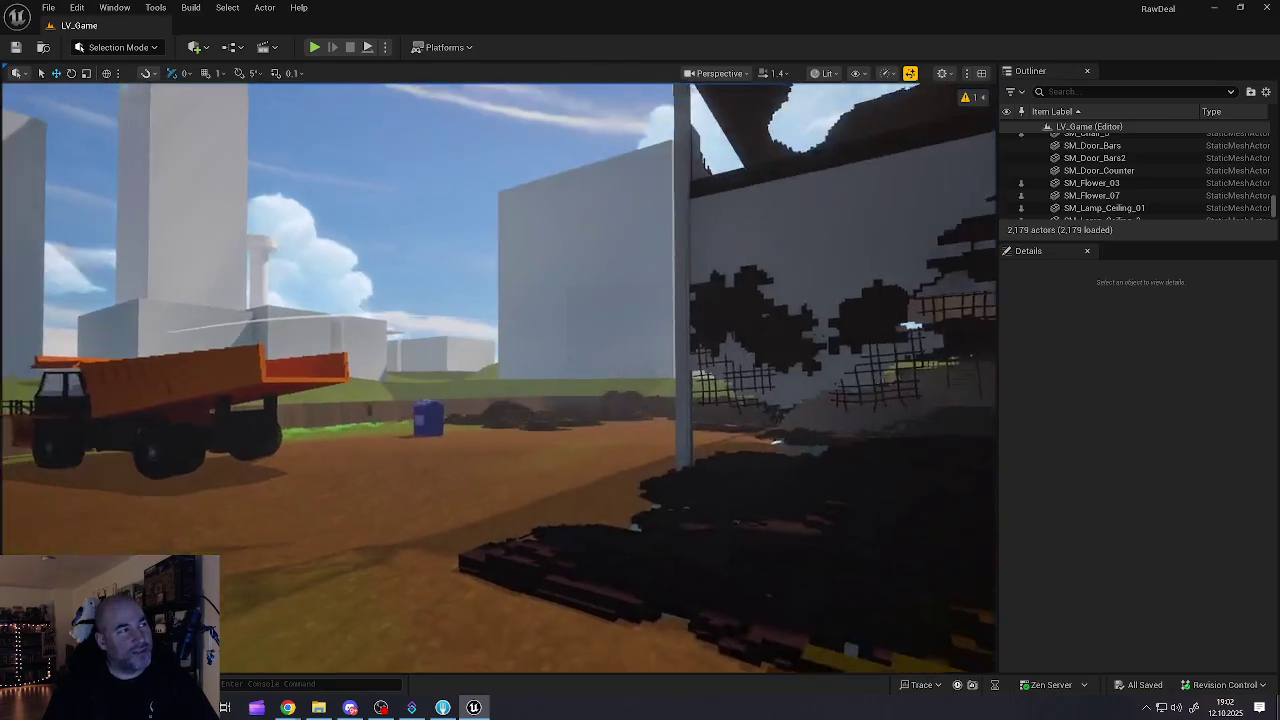
pyautogui.press('w')
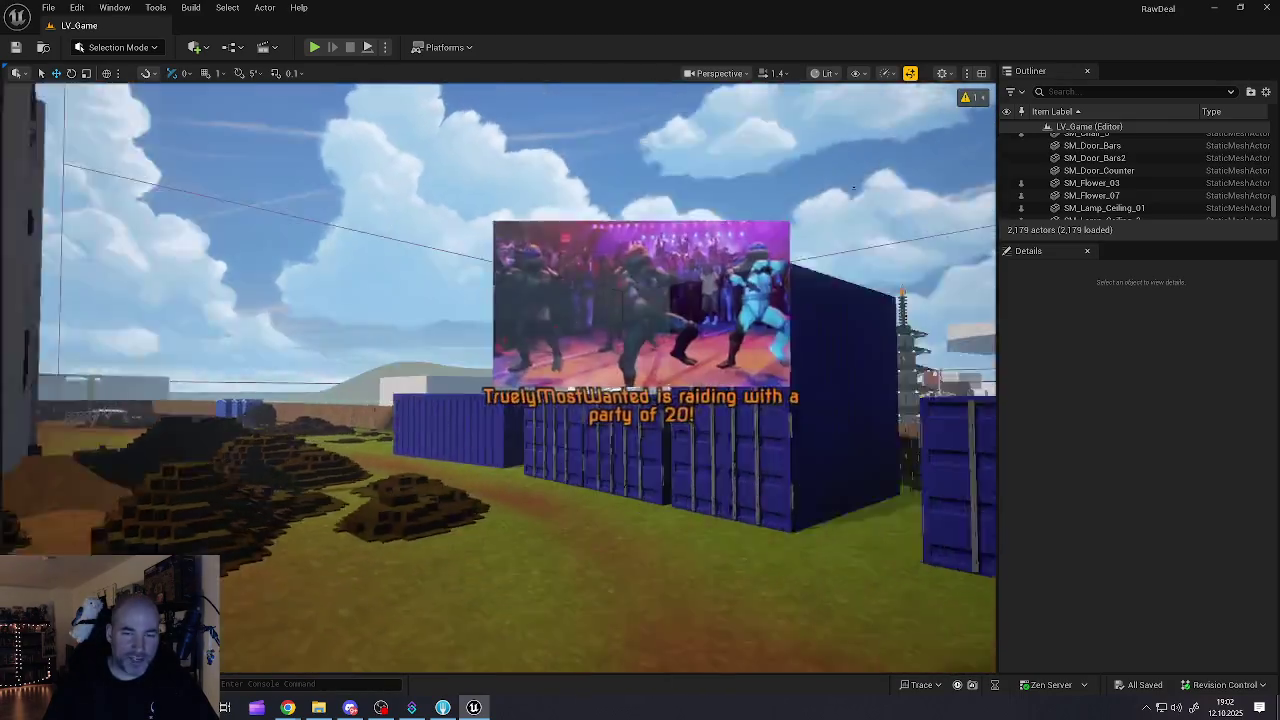
pyautogui.press('w')
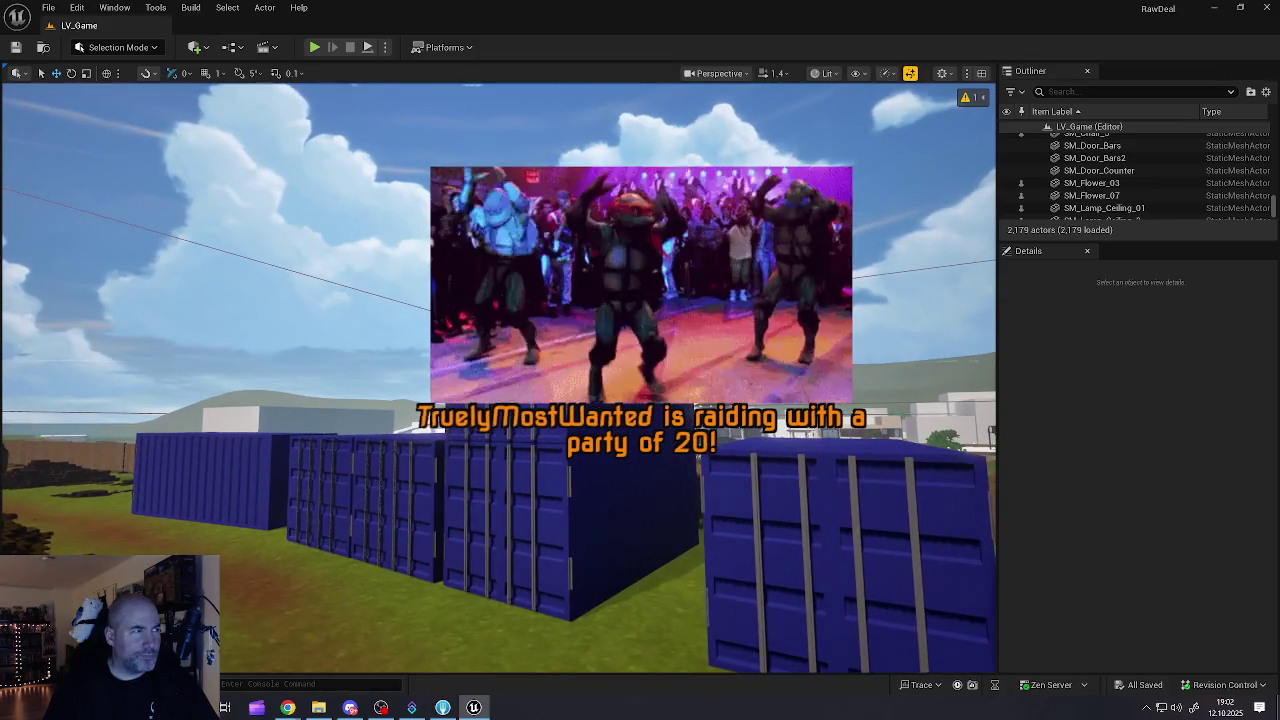
pyautogui.press('a')
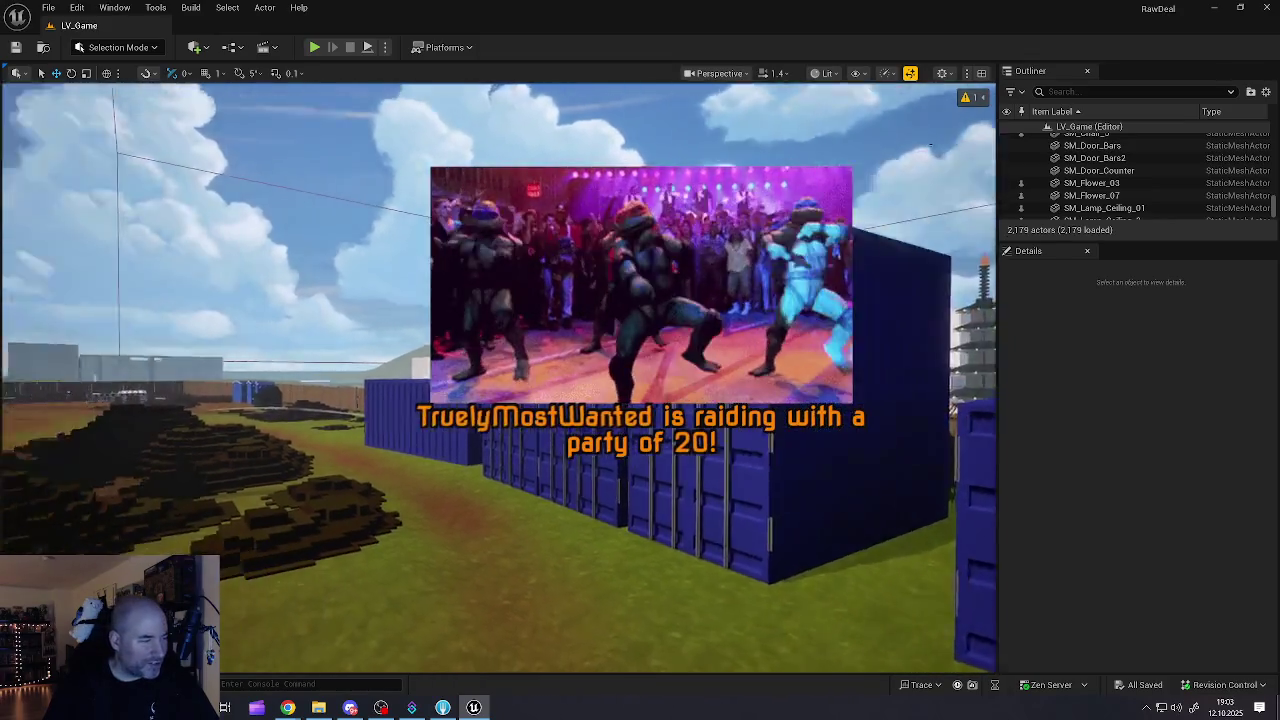
pyautogui.press('w')
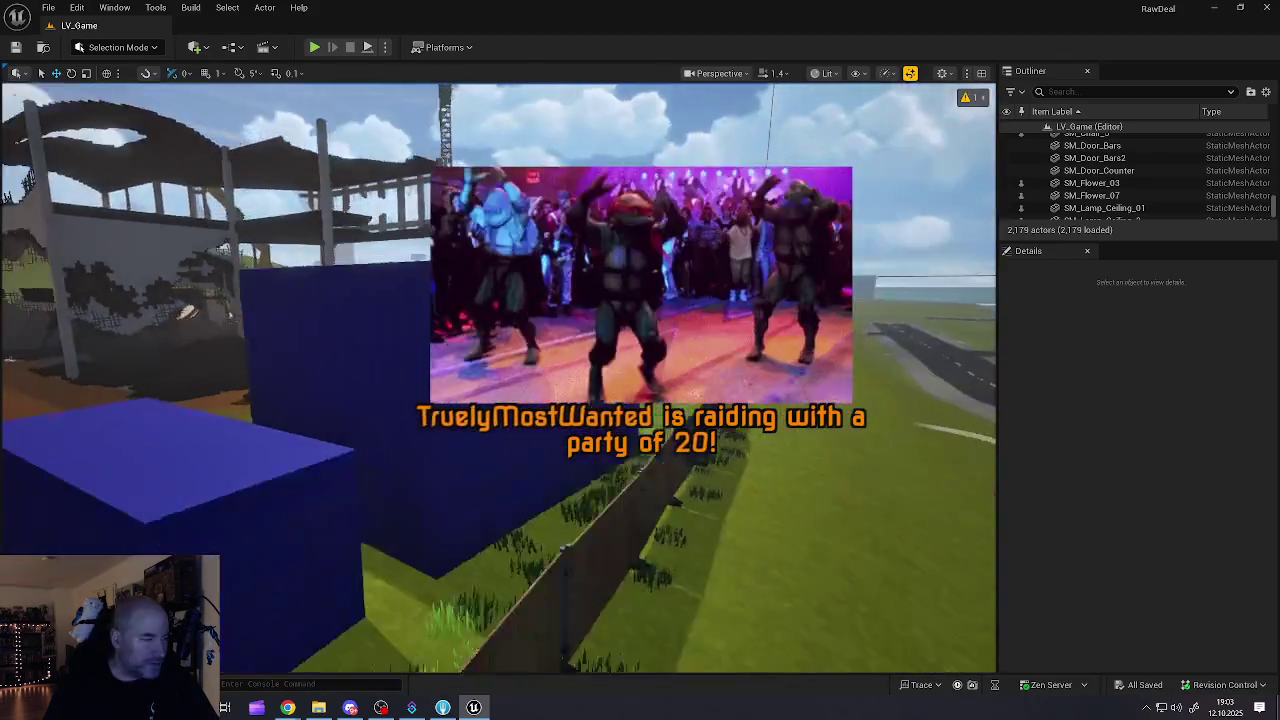
pyautogui.press('s')
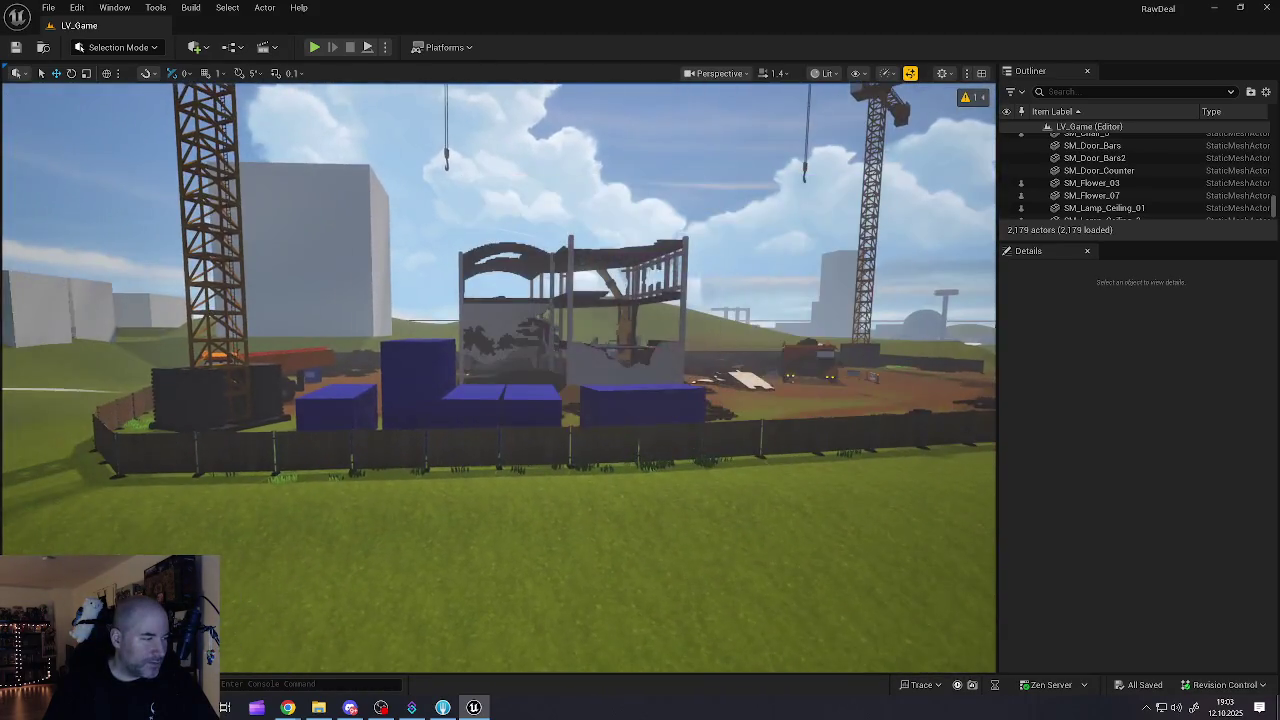
pyautogui.press('w')
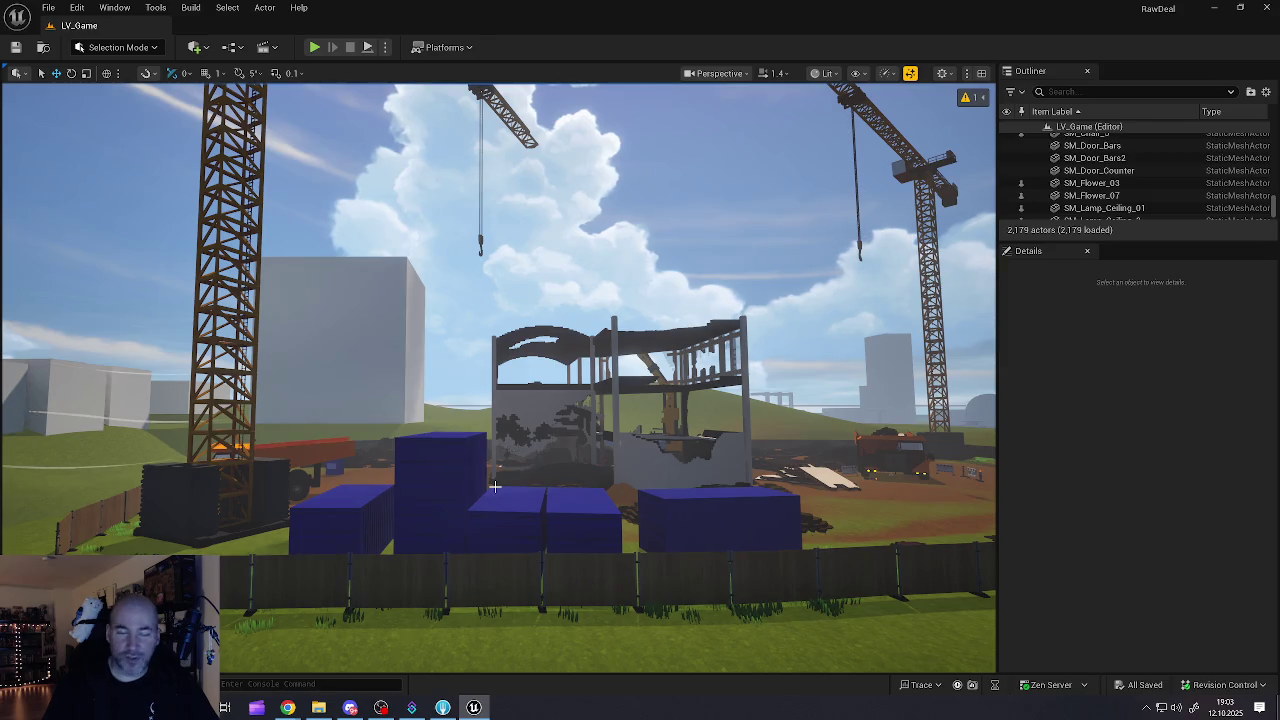
# Step: Fly the viewport camera up through the store window into the empty interior room
pyautogui.moveTo(581, 511)
pyautogui.mouseDown()
pyautogui.moveTo(640, 490)
pyautogui.moveTo(645, 470)
pyautogui.moveTo(615, 440)
pyautogui.moveTo(630, 410)
pyautogui.moveTo(540, 412)
pyautogui.moveTo(820, 408)
pyautogui.moveTo(820, 286)
pyautogui.mouseUp()
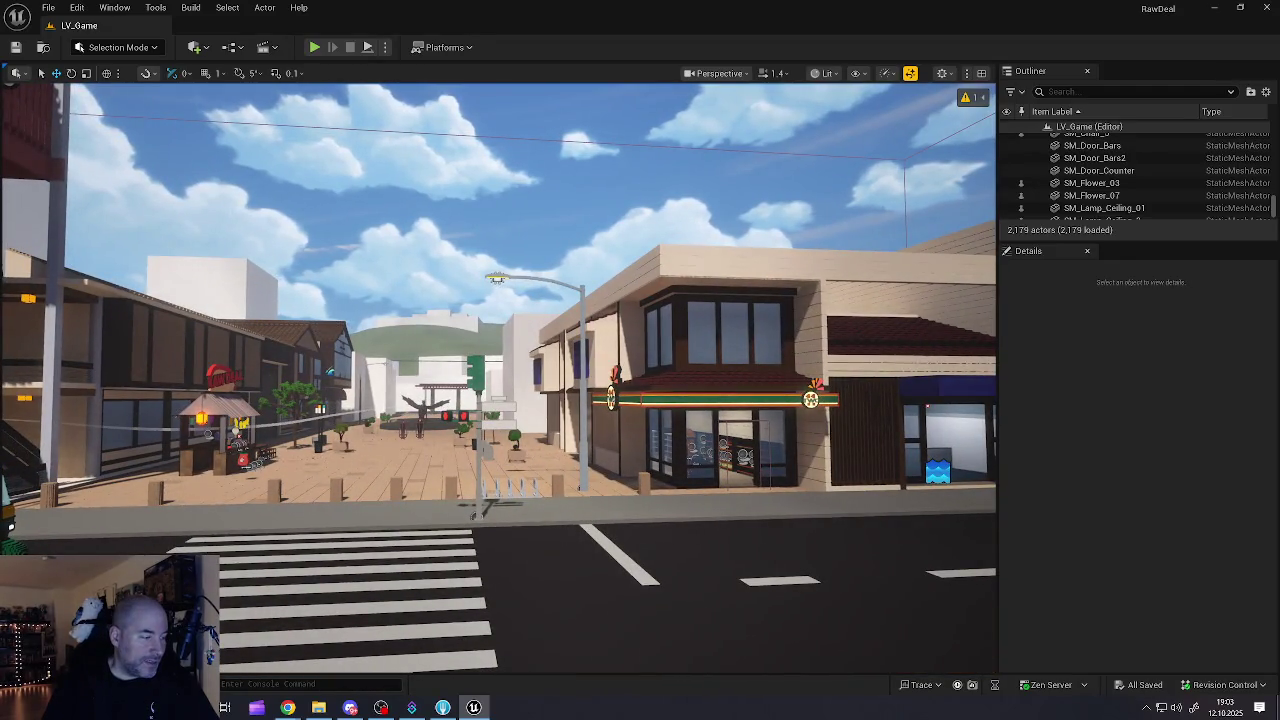
pyautogui.hotkey('alt', 'Tab')
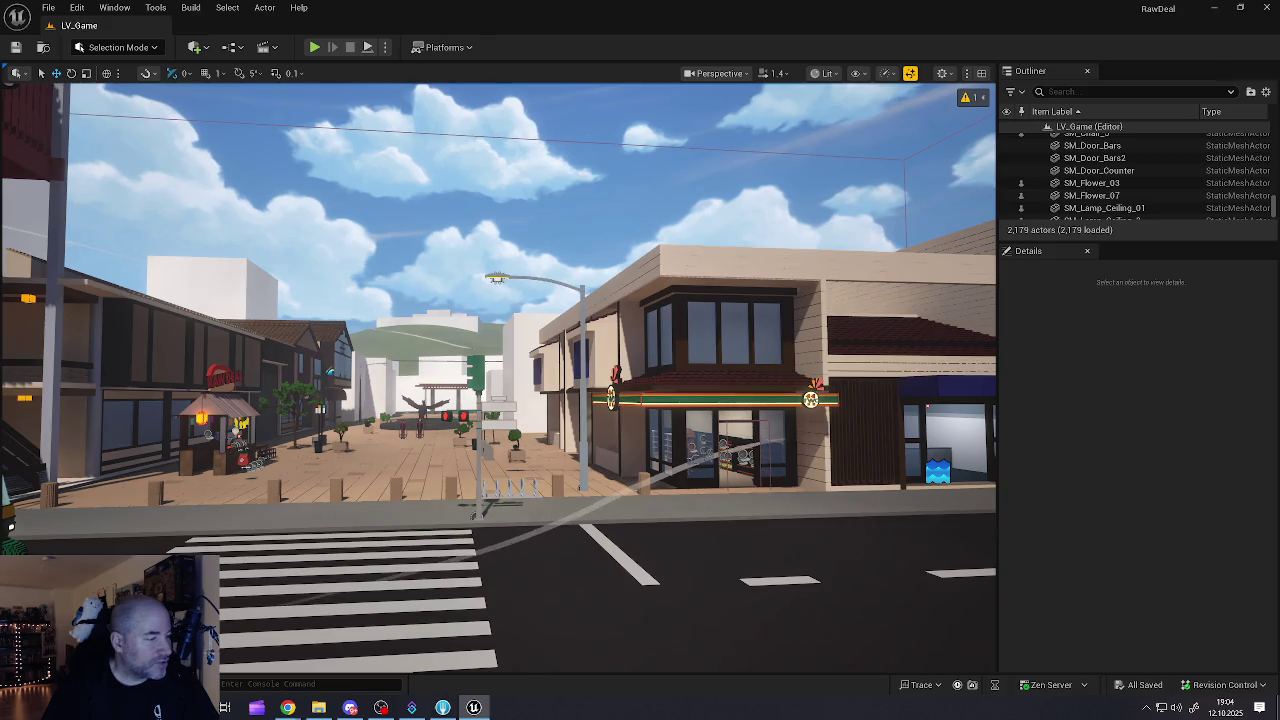
pyautogui.moveTo(642, 499)
pyautogui.mouseDown()
pyautogui.moveTo(462, 198)
pyautogui.moveTo(725, 210)
pyautogui.moveTo(545, 212)
pyautogui.moveTo(560, 200)
pyautogui.moveTo(545, 120)
pyautogui.moveTo(545, 175)
pyautogui.moveTo(545, 145)
pyautogui.mouseUp()
pyautogui.scroll(-2, 530, 205)
pyautogui.scroll(-2, 600, 205)
pyautogui.scroll(1, 620, 212)
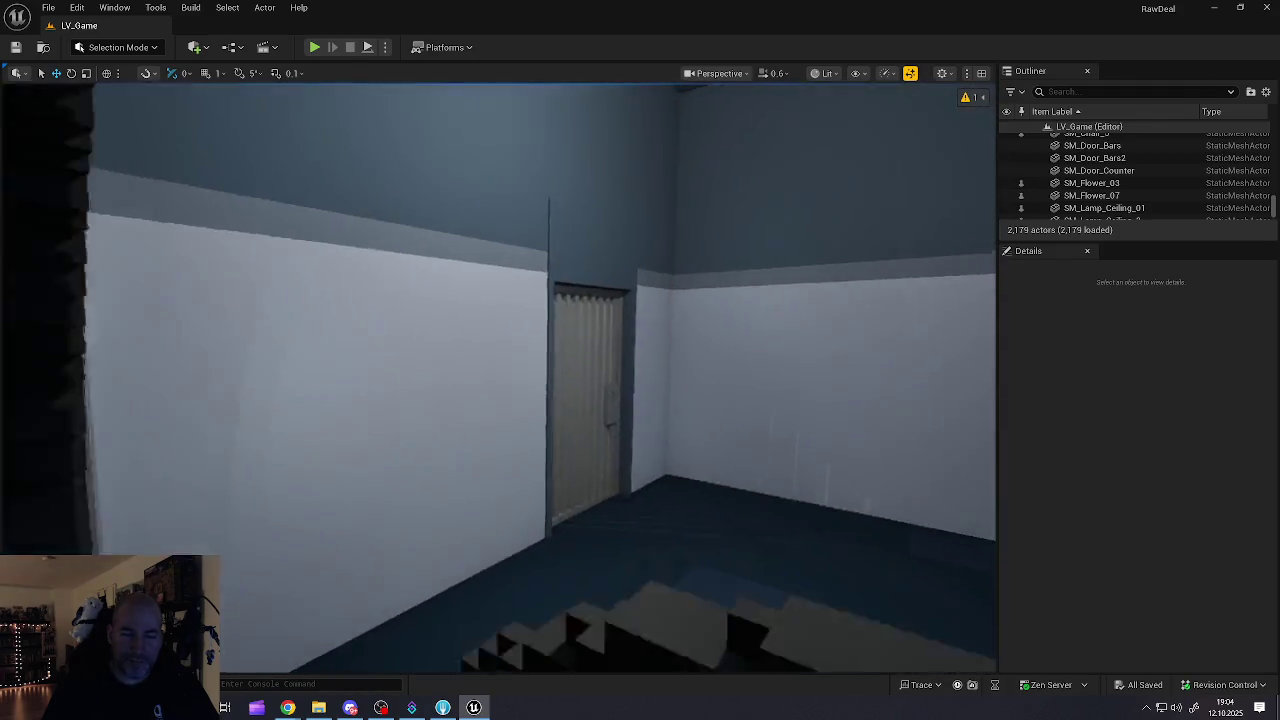
# Step: Turn toward the pagoda windows, right-click Cube3 for its menu, then deselect it
pyautogui.moveTo(545, 145)
pyautogui.mouseDown()
pyautogui.moveTo(385, 145)
pyautogui.moveTo(385, 85)
pyautogui.moveTo(465, 85)
pyautogui.moveTo(405, 95)
pyautogui.moveTo(405, 115)
pyautogui.moveTo(425, 125)
pyautogui.moveTo(445, 125)
pyautogui.moveTo(410, 115)
pyautogui.moveTo(390, 85)
pyautogui.mouseUp()
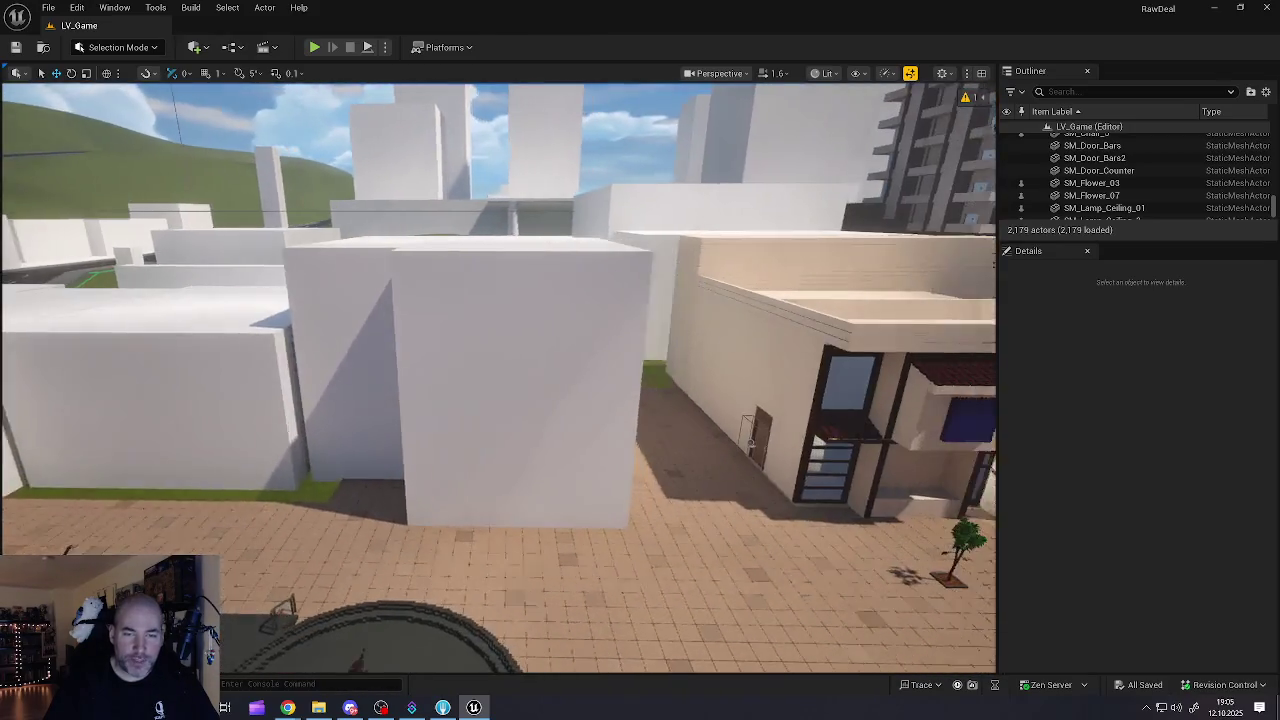
pyautogui.rightClick(468, 322)
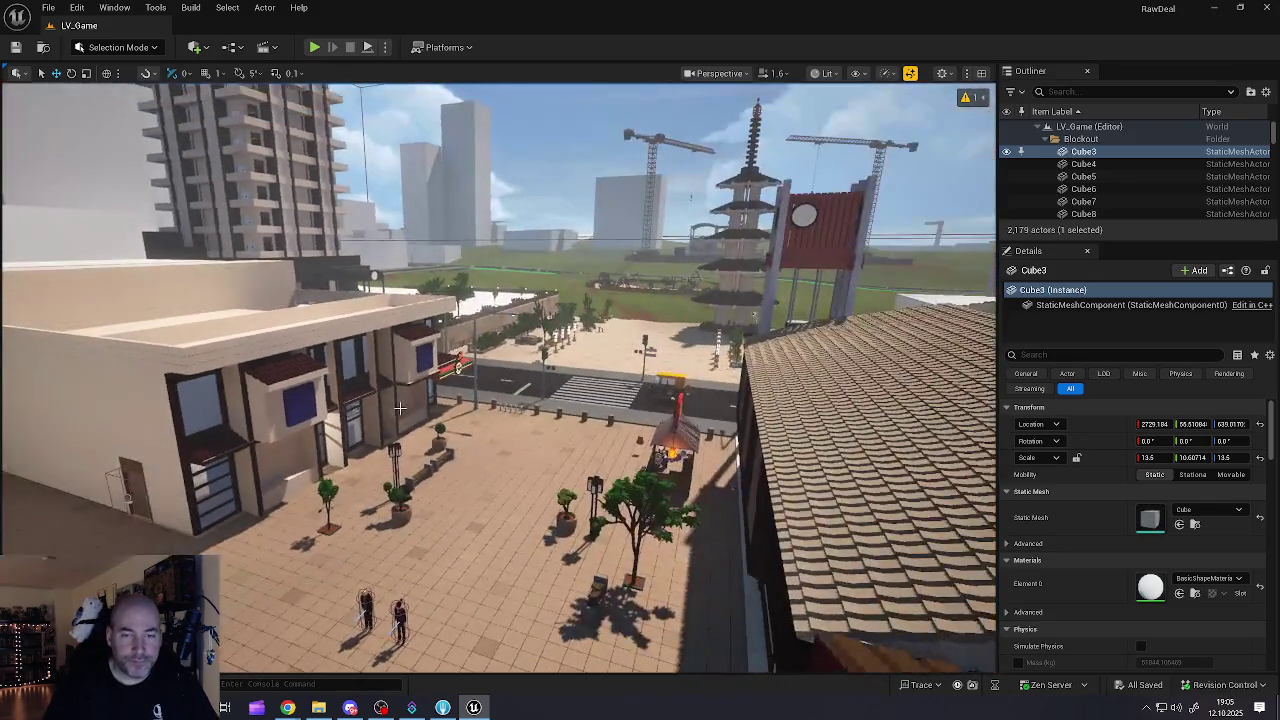
pyautogui.press('Escape')
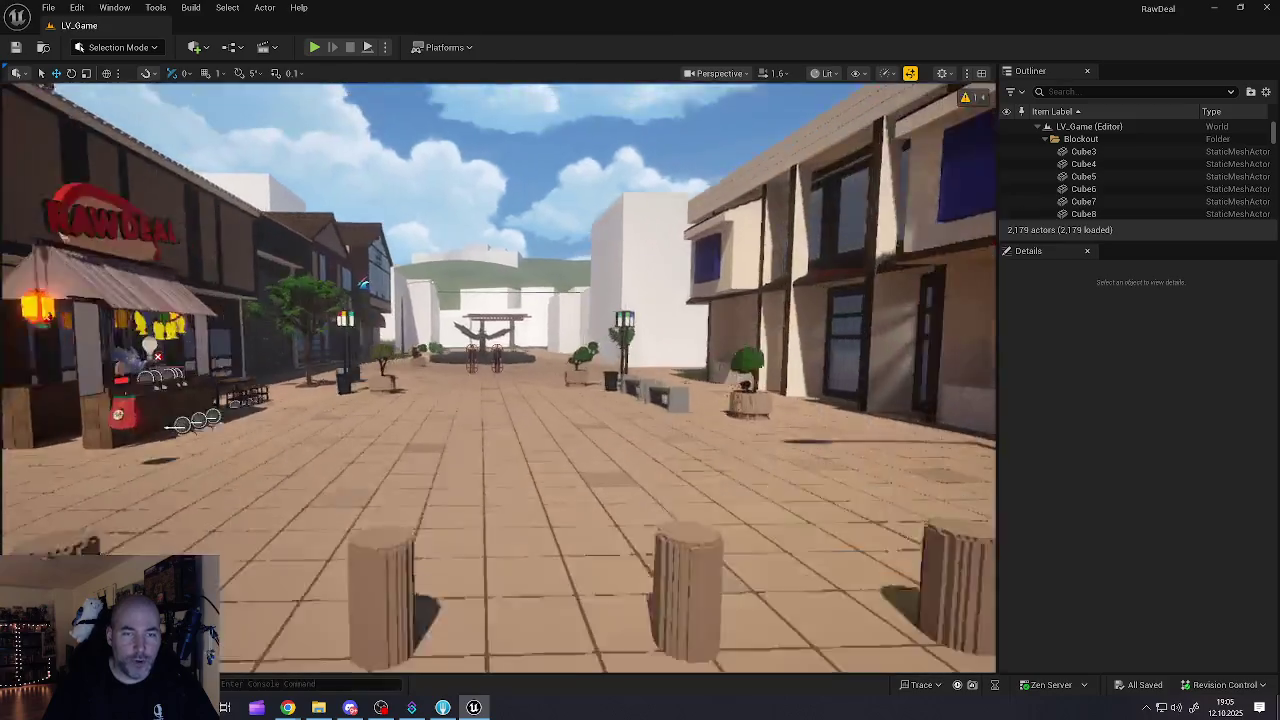
# Step: Fly under and through the red pergola, then turn toward the pagoda tower
pyautogui.press('w')
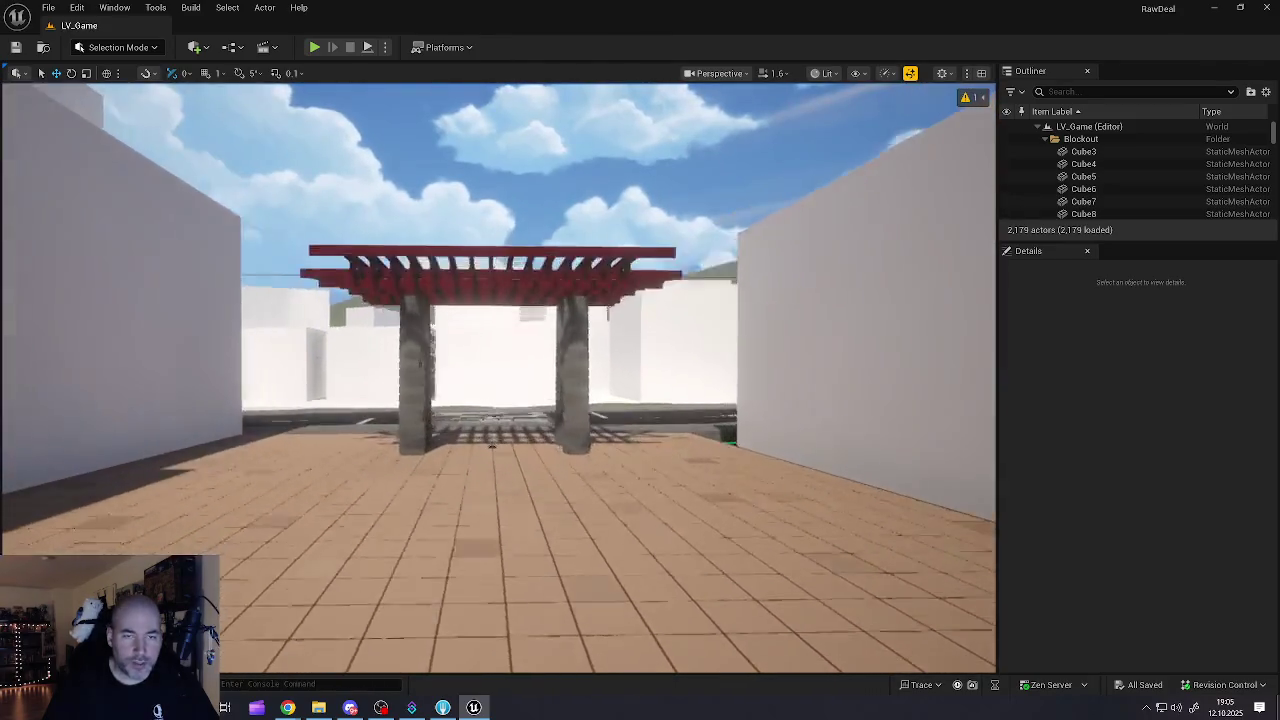
pyautogui.press('w')
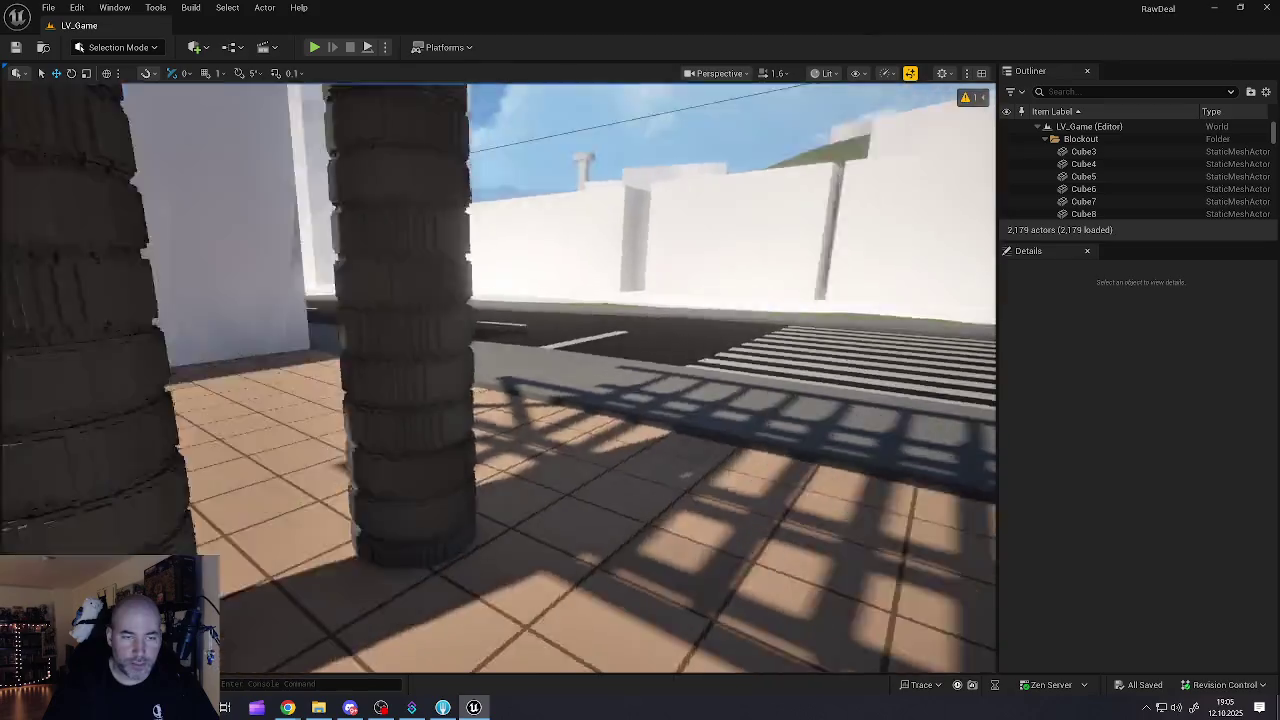
pyautogui.press('s')
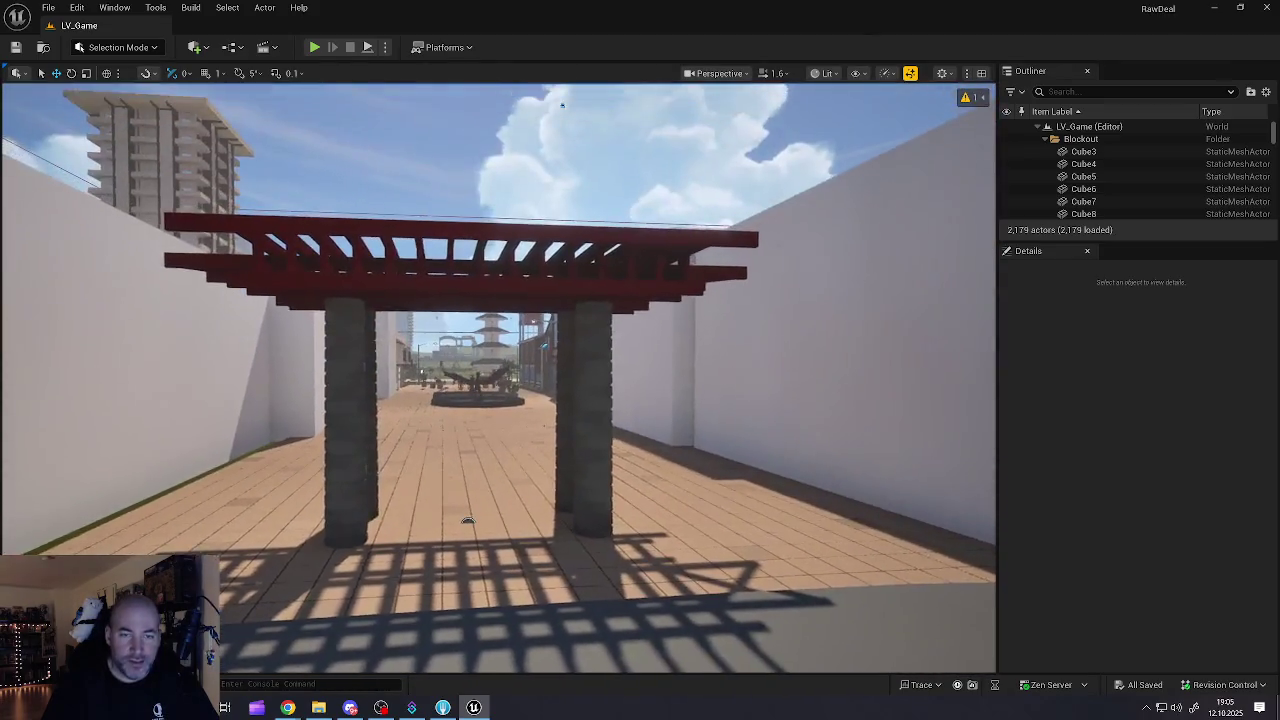
pyautogui.press('w')
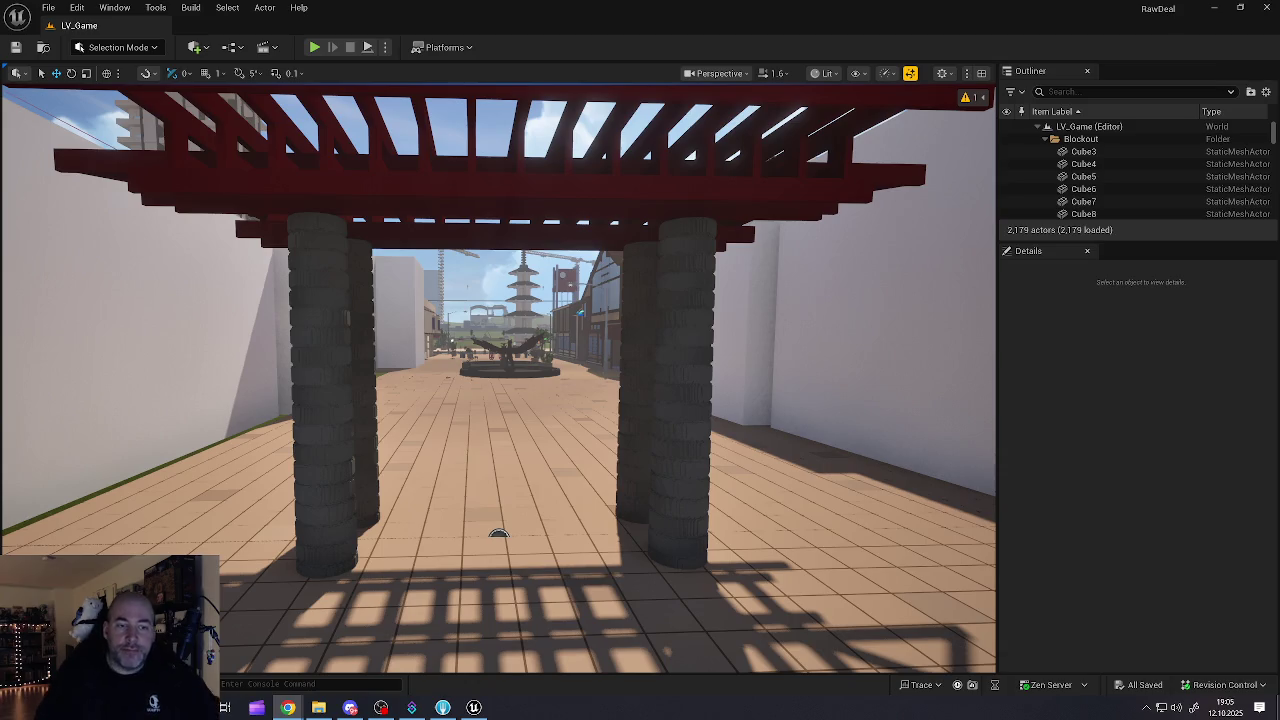
pyautogui.moveTo(747, 472)
pyautogui.mouseDown()
pyautogui.moveTo(790, 520)
pyautogui.moveTo(695, 425)
pyautogui.moveTo(612, 202)
pyautogui.moveTo(627, 237)
pyautogui.mouseUp()
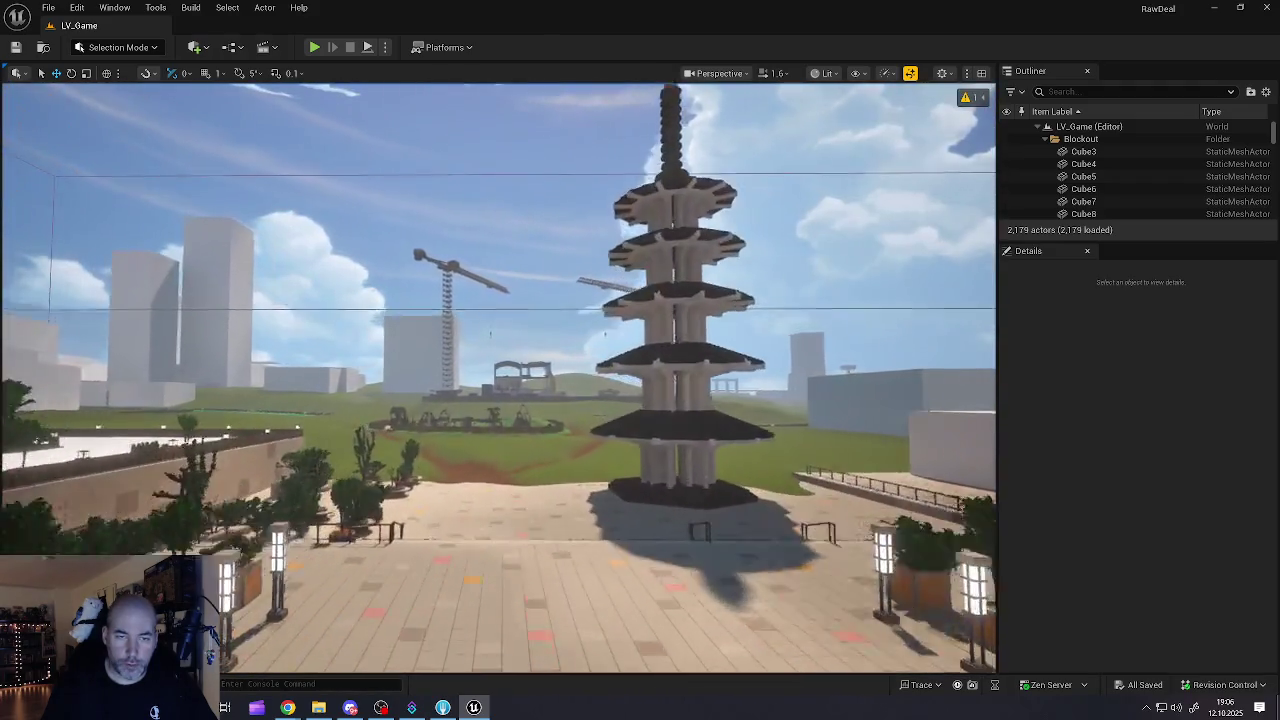
pyautogui.moveTo(627, 237); pyautogui.dragTo(600, 215)
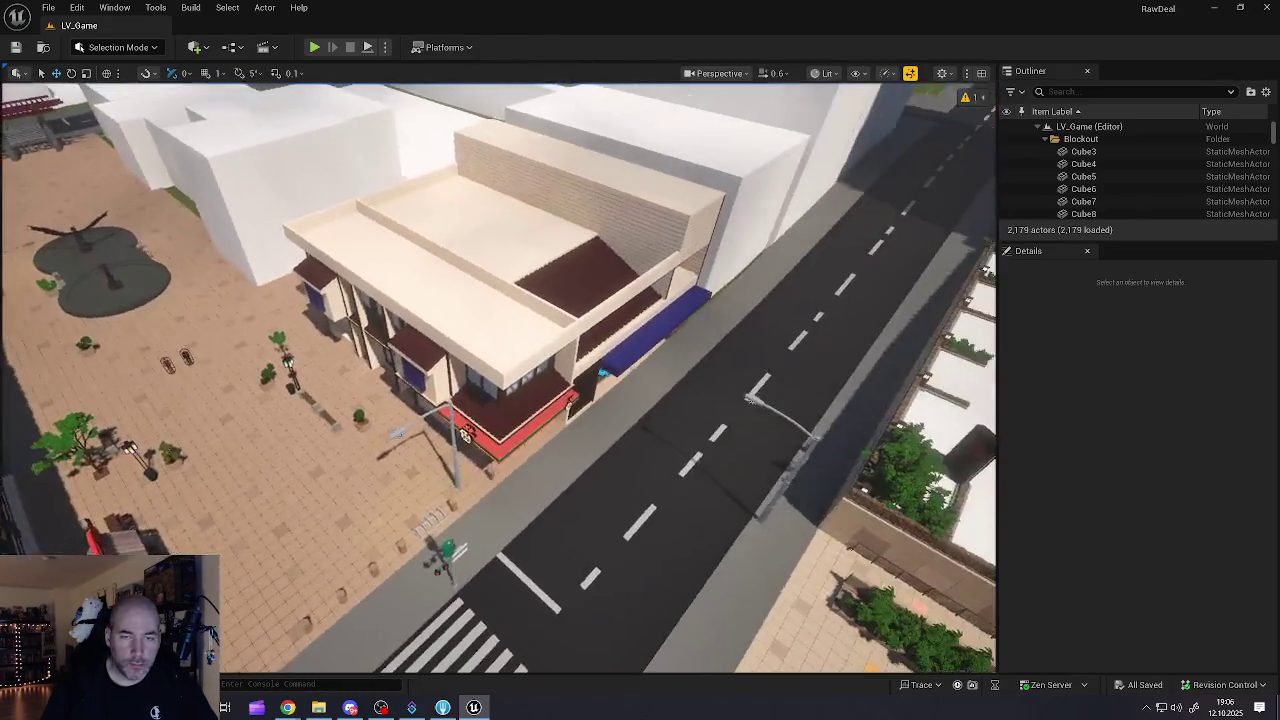
# Step: Fly along the storefront up to the two ATMs, then back away to view it
pyautogui.press('w')
pyautogui.press('w')
pyautogui.press('w')
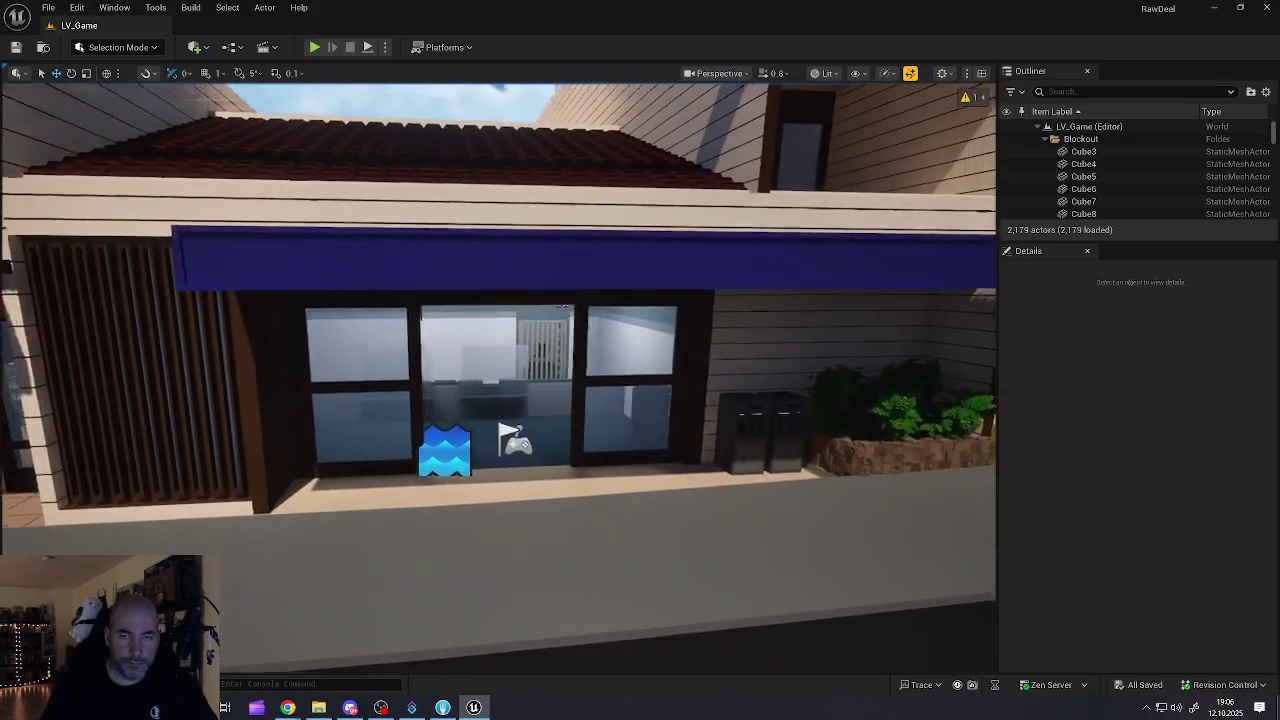
pyautogui.press('d')
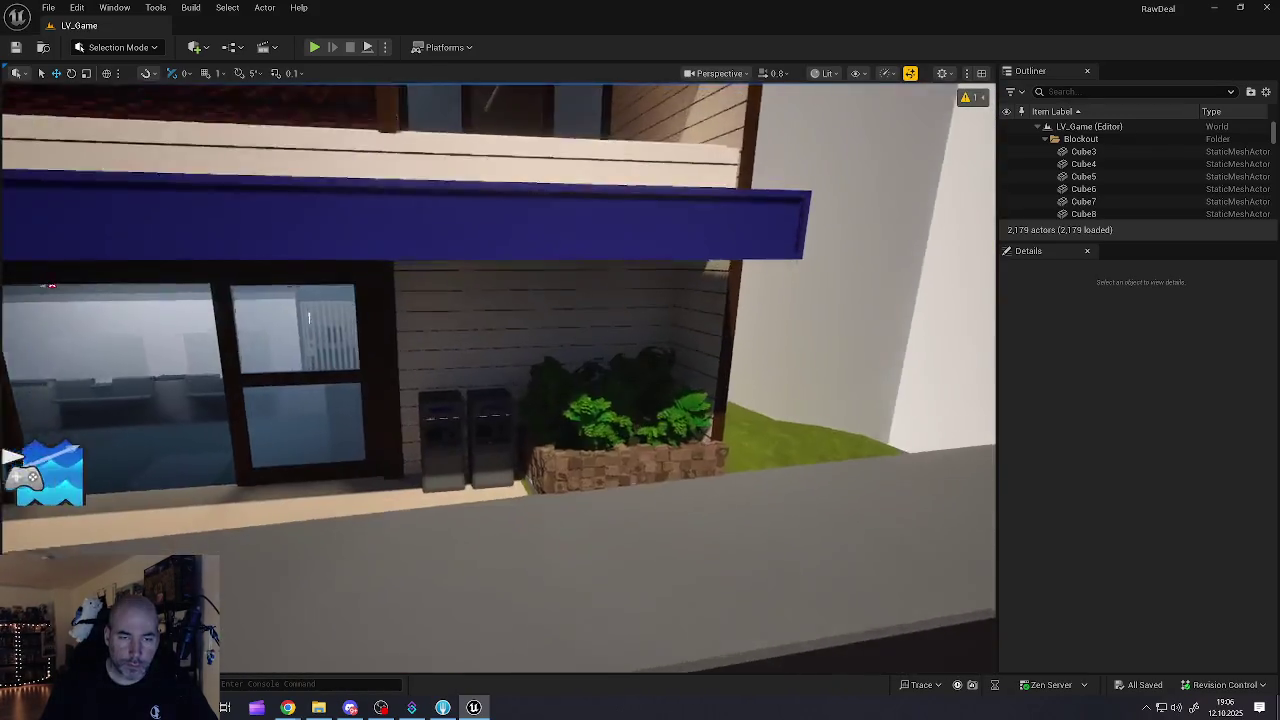
pyautogui.press('w')
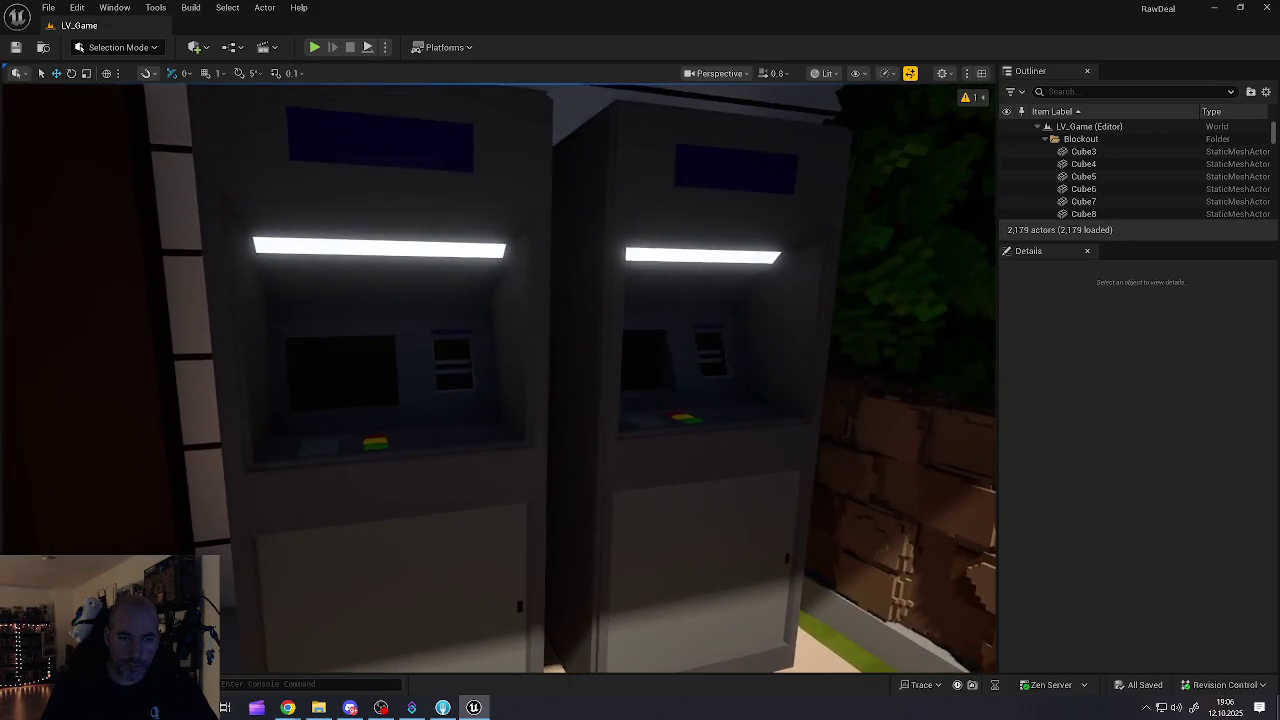
pyautogui.press('s')
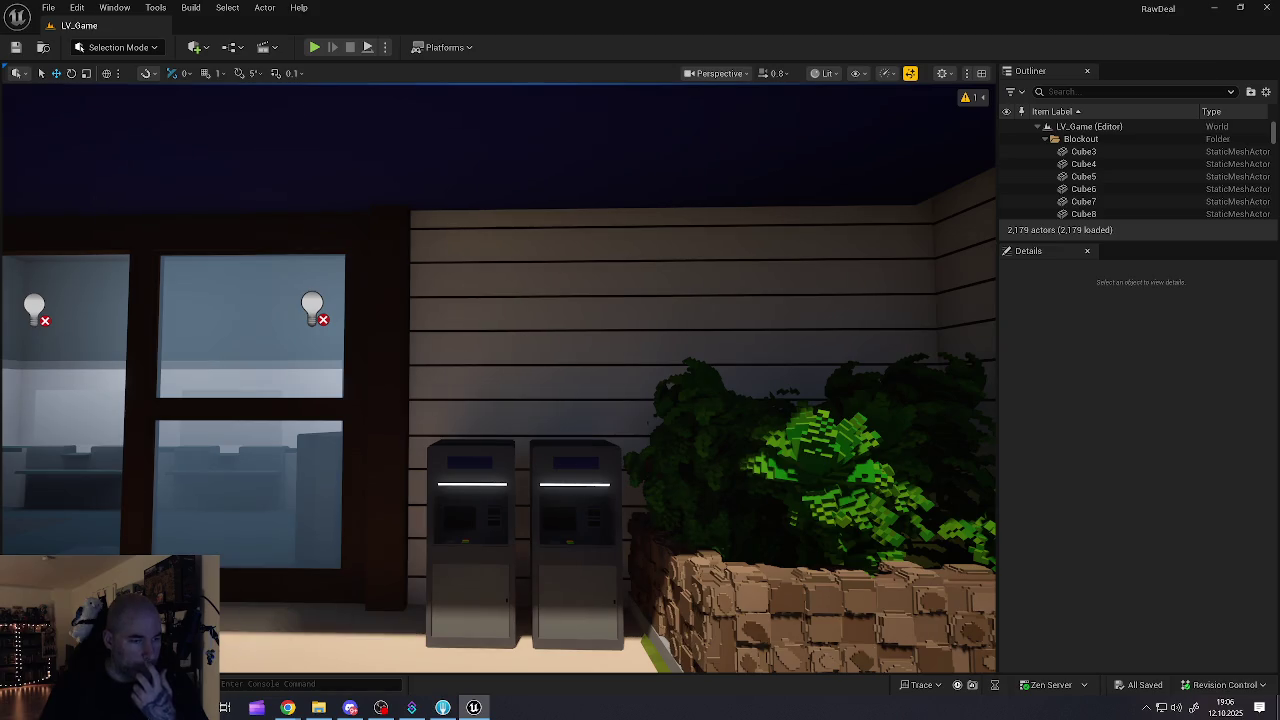
# Step: Browse the Vases folder in the Content Drawer, close Unreal Editor, and switch to Fork
pyautogui.click(165, 686)
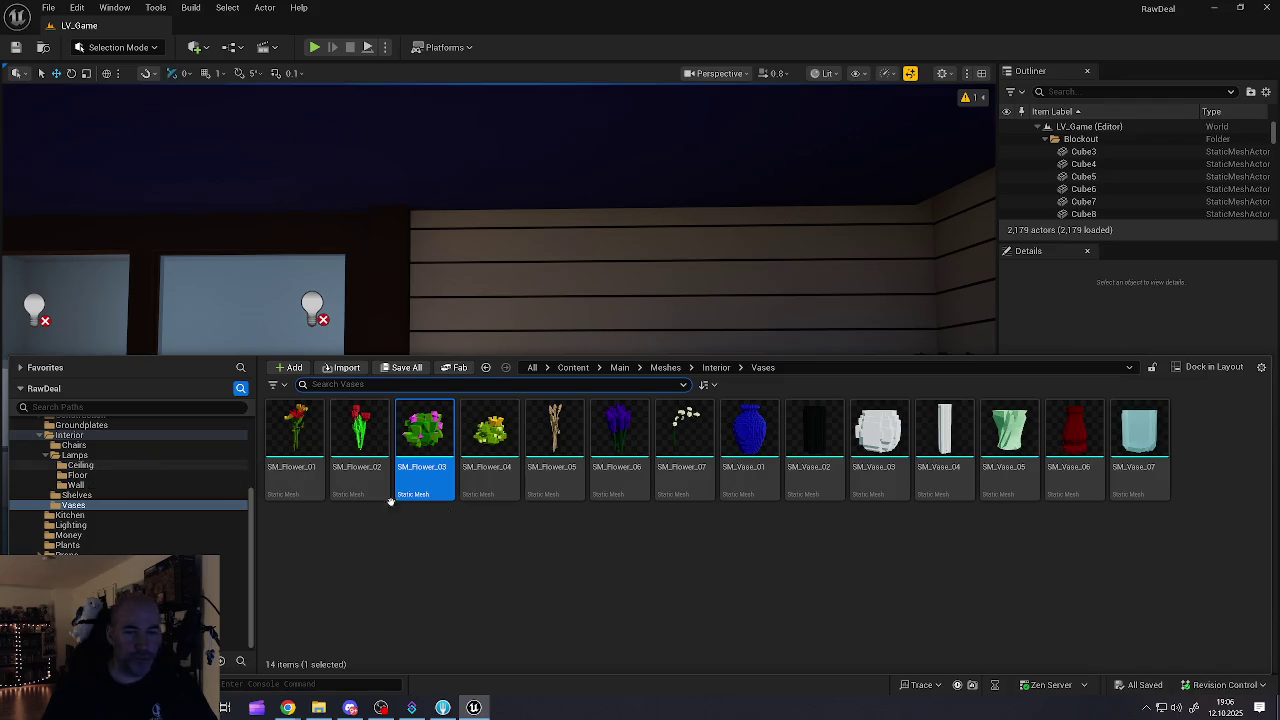
pyautogui.click(1266, 8)
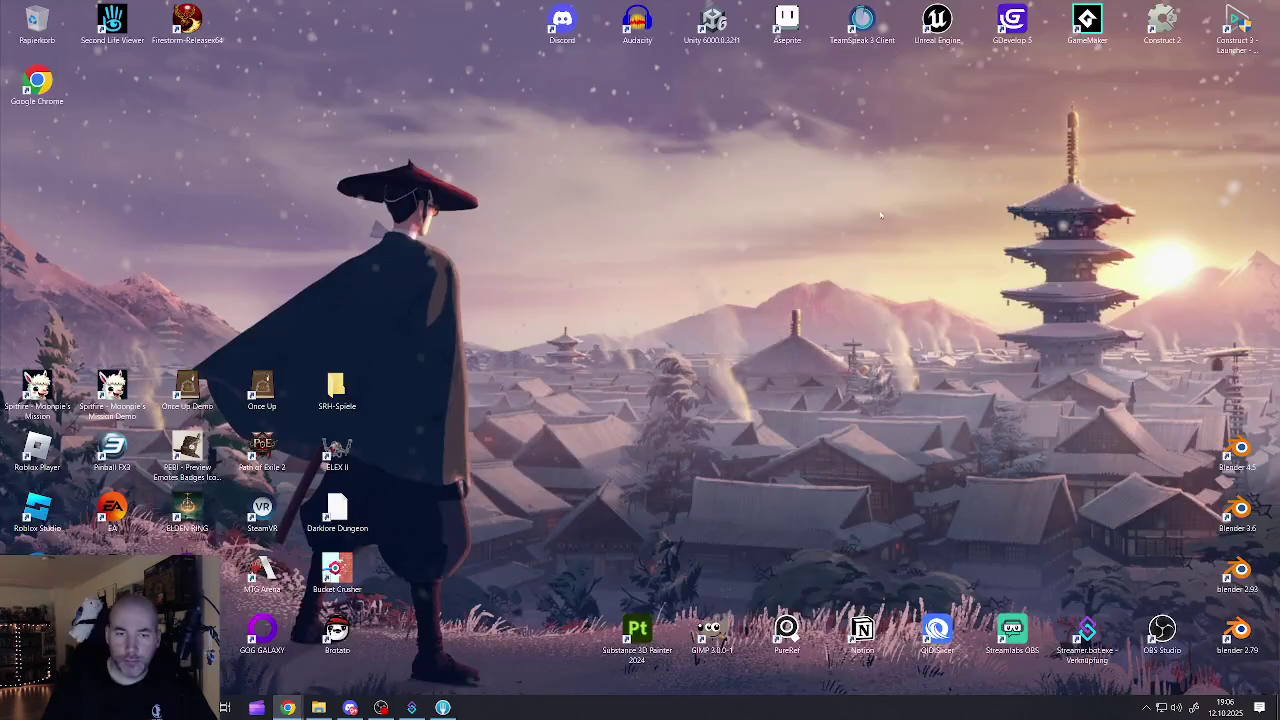
pyautogui.click(443, 708)
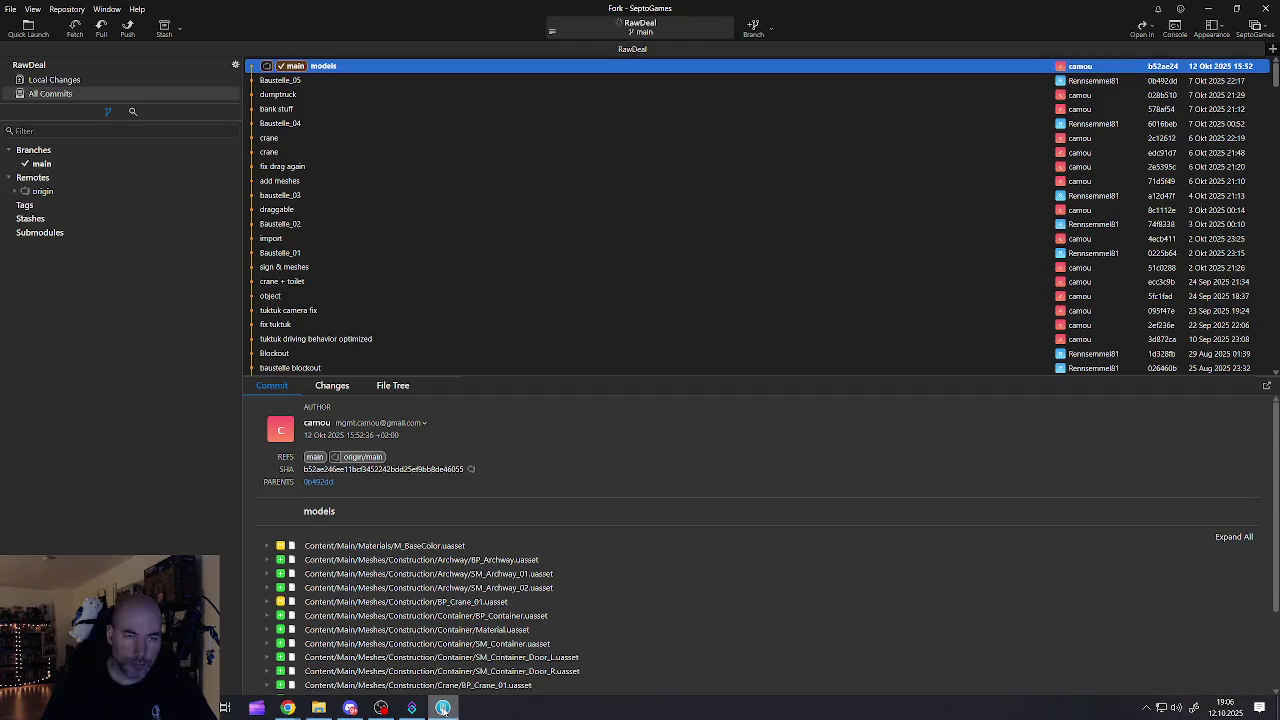
# Step: Fetch from origin, pull origin/main into main, and minimize Fork
pyautogui.click(75, 27)
pyautogui.click(719, 380)
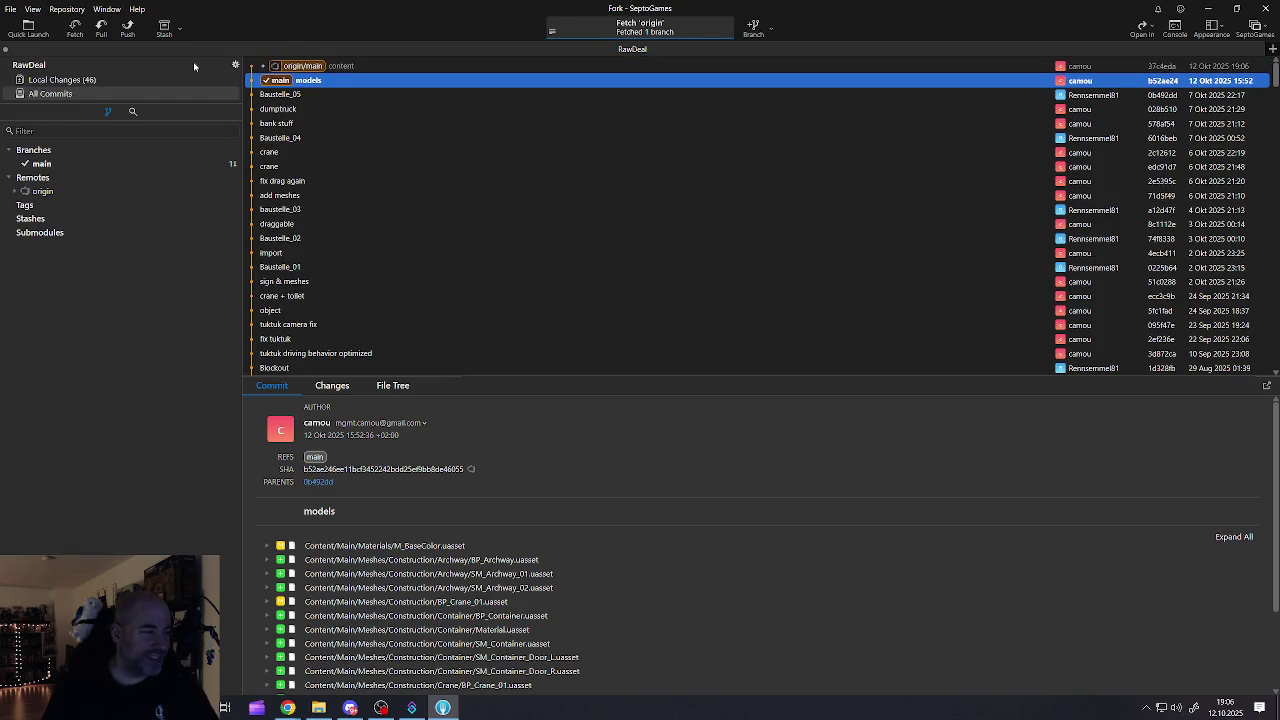
pyautogui.click(100, 31)
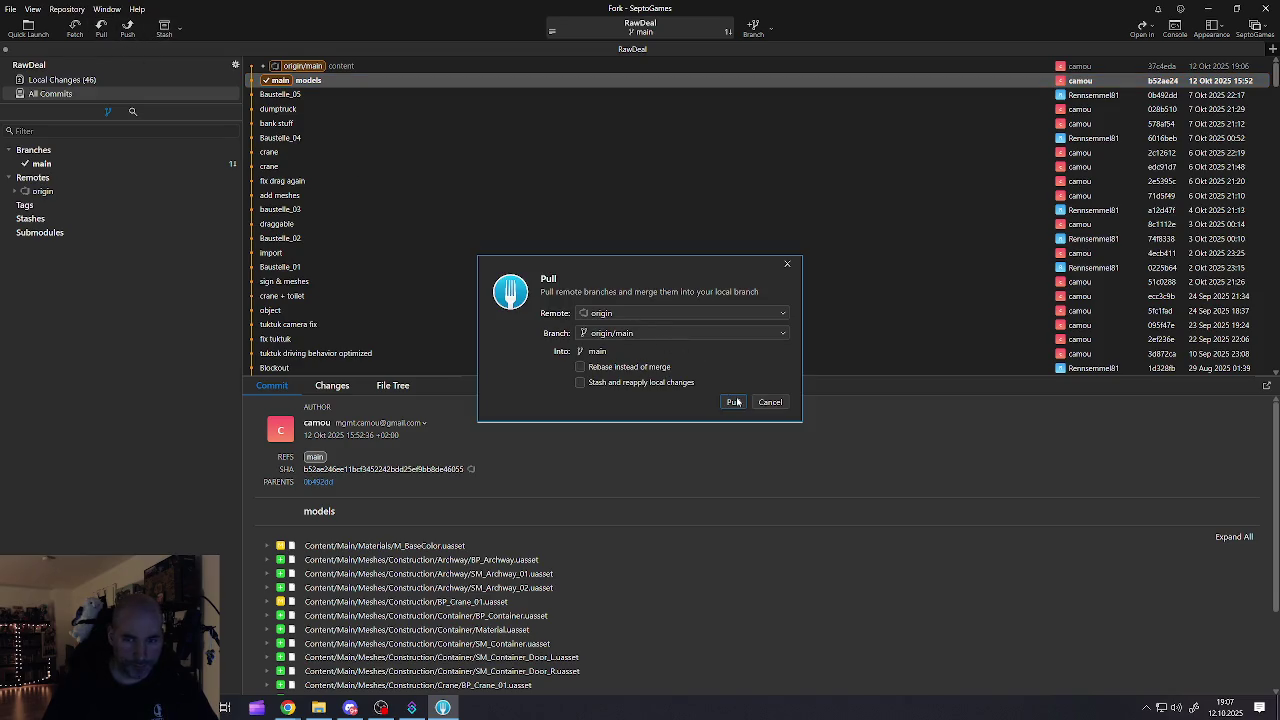
pyautogui.click(735, 401)
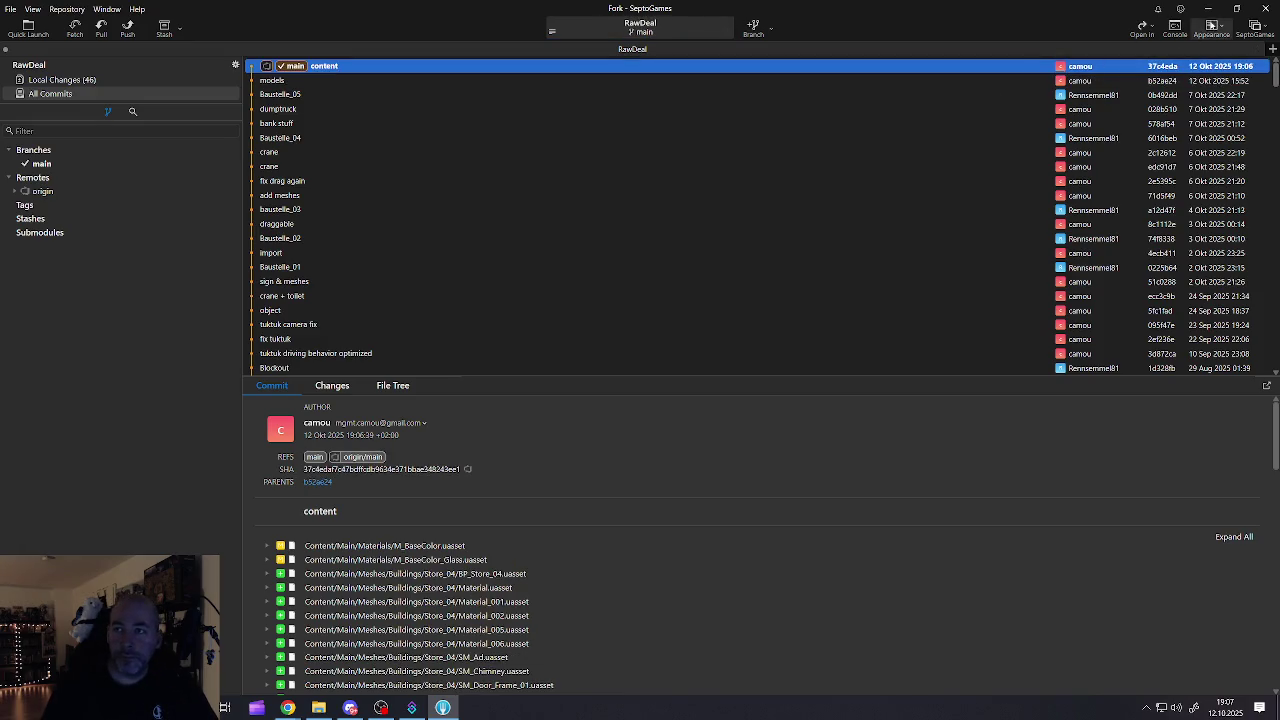
pyautogui.click(1208, 8)
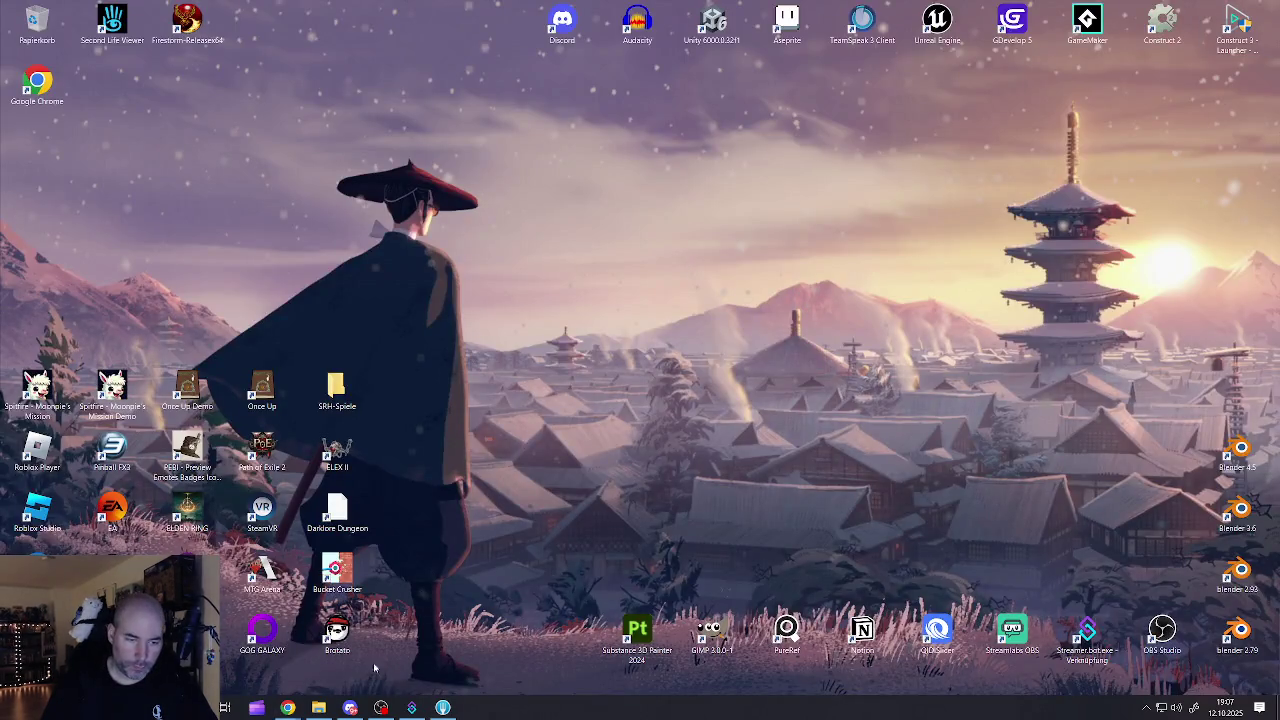
# Step: Browse to the RawDeal folder in File Explorer and launch RawDeal.uproject in Unreal Engine
pyautogui.click(318, 707)
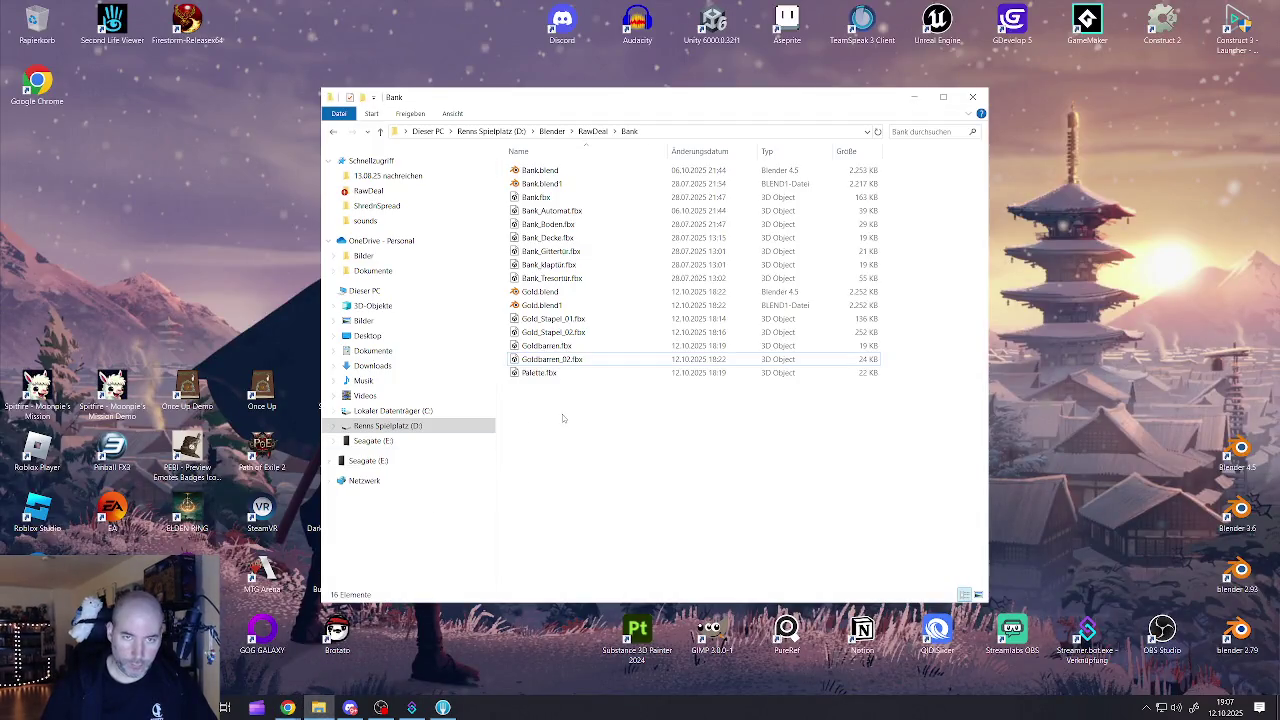
pyautogui.click(334, 132)
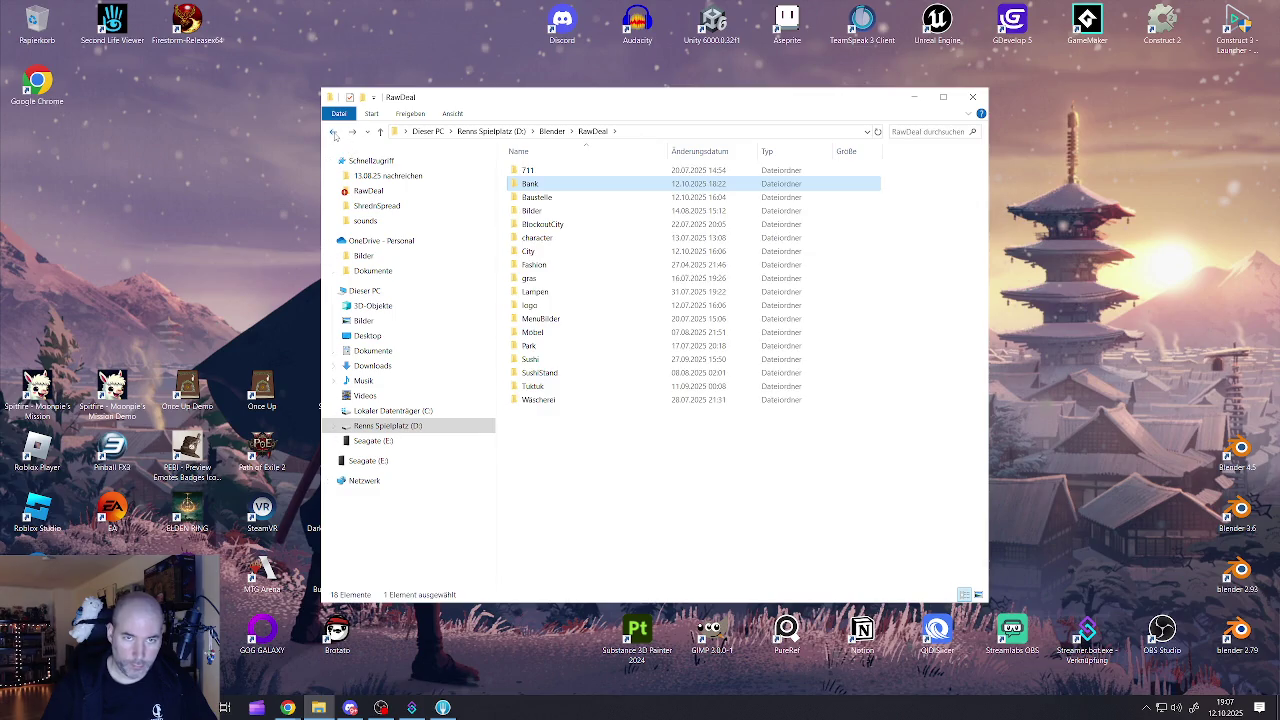
pyautogui.click(334, 132)
pyautogui.click(368, 190)
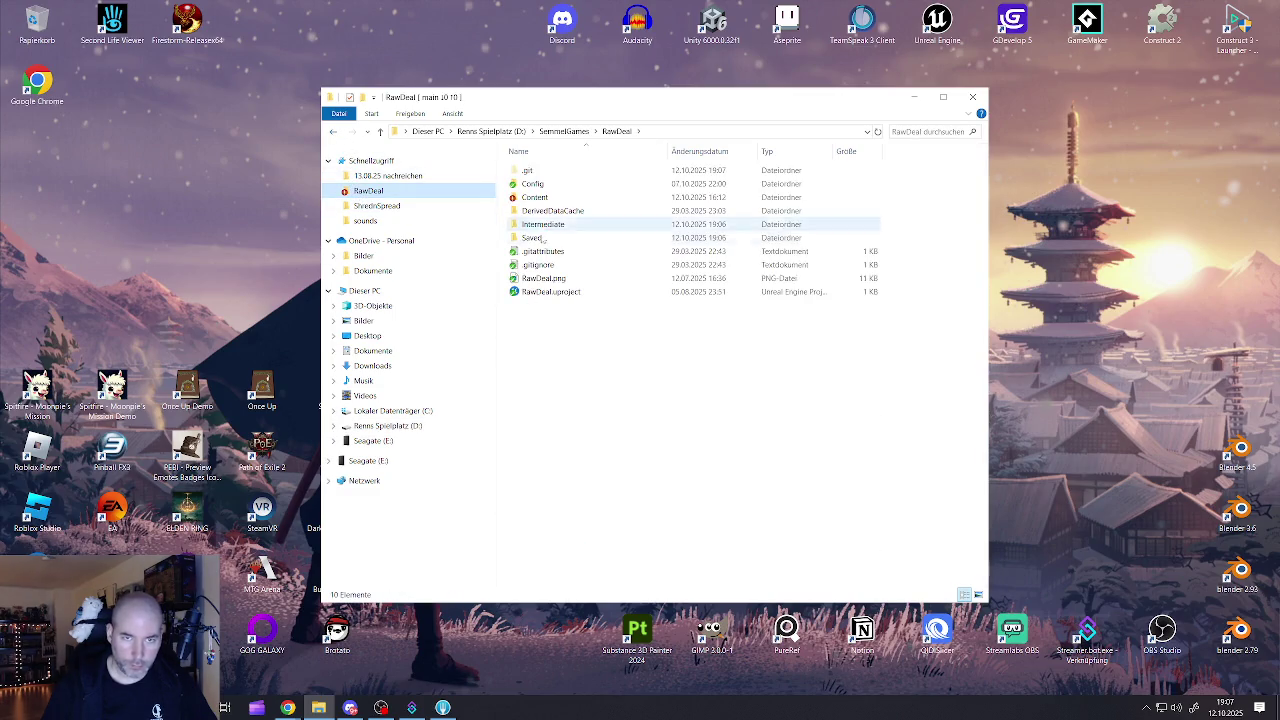
pyautogui.click(531, 292)
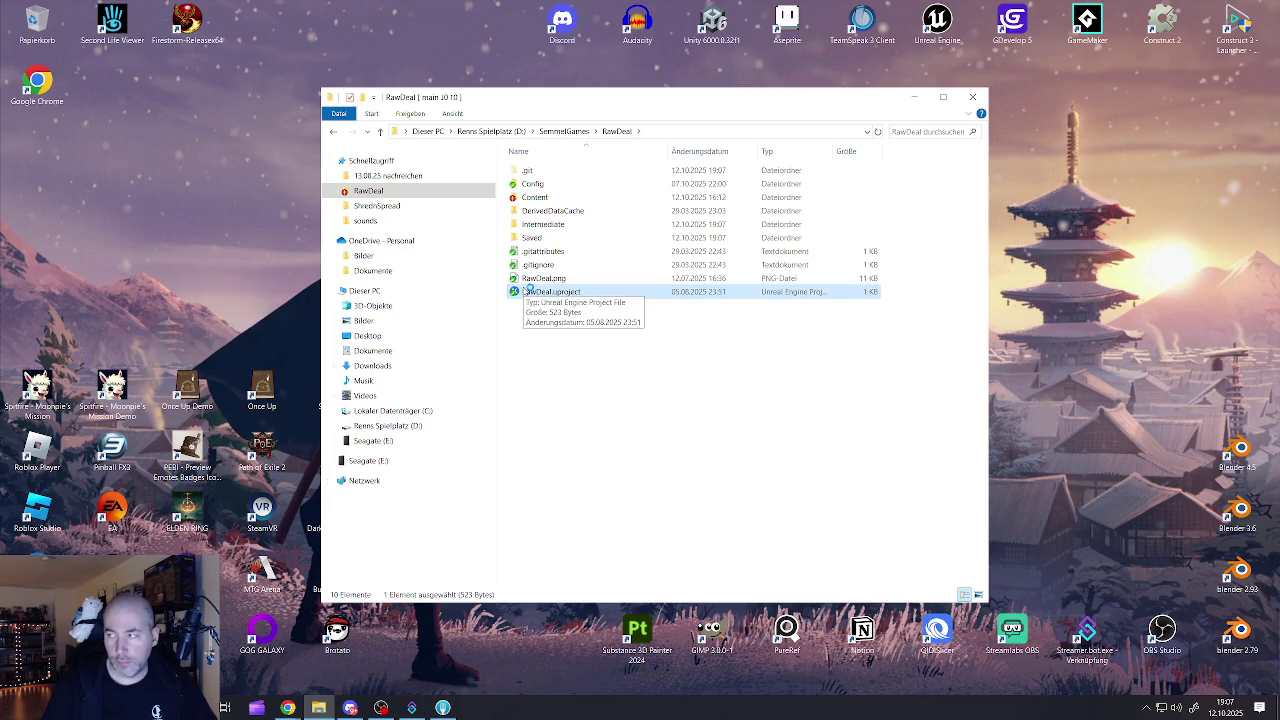
pyautogui.doubleClick(528, 290)
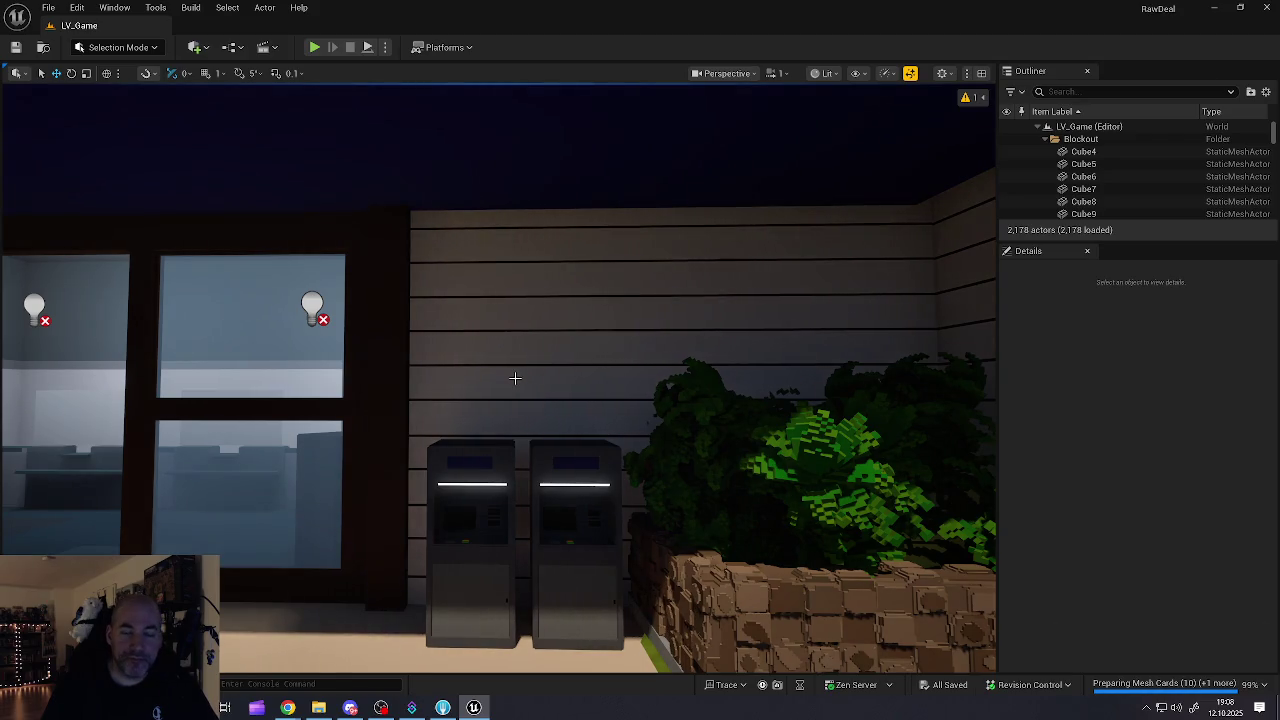
# Step: Fly past the ATM wall and plaza to the grey-sided store by the grassy courtyard, then select BP_Store_04
pyautogui.moveTo(552, 392)
pyautogui.mouseDown()
pyautogui.moveTo(552, 430)
pyautogui.moveTo(360, 434)
pyautogui.mouseUp()
pyautogui.moveTo(490, 304)
pyautogui.mouseDown()
pyautogui.moveTo(858, 418)
pyautogui.moveTo(846, 418)
pyautogui.mouseUp()
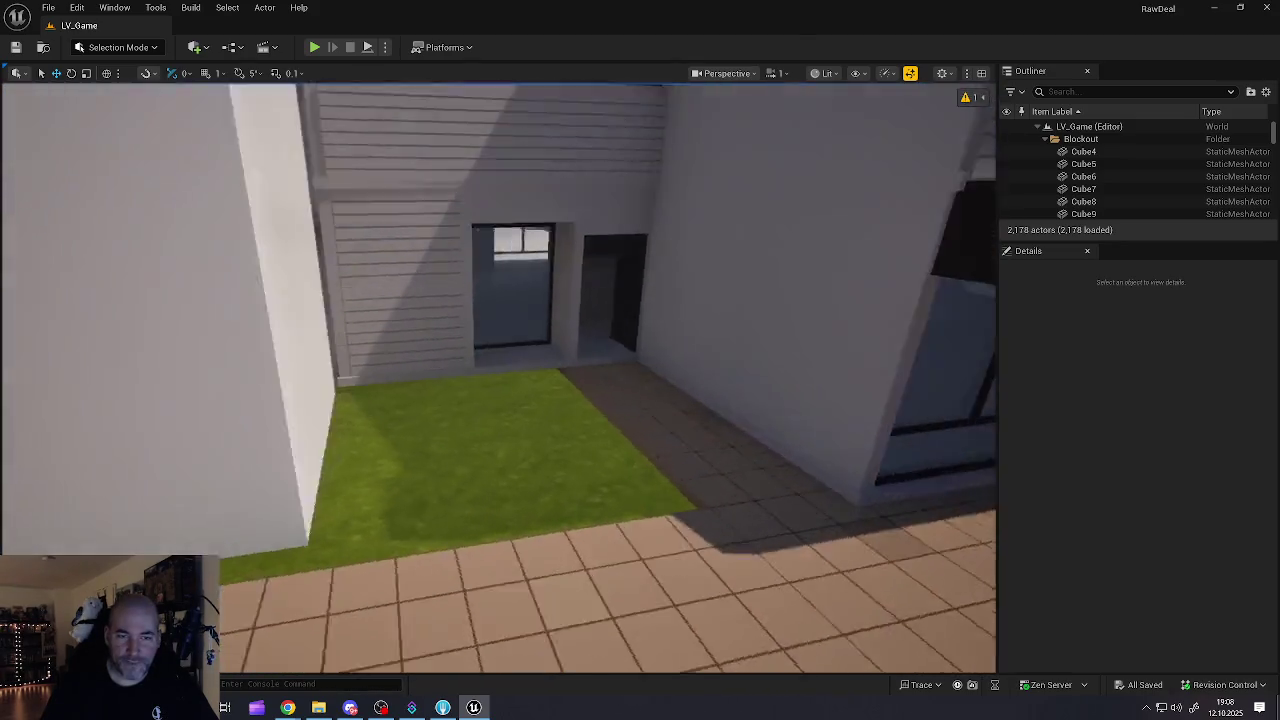
pyautogui.scroll(-5, 827, 420)
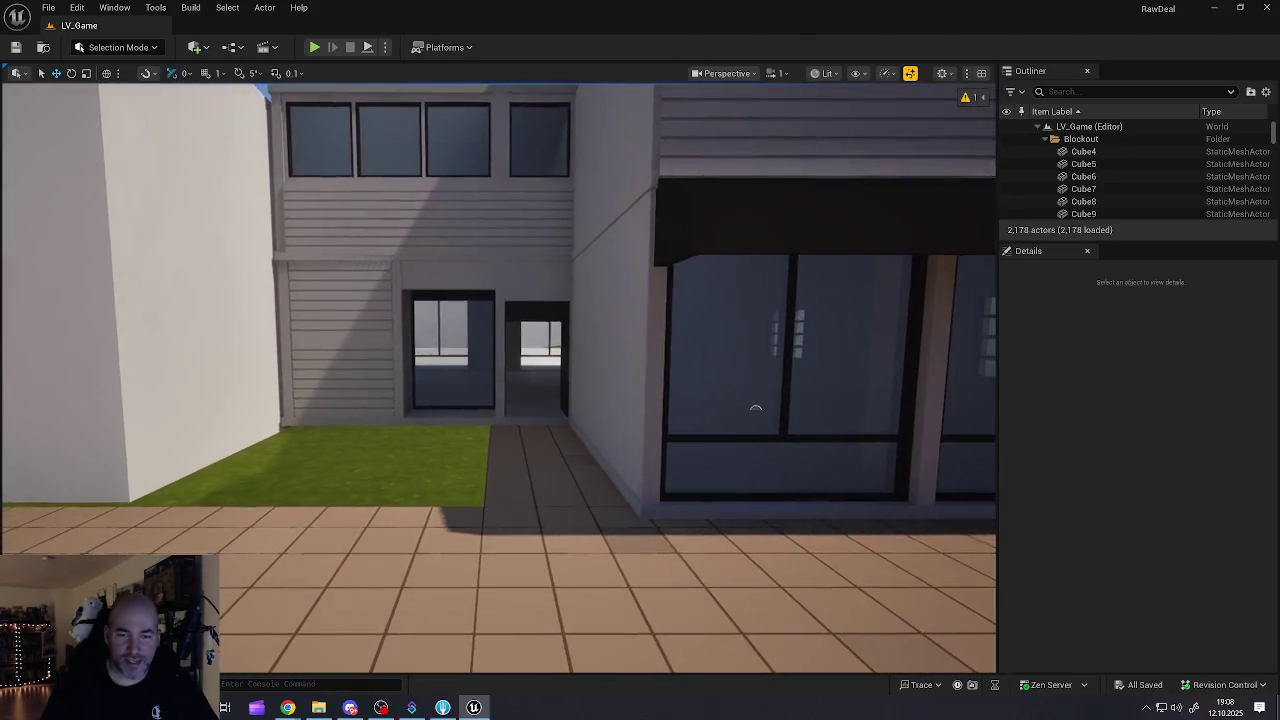
pyautogui.press('d')
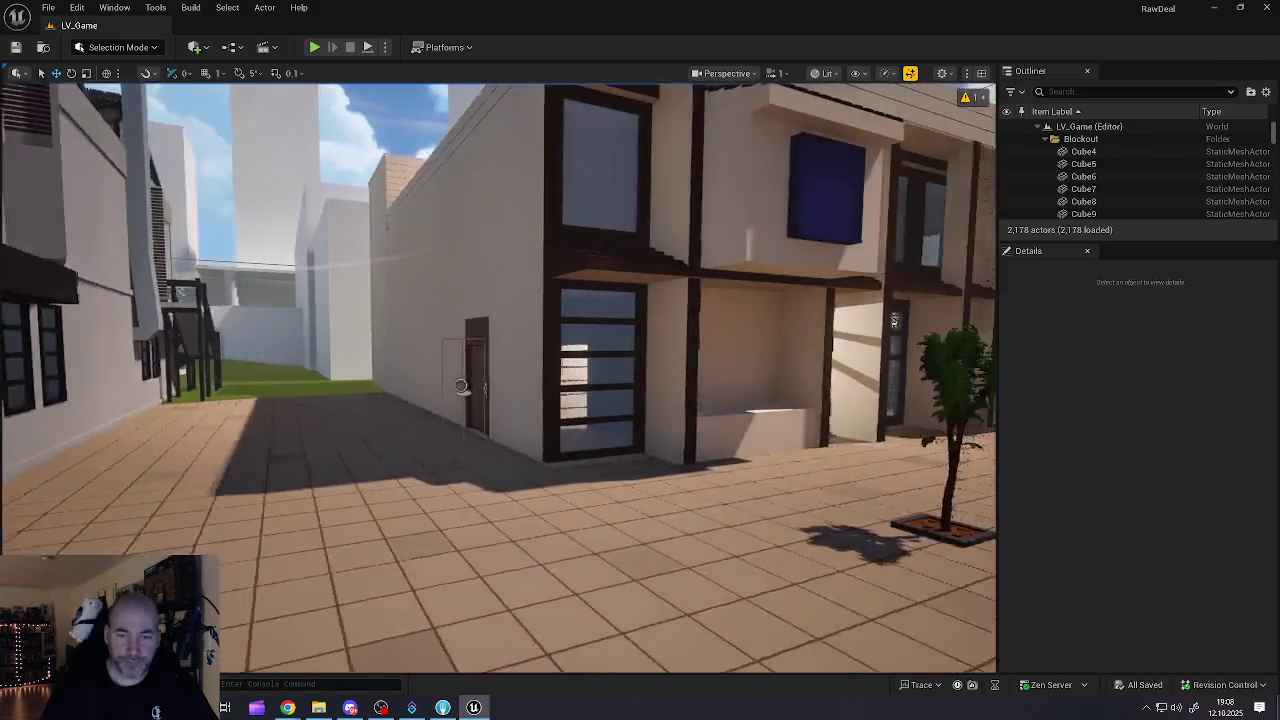
pyautogui.press('w')
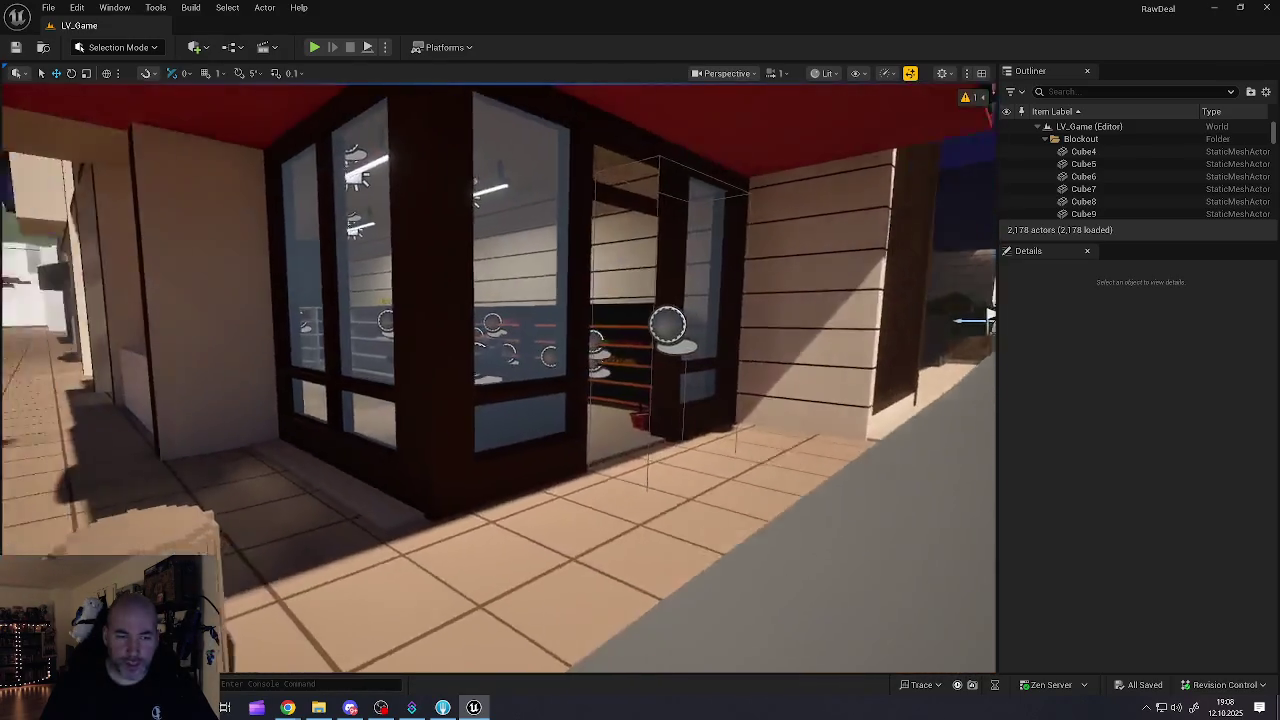
pyautogui.press('w')
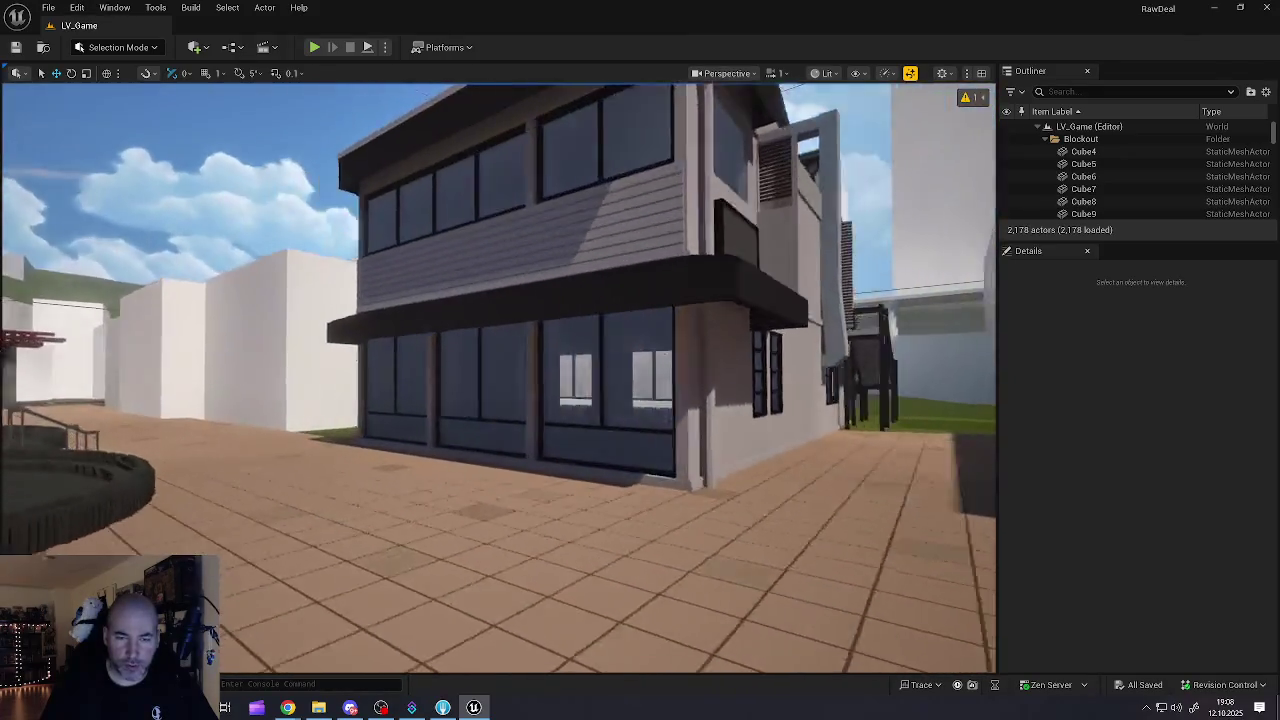
pyautogui.press('a')
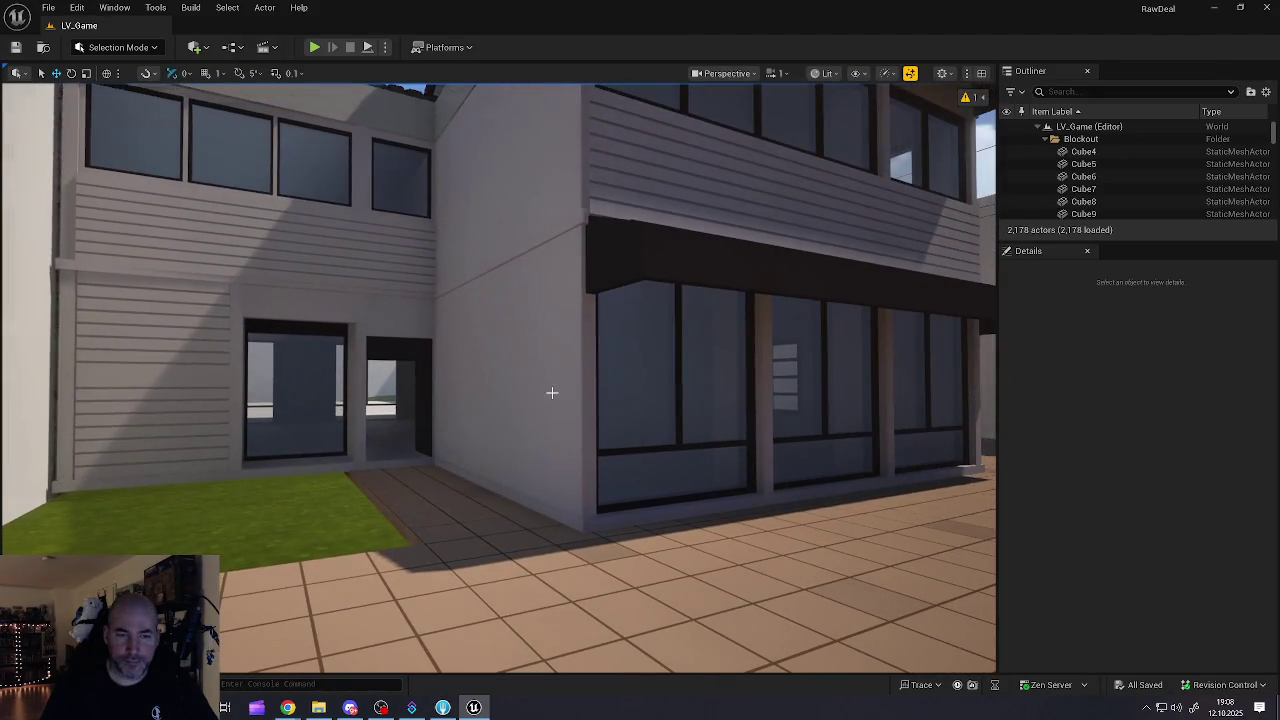
pyautogui.click(542, 403)
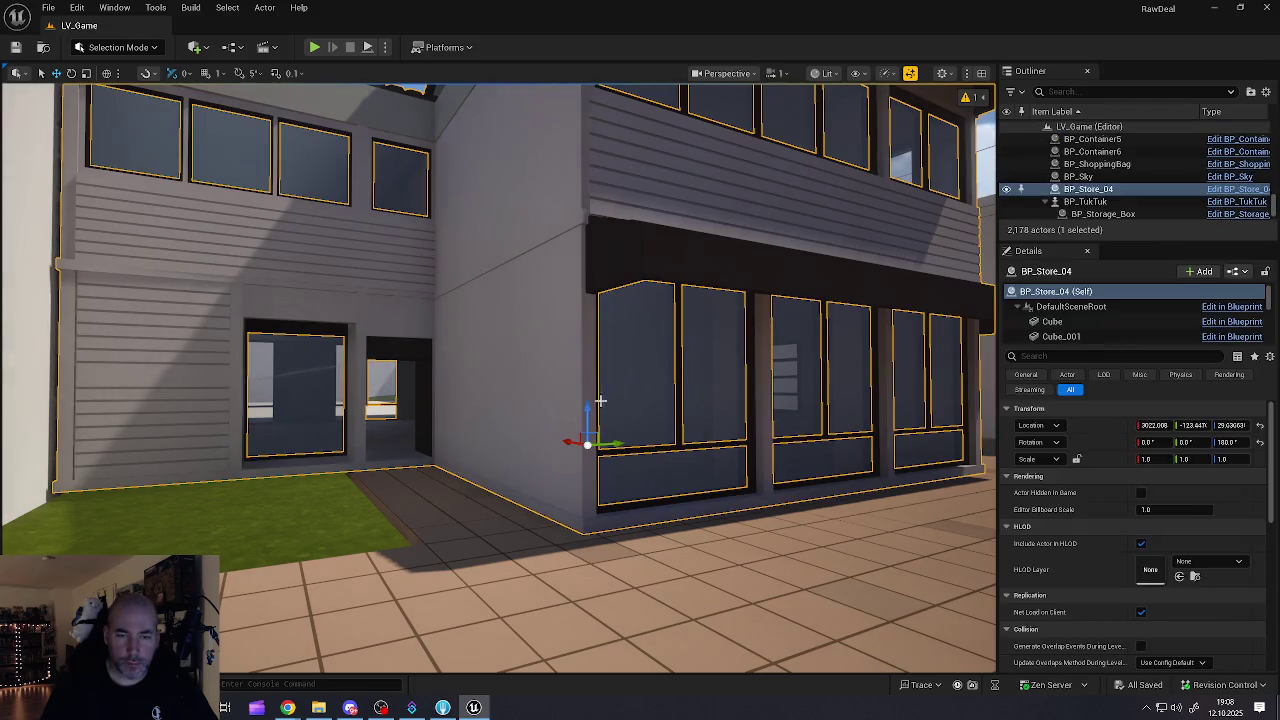
# Step: Lower BP_Store_04 along its Z axis in two drags, then deselect it
pyautogui.moveTo(587, 407); pyautogui.dragTo(601, 355)
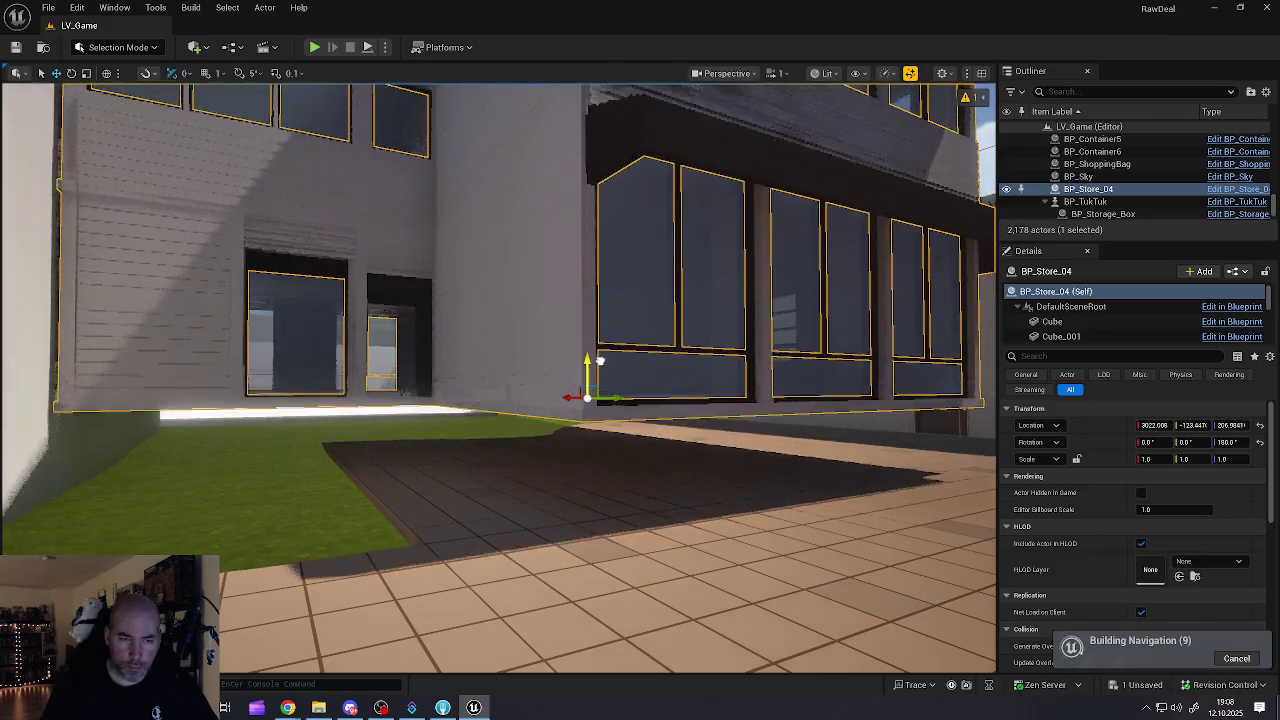
pyautogui.moveTo(594, 401)
pyautogui.mouseDown()
pyautogui.moveTo(591, 415)
pyautogui.moveTo(538, 298)
pyautogui.moveTo(500, 282)
pyautogui.moveTo(505, 244)
pyautogui.moveTo(505, 270)
pyautogui.moveTo(470, 300)
pyautogui.moveTo(420, 300)
pyautogui.moveTo(490, 300)
pyautogui.moveTo(583, 423)
pyautogui.mouseUp()
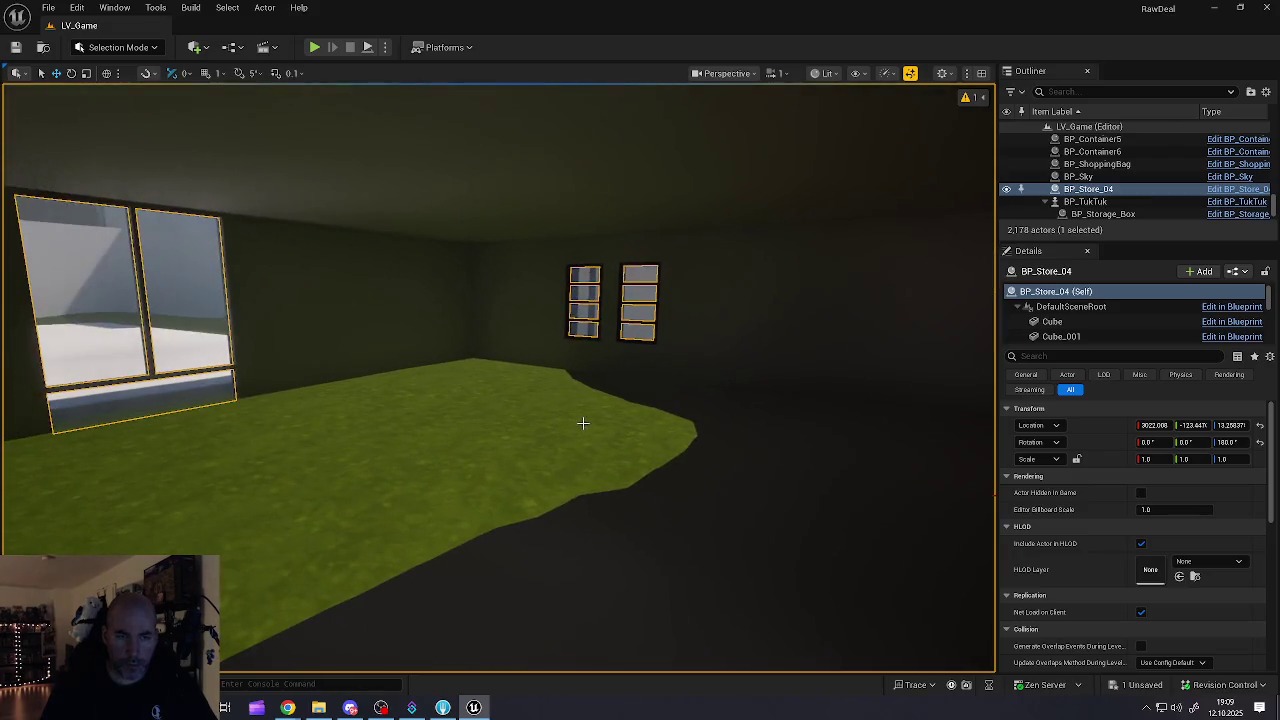
pyautogui.press('Escape')
pyautogui.click(118, 47)
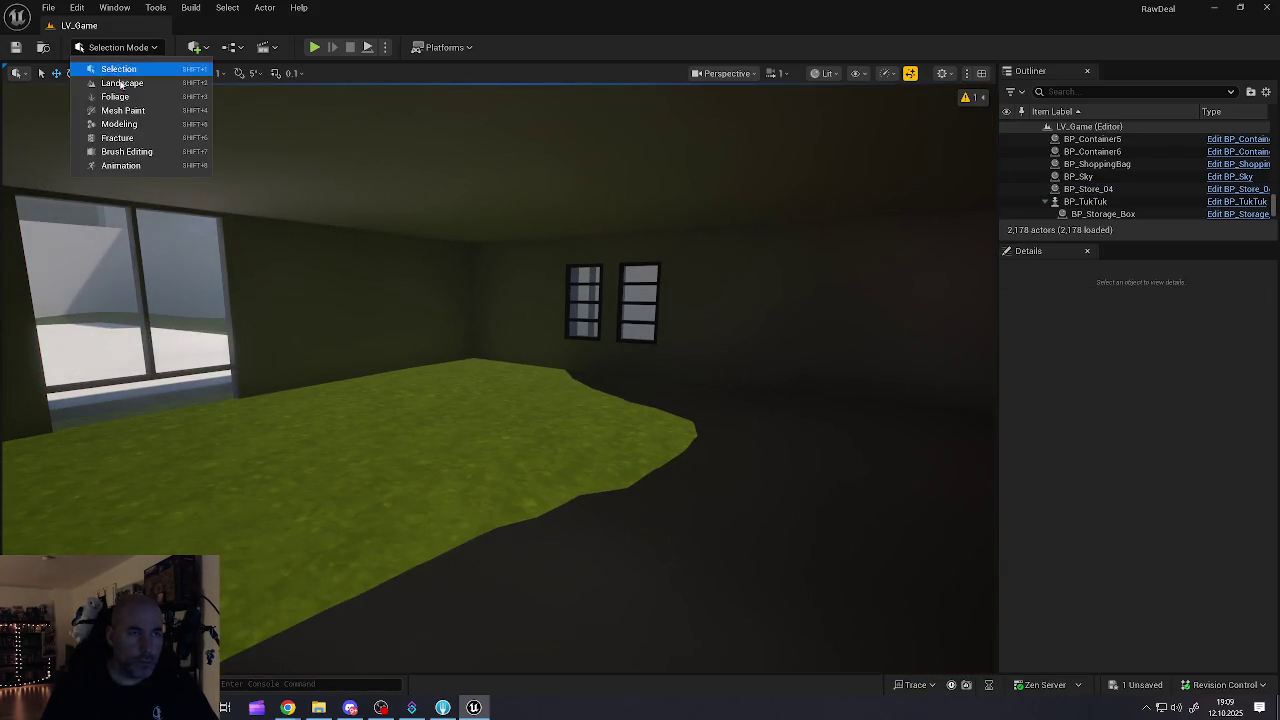
# Step: In Landscape mode, flatten the green patch inside the store using the Flatten tool on Default, brush ~428
pyautogui.press('Escape')
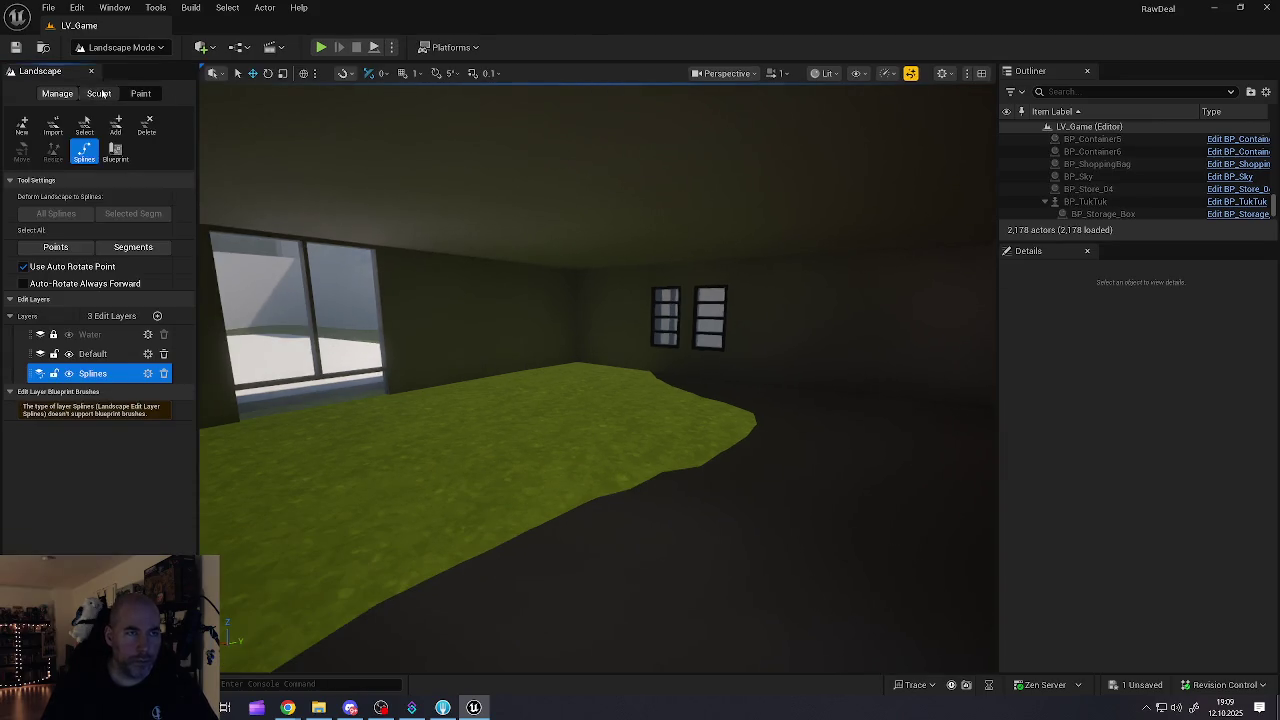
pyautogui.click(99, 93)
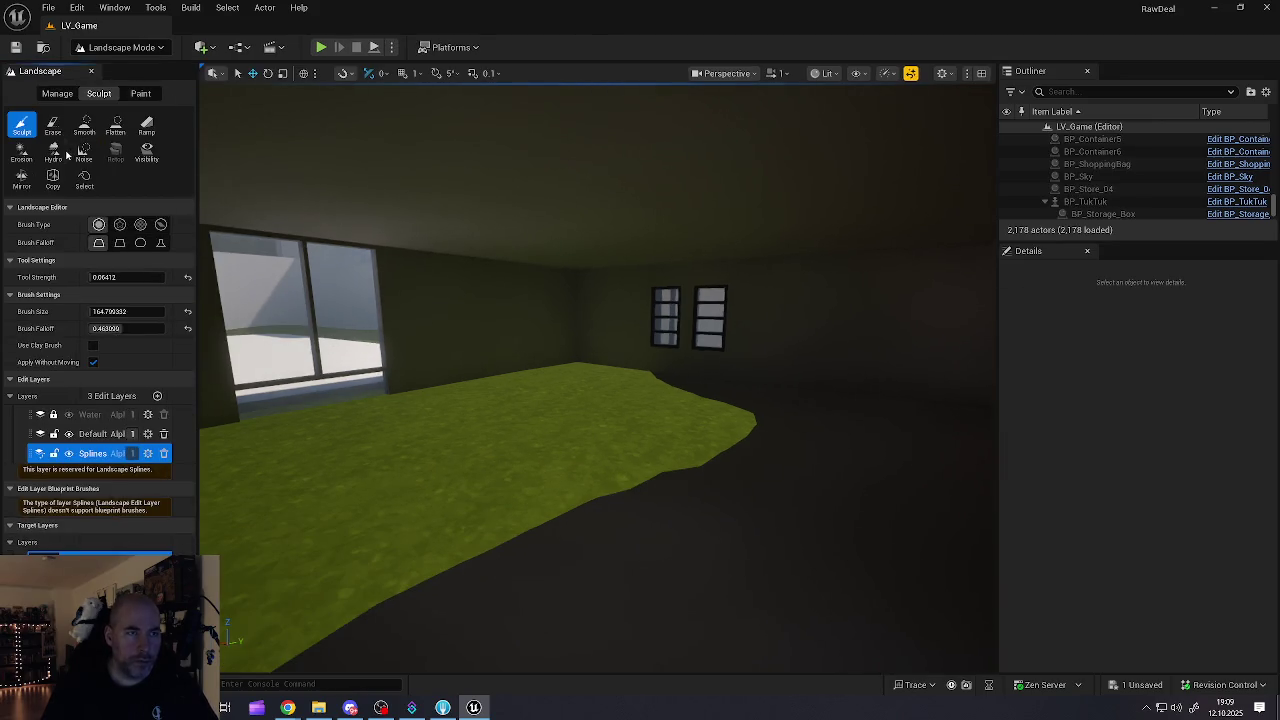
pyautogui.click(116, 127)
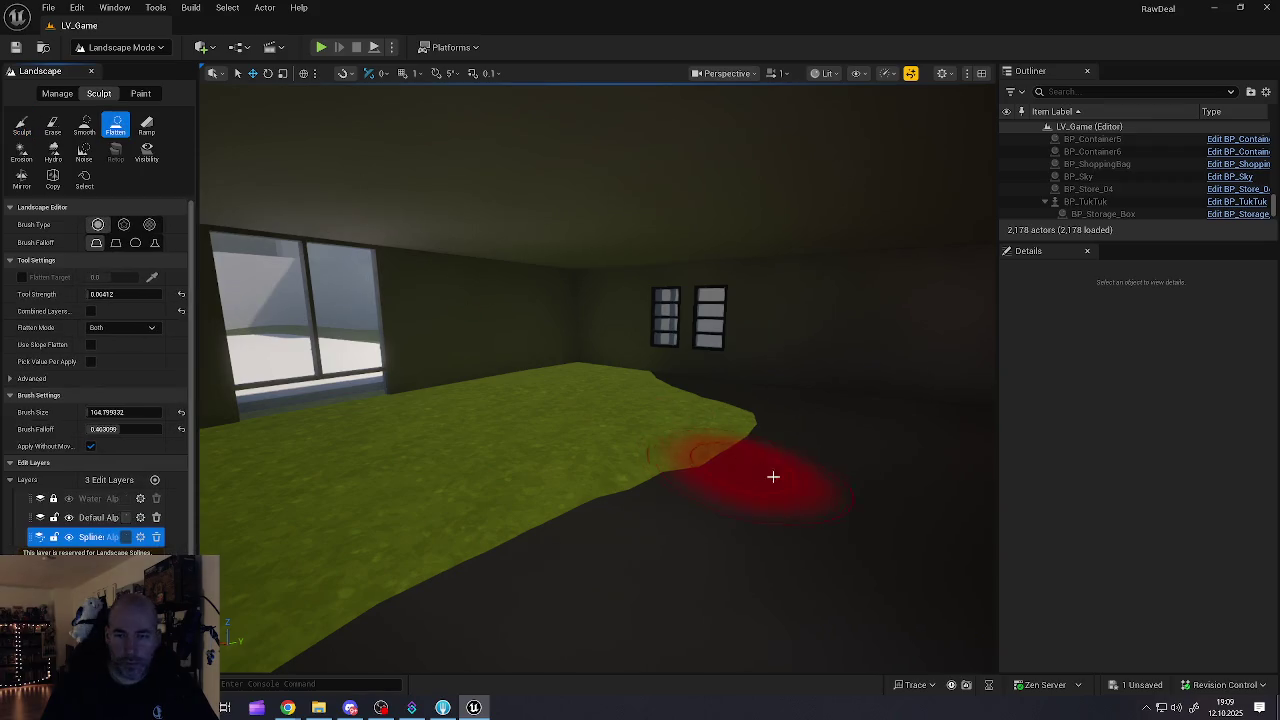
pyautogui.click(112, 517)
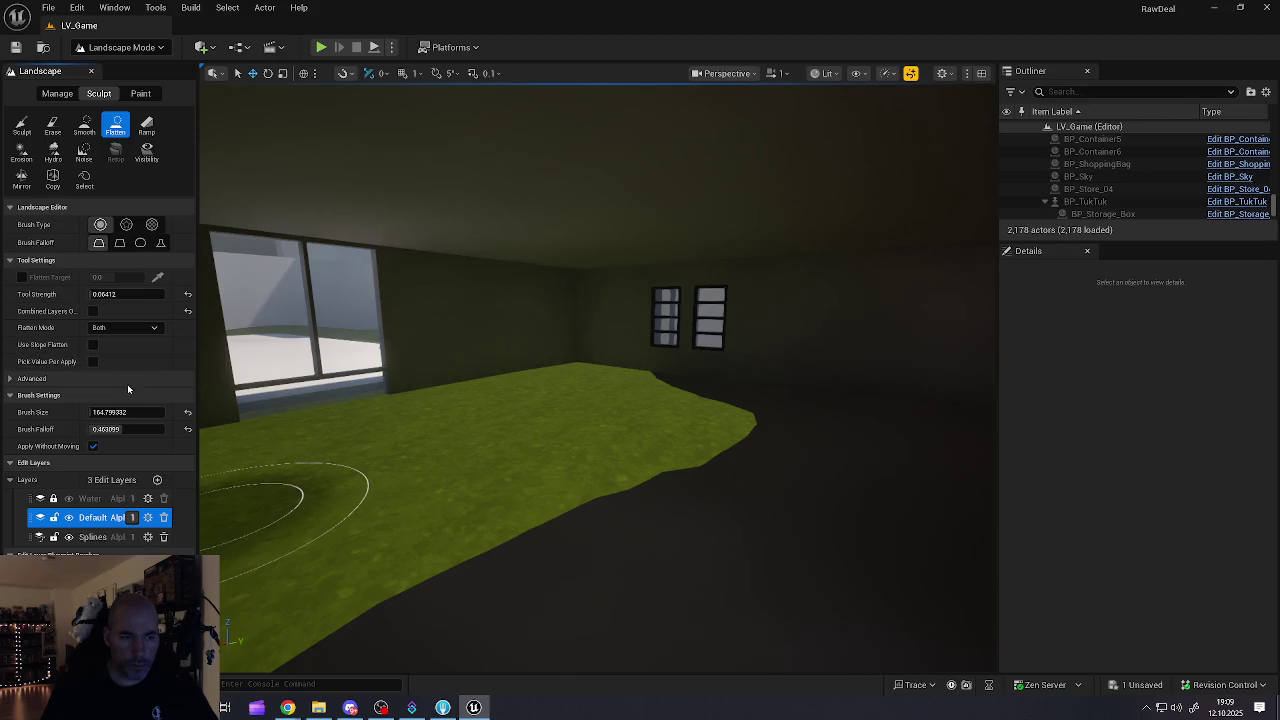
pyautogui.moveTo(110, 412); pyautogui.dragTo(170, 412)
pyautogui.moveTo(722, 437)
pyautogui.mouseDown()
pyautogui.moveTo(843, 494)
pyautogui.moveTo(634, 431)
pyautogui.moveTo(582, 384)
pyautogui.moveTo(586, 357)
pyautogui.moveTo(337, 449)
pyautogui.moveTo(334, 562)
pyautogui.moveTo(314, 483)
pyautogui.moveTo(190, 478)
pyautogui.moveTo(343, 506)
pyautogui.moveTo(651, 413)
pyautogui.moveTo(790, 405)
pyautogui.moveTo(926, 449)
pyautogui.mouseUp()
pyautogui.moveTo(806, 434); pyautogui.dragTo(900, 434)
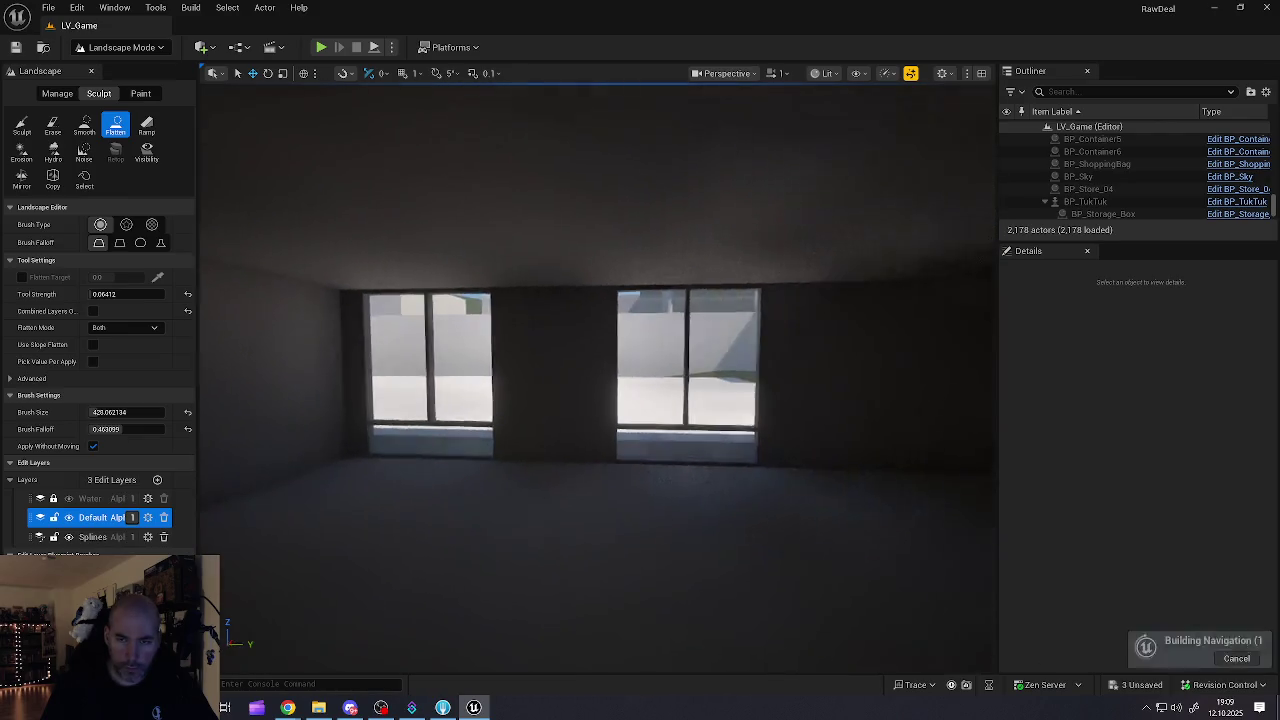
# Step: Fly around and through the storefront windows to confirm the interior floor is now flat
pyautogui.press('w')
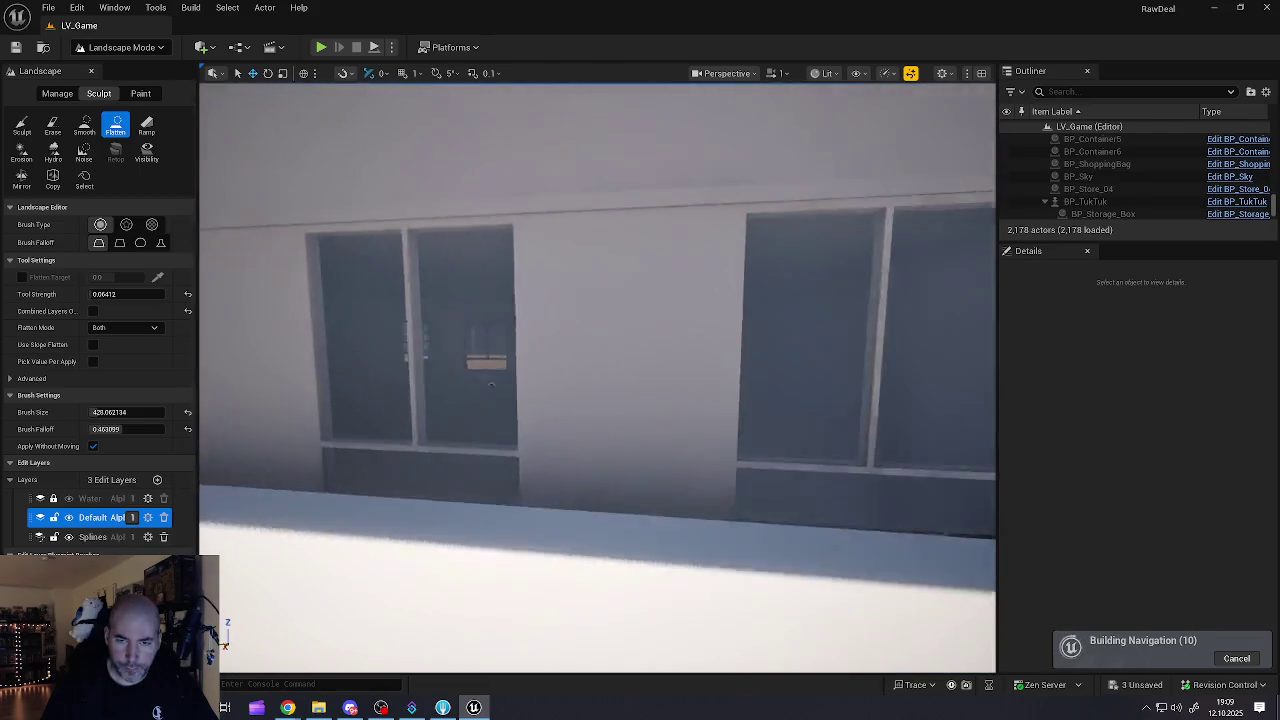
pyautogui.press('s')
pyautogui.press('a')
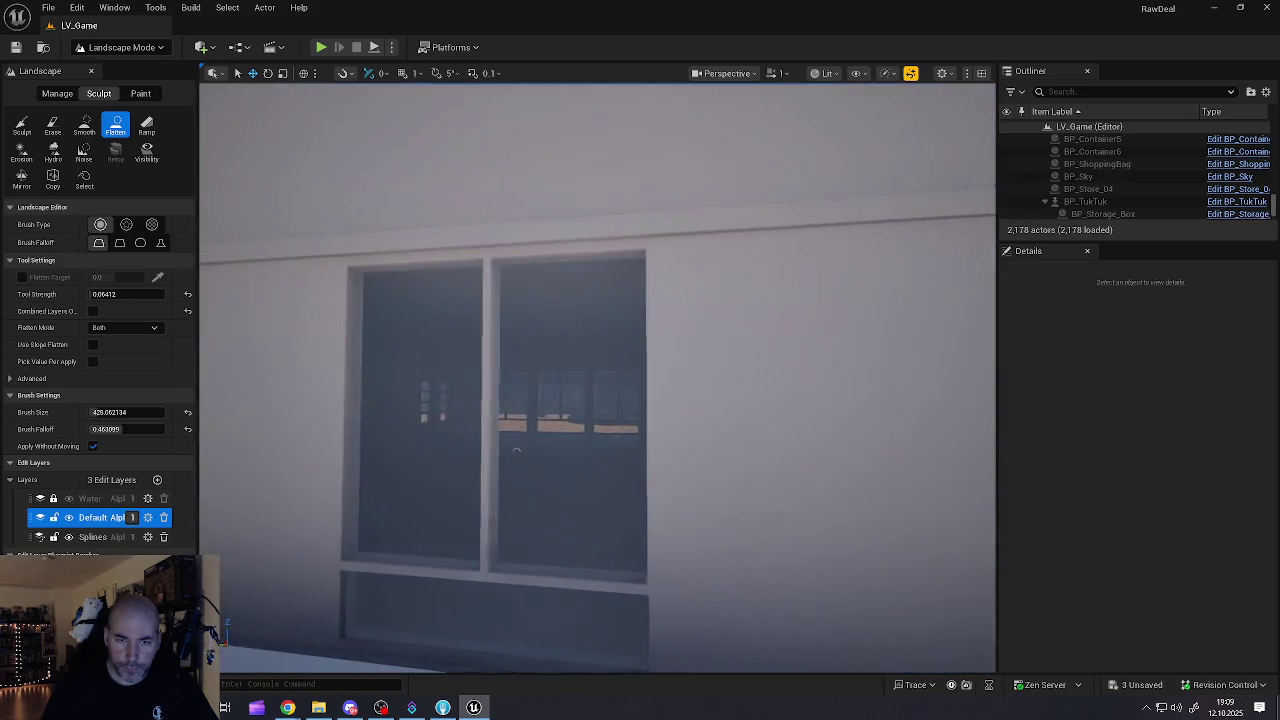
pyautogui.press('s')
pyautogui.press('w')
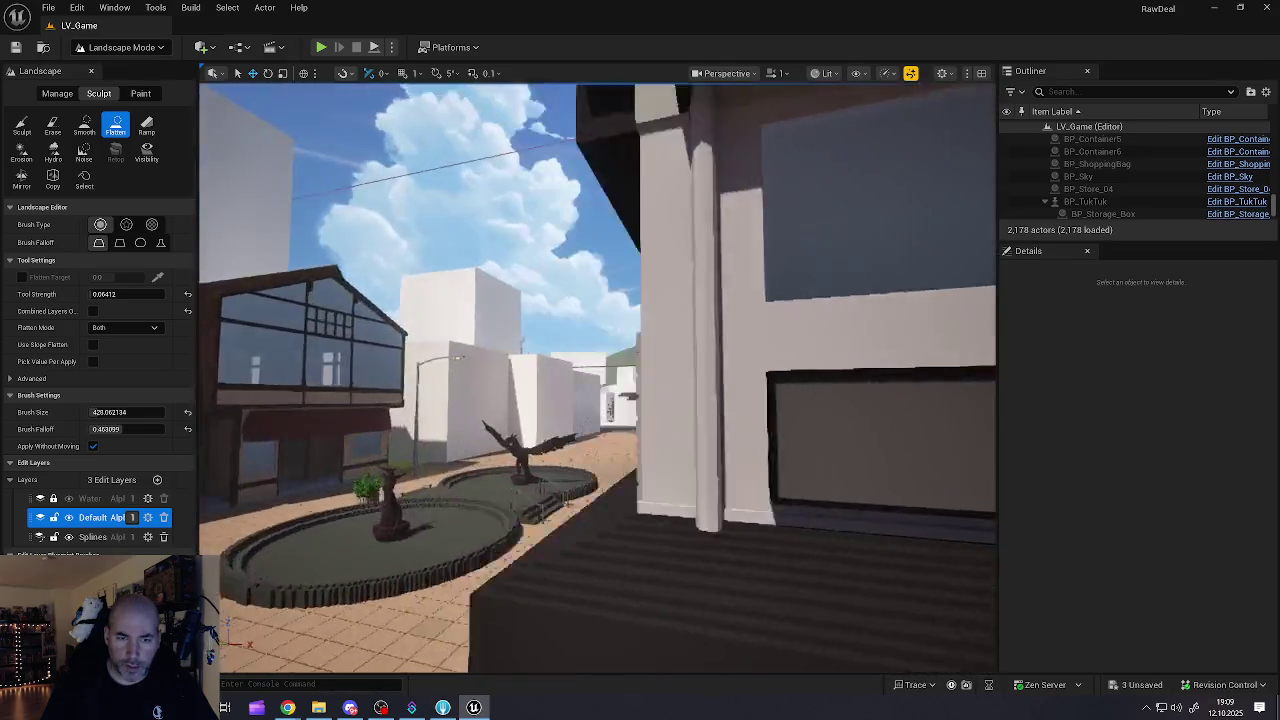
pyautogui.press('w')
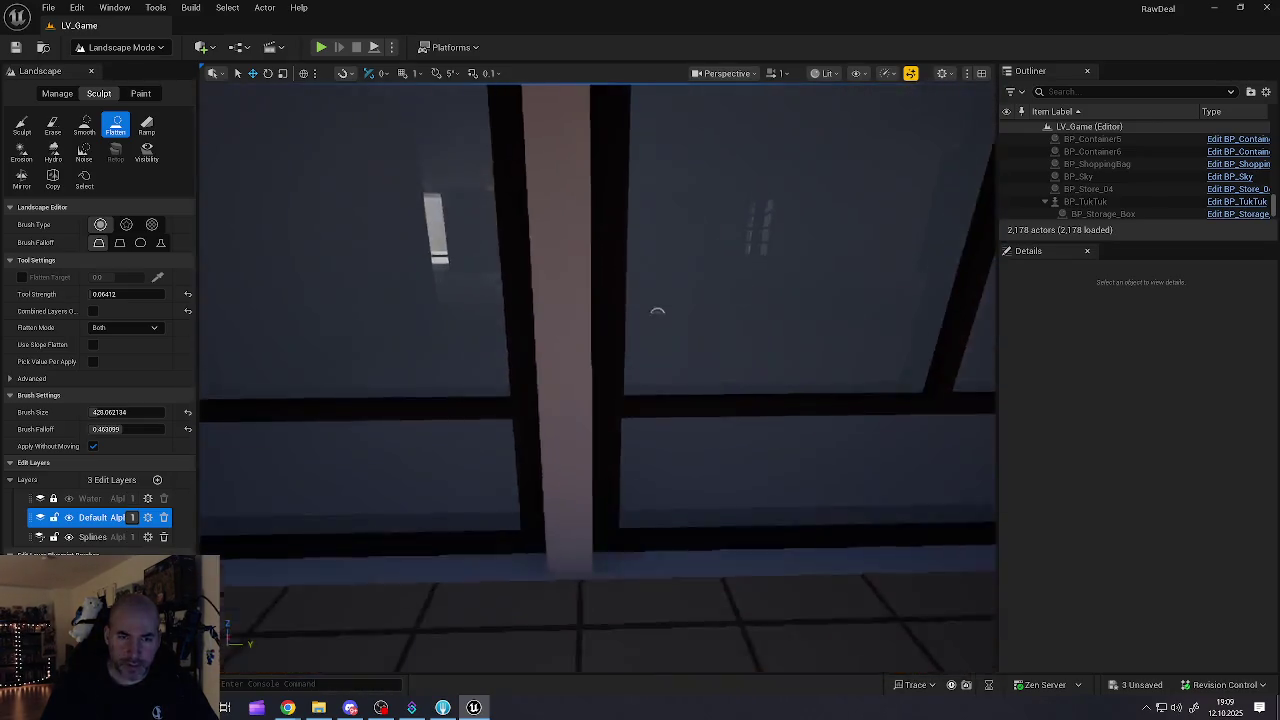
pyautogui.press('s')
pyautogui.press('w')
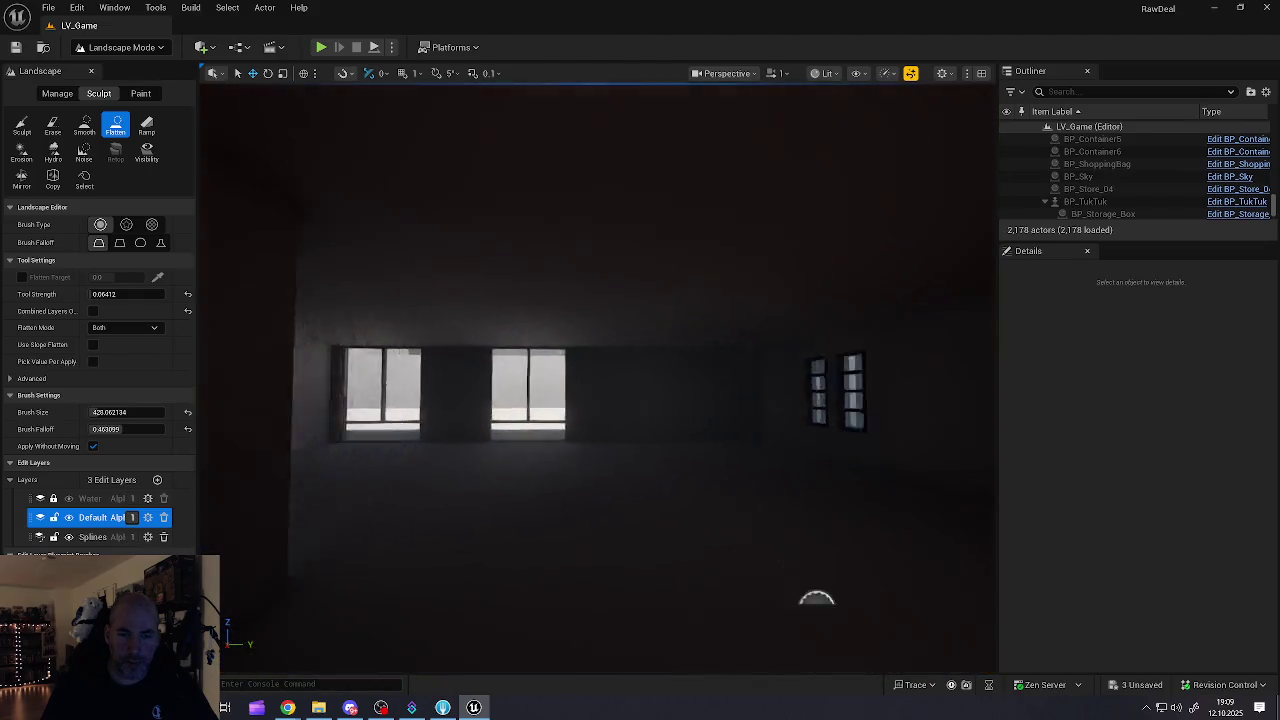
pyautogui.press('w')
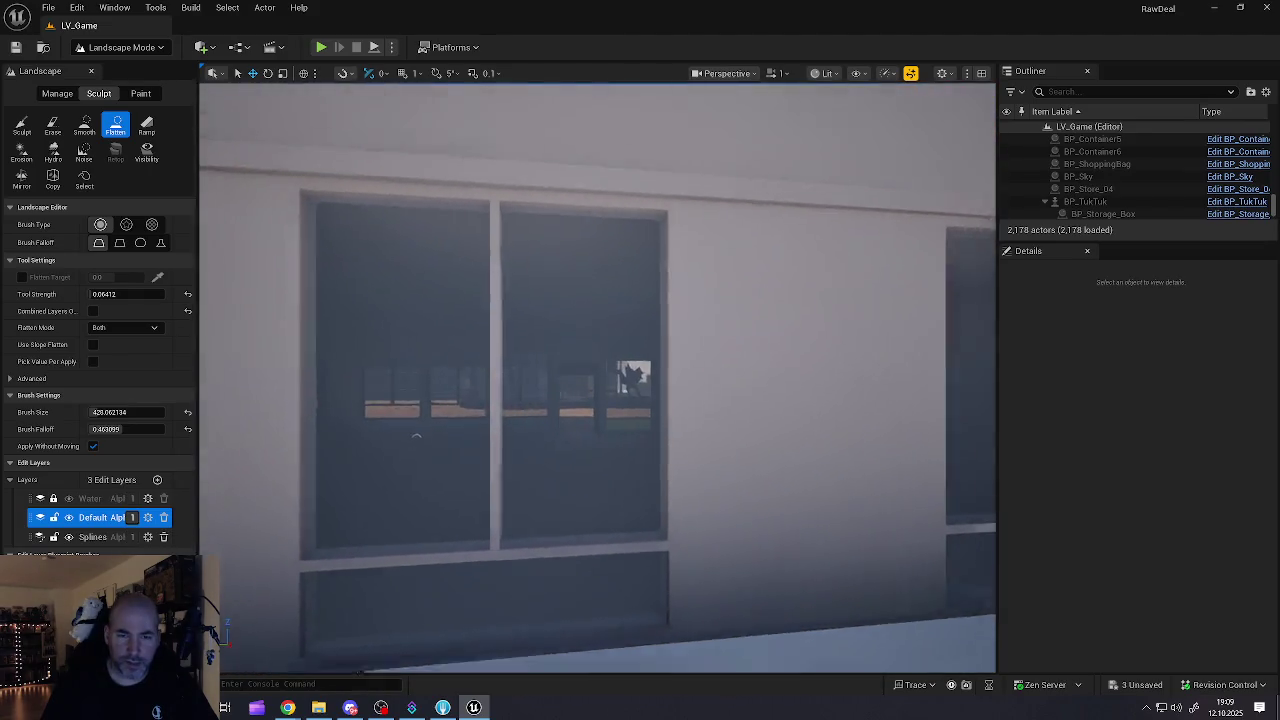
pyautogui.press('s')
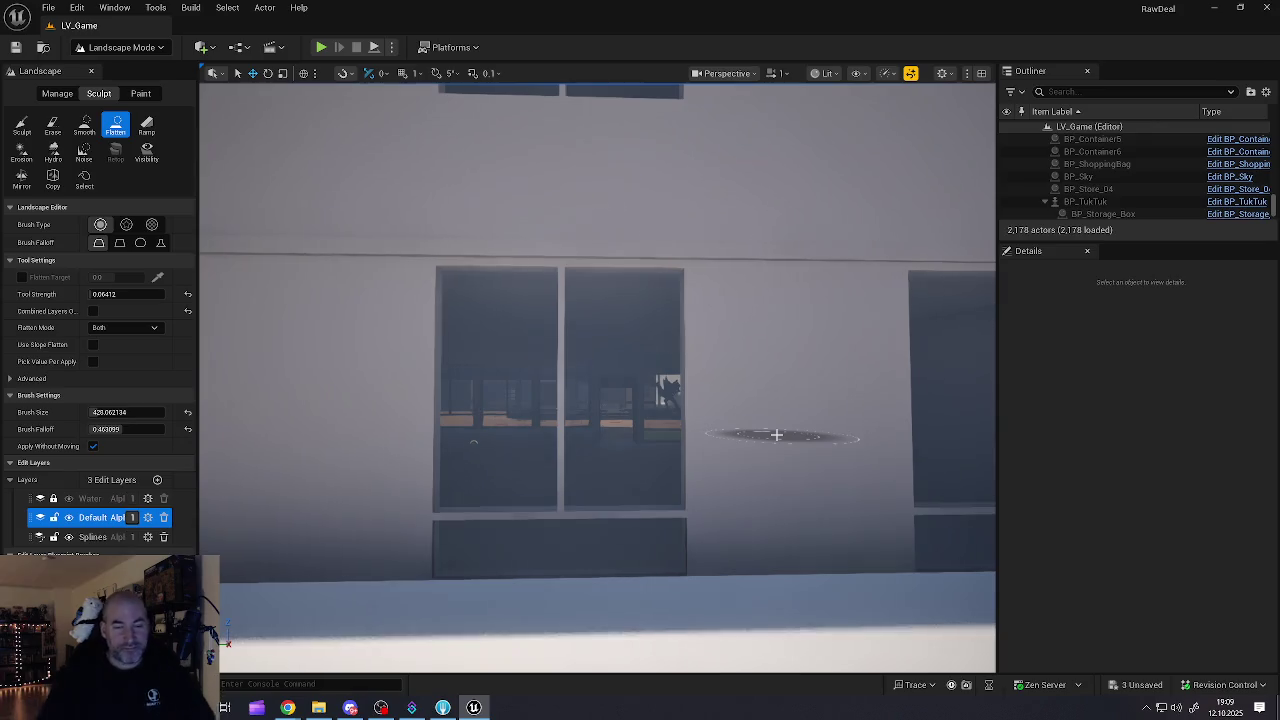
pyautogui.scroll(-6, 764, 444)
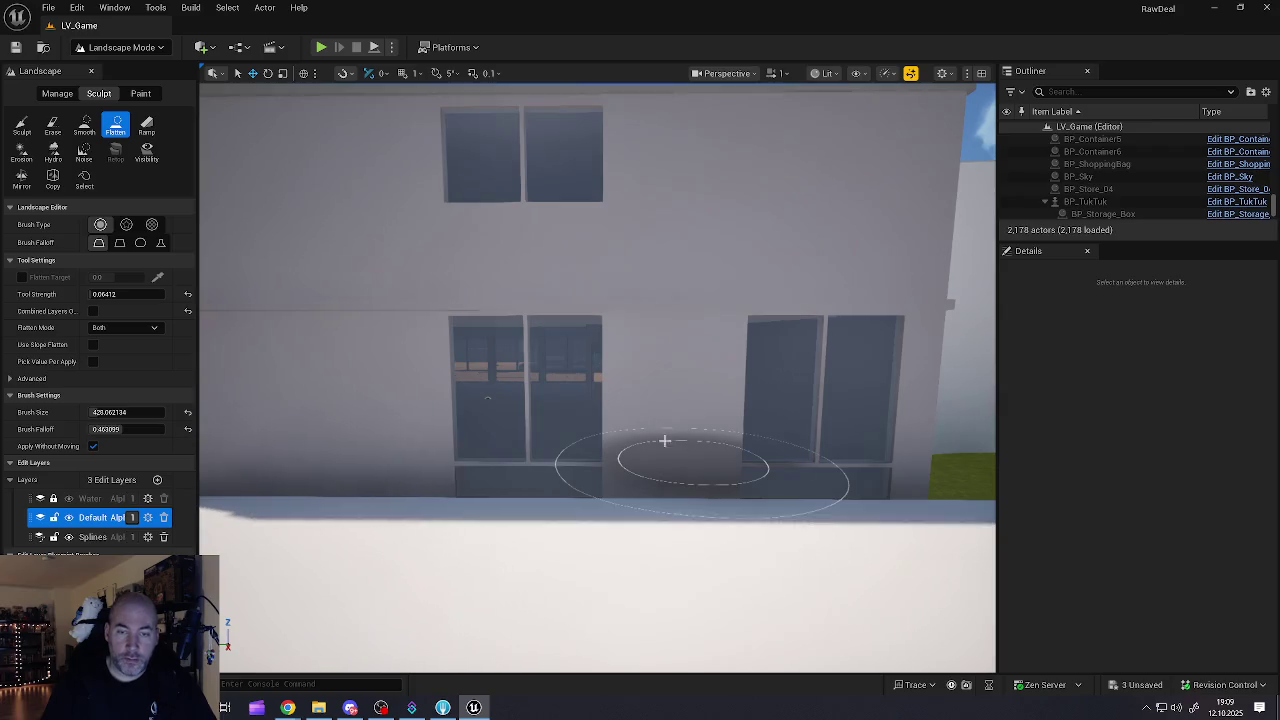
pyautogui.click(139, 48)
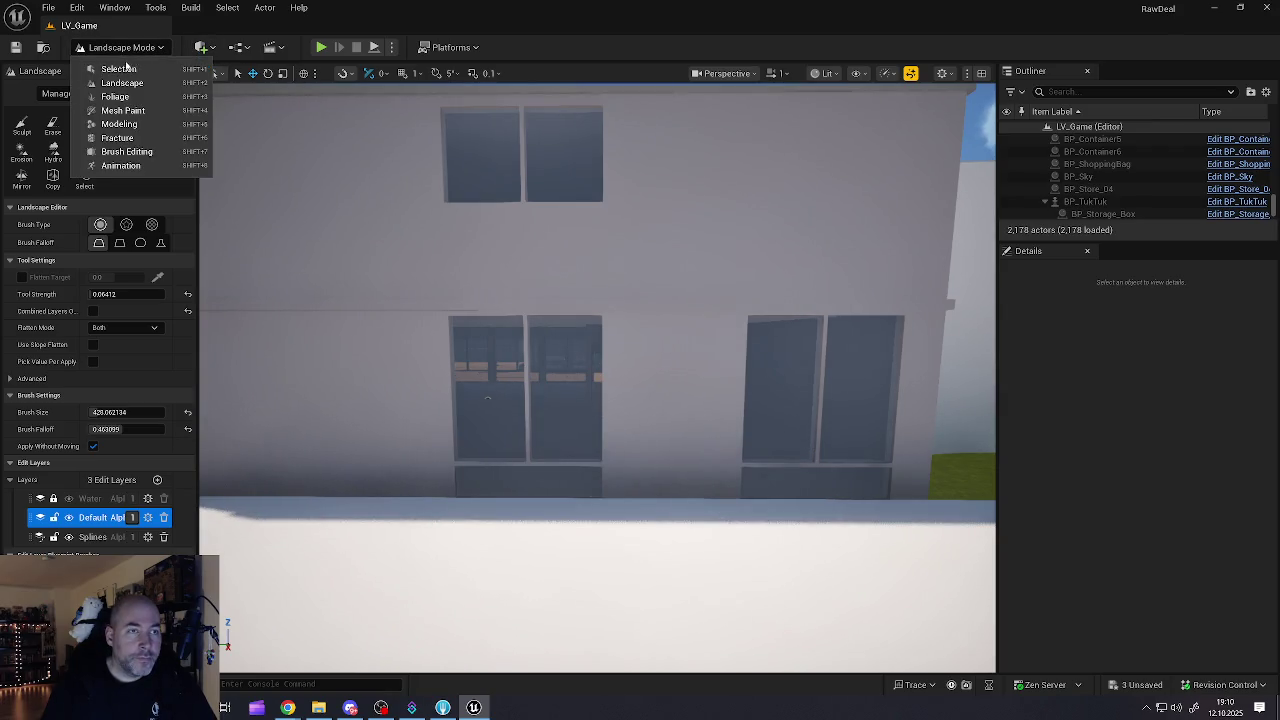
# Step: Return Unreal to Selection Mode, then minimize the Unreal Editor and File Explorer windows
pyautogui.click(118, 68)
pyautogui.moveTo(534, 465)
pyautogui.mouseDown()
pyautogui.moveTo(505, 520)
pyautogui.moveTo(555, 505)
pyautogui.moveTo(560, 480)
pyautogui.moveTo(518, 470)
pyautogui.moveTo(530, 465)
pyautogui.moveTo(524, 365)
pyautogui.moveTo(472, 489)
pyautogui.moveTo(580, 334)
pyautogui.mouseUp()
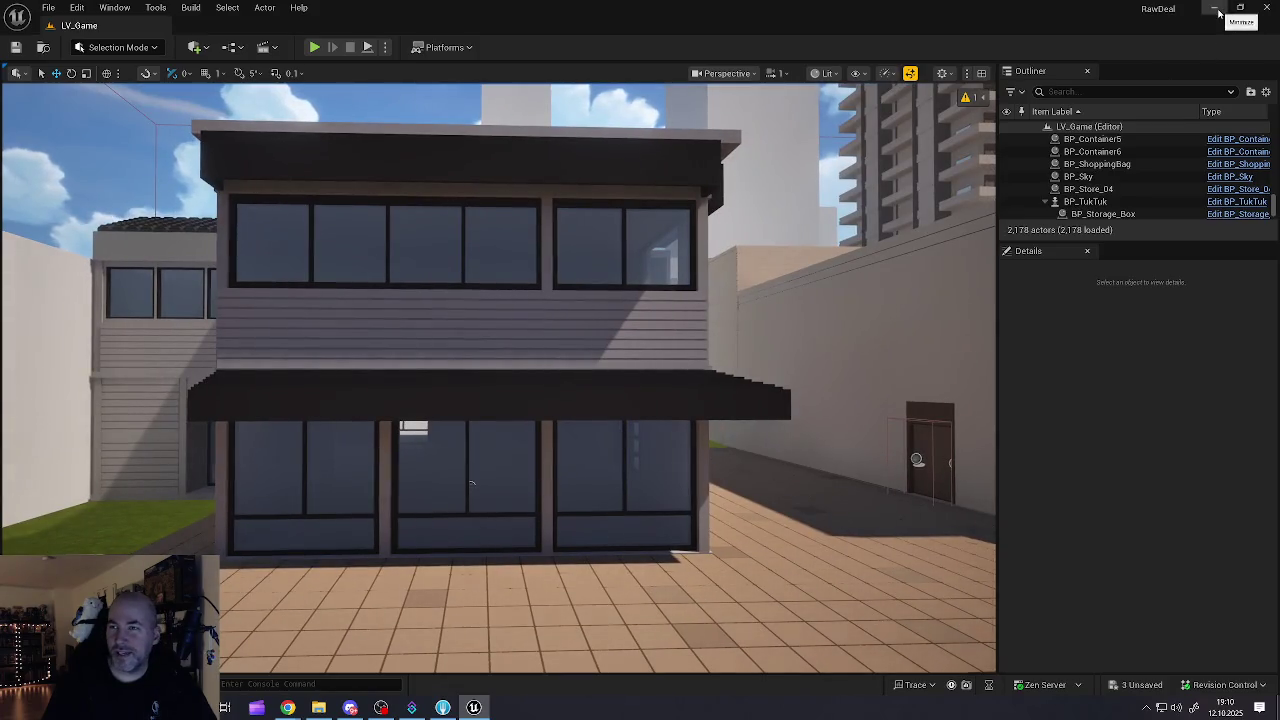
pyautogui.click(1216, 8)
pyautogui.click(914, 97)
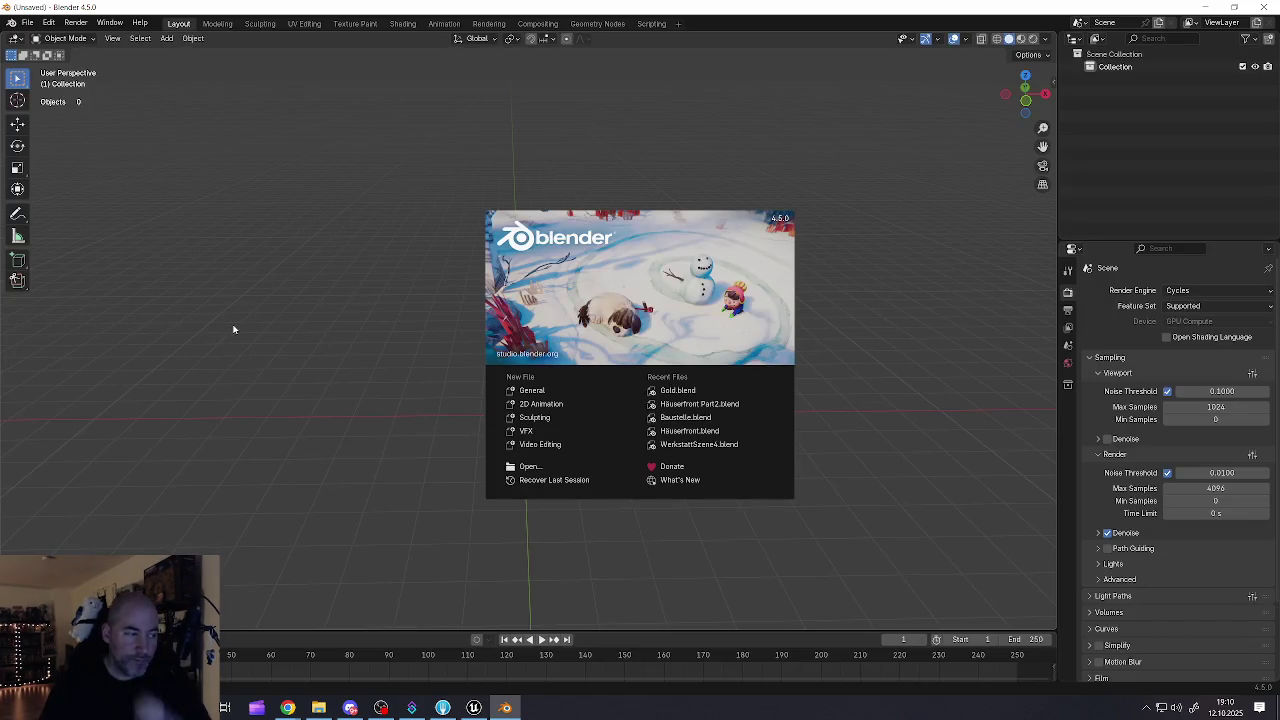
# Step: Dismiss the splash screen and open Häuserfront Part2.blend from Blender's recent files
pyautogui.click(240, 316)
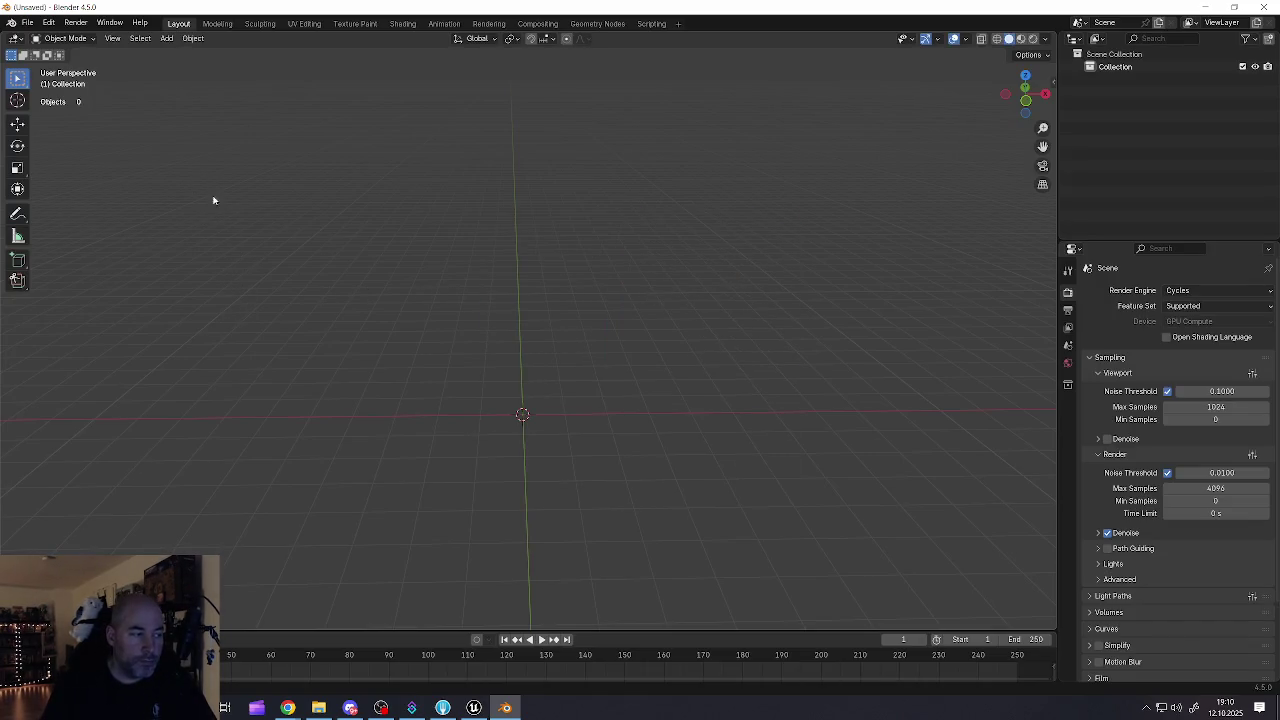
pyautogui.click(32, 22)
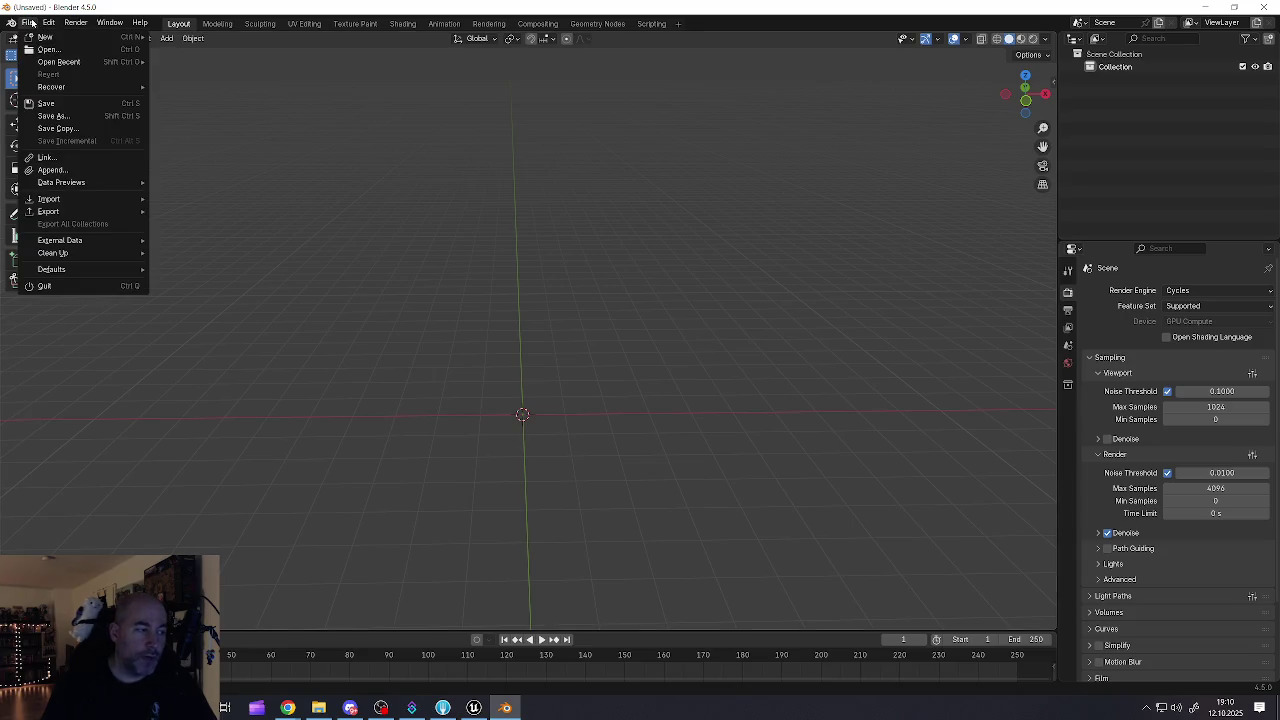
pyautogui.click(28, 22)
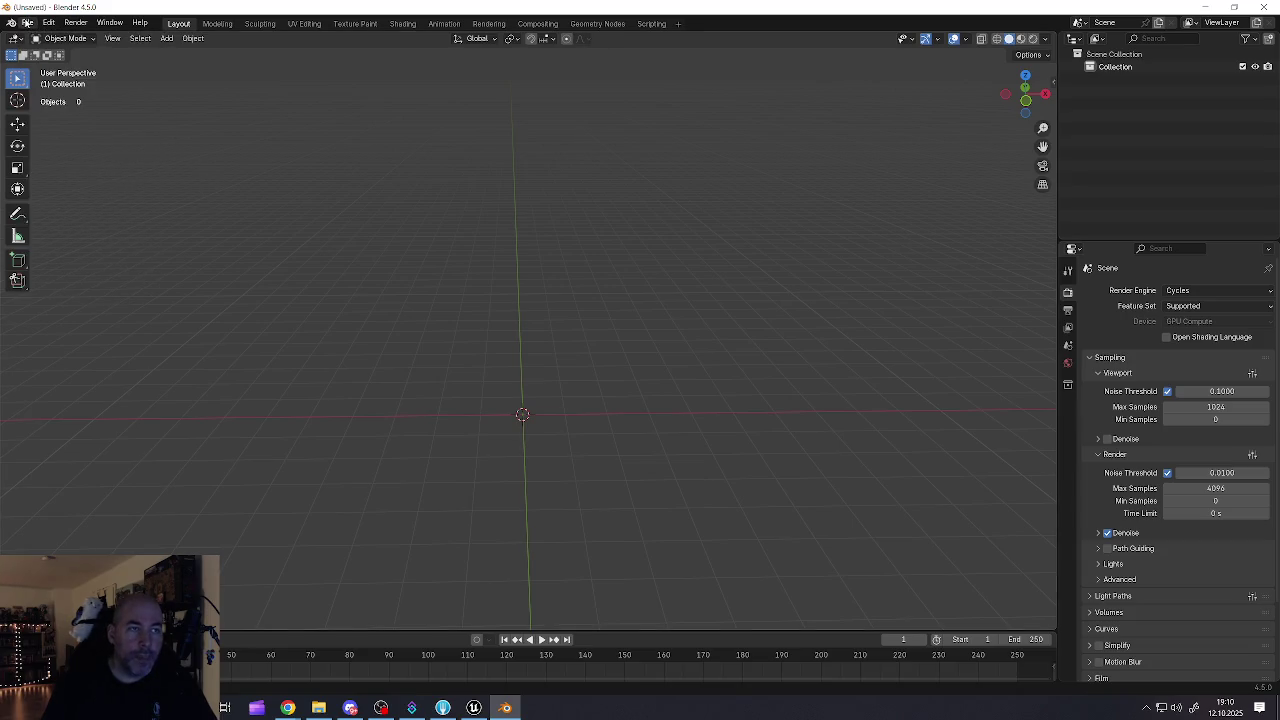
pyautogui.click(28, 22)
pyautogui.moveTo(52, 66)
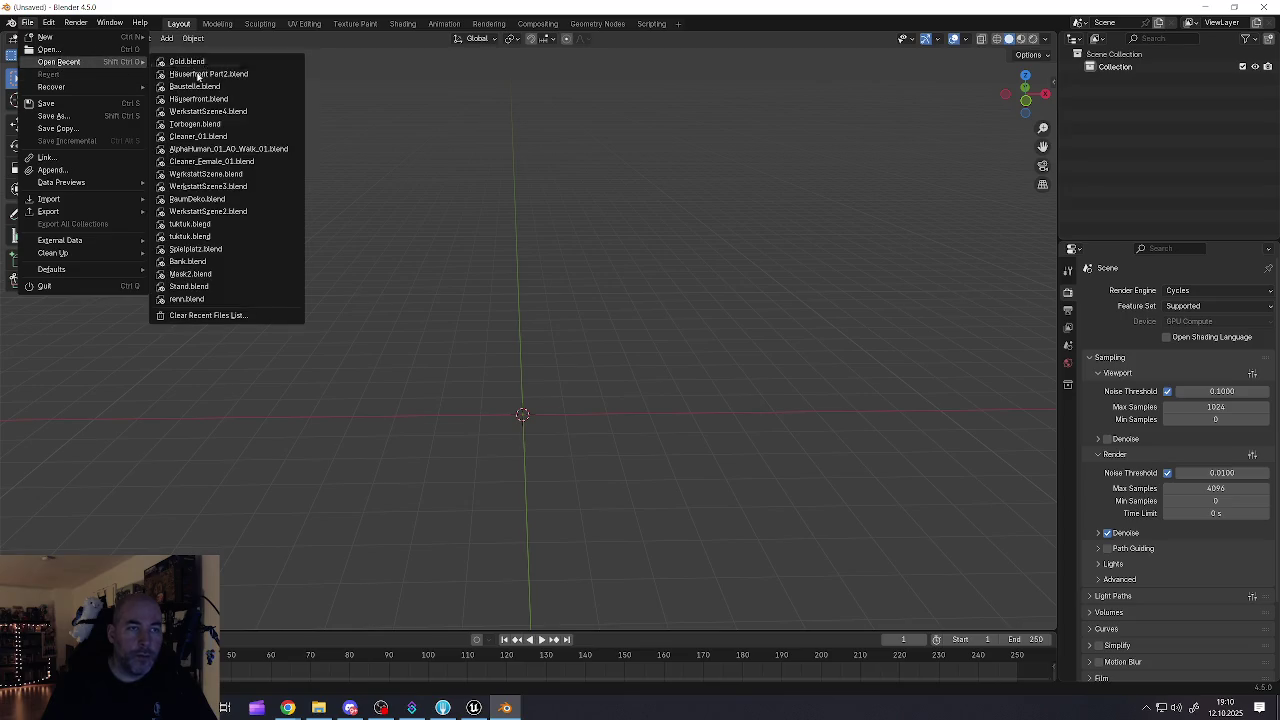
pyautogui.click(194, 75)
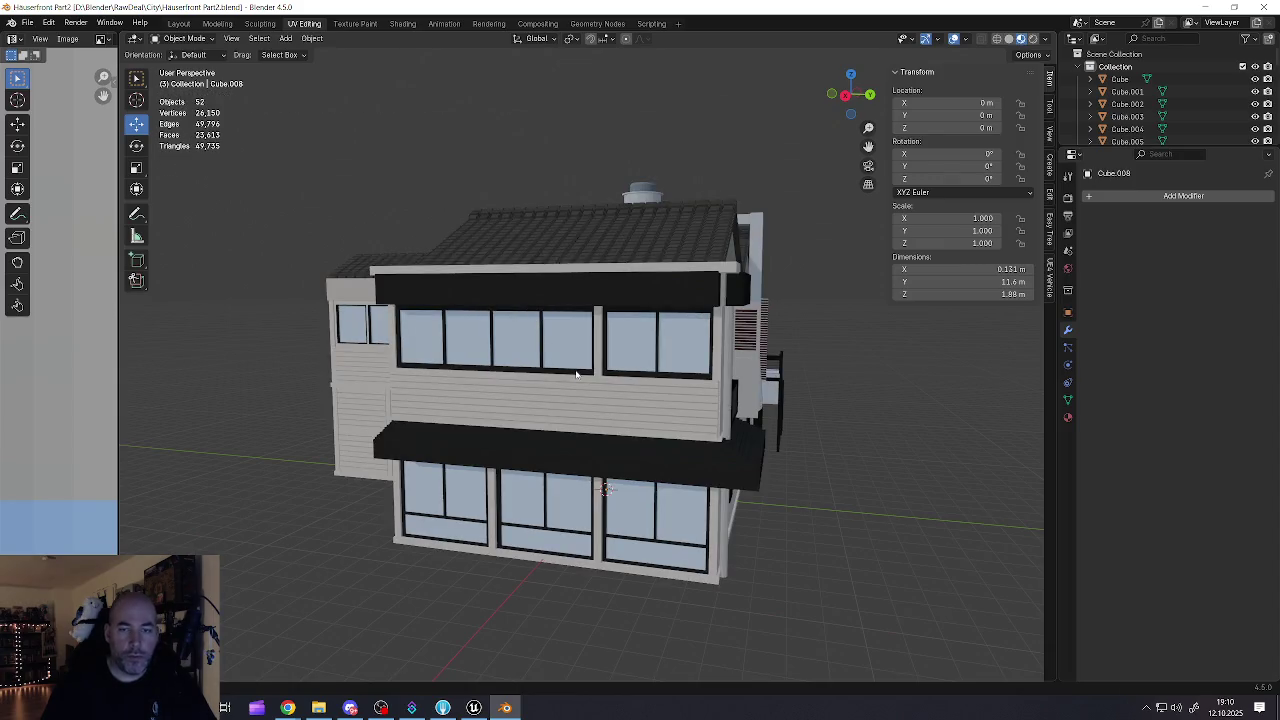
# Step: Orbit to the house's side facade and inspect a thin frame strip of the wall in Edit Mode
pyautogui.moveTo(579, 398)
pyautogui.mouseDown()
pyautogui.moveTo(397, 378)
pyautogui.moveTo(569, 380)
pyautogui.moveTo(420, 423)
pyautogui.mouseUp()
pyautogui.scroll(4, 466, 417)
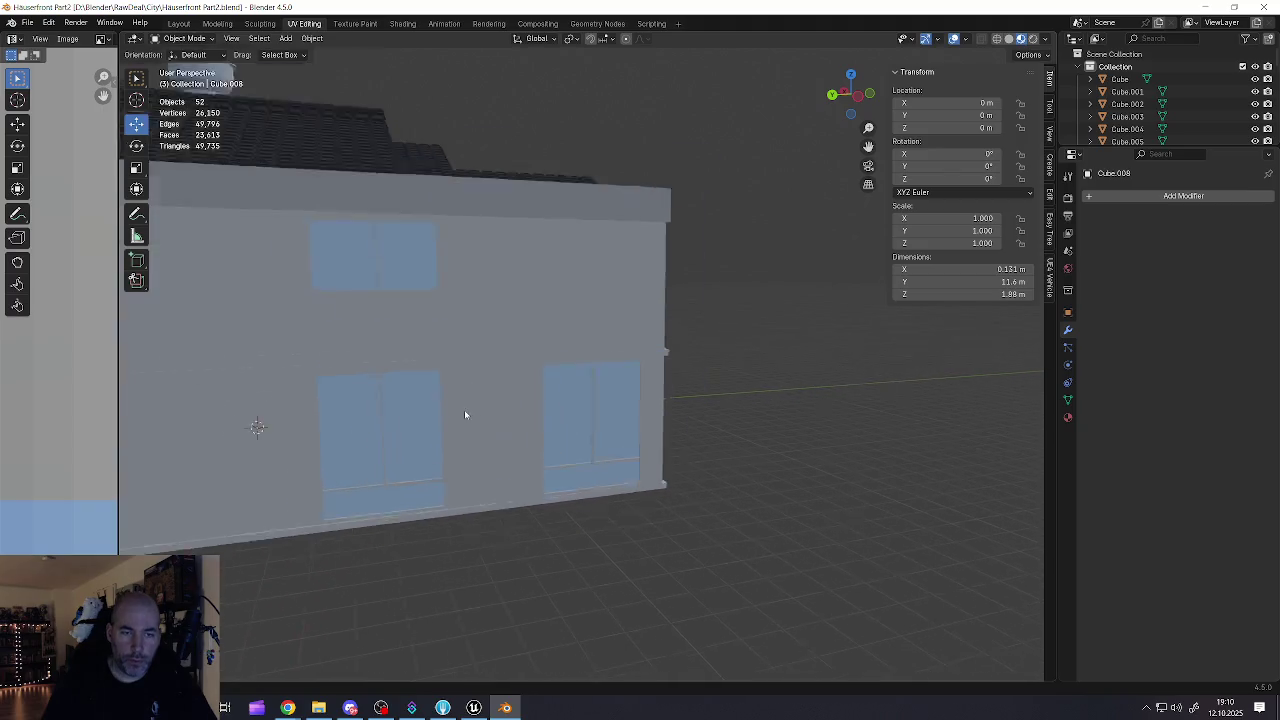
pyautogui.click(456, 421)
pyautogui.press('Tab')
pyautogui.scroll(5, 600, 405)
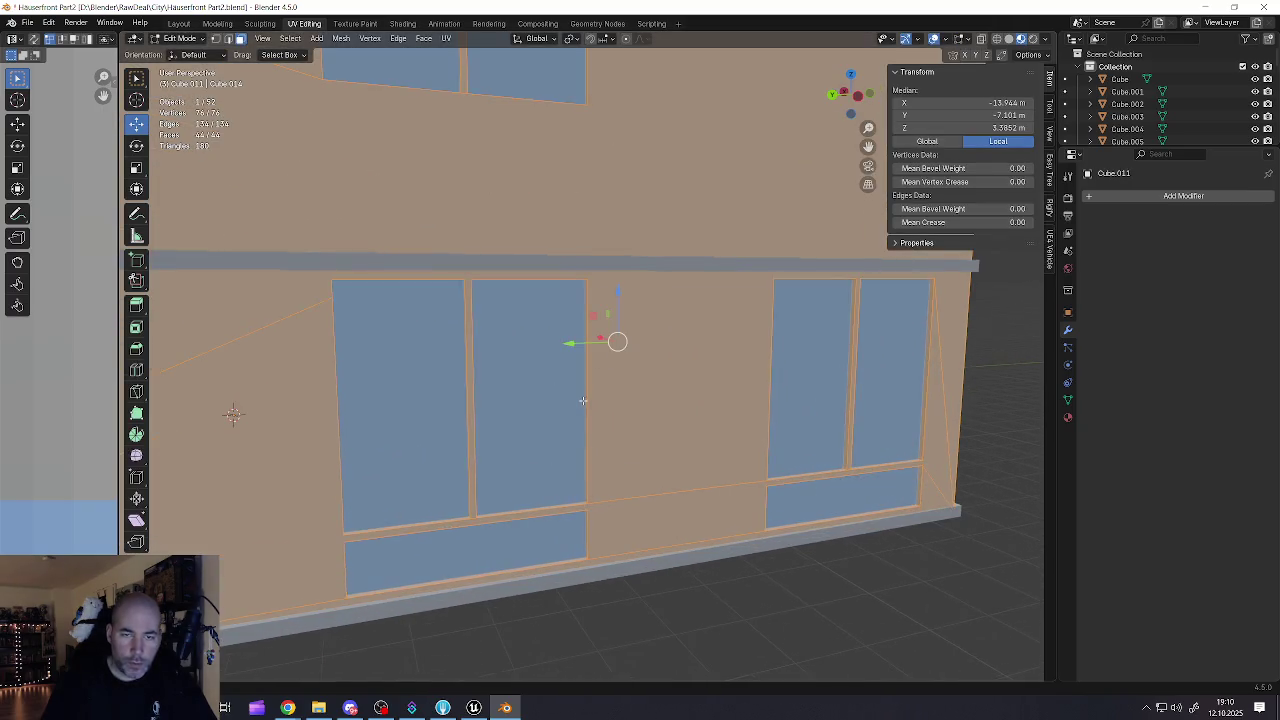
pyautogui.click(592, 412)
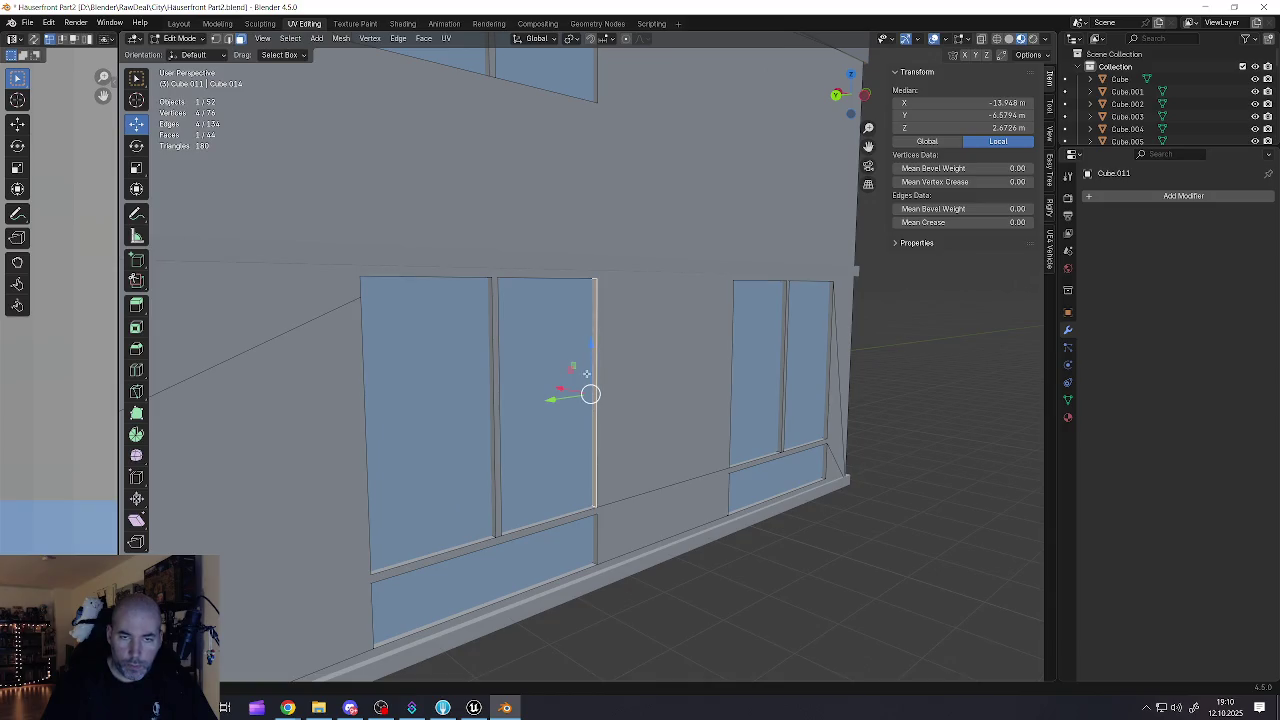
pyautogui.scroll(2, 592, 393)
pyautogui.scroll(-8, 595, 400)
pyautogui.press('Tab')
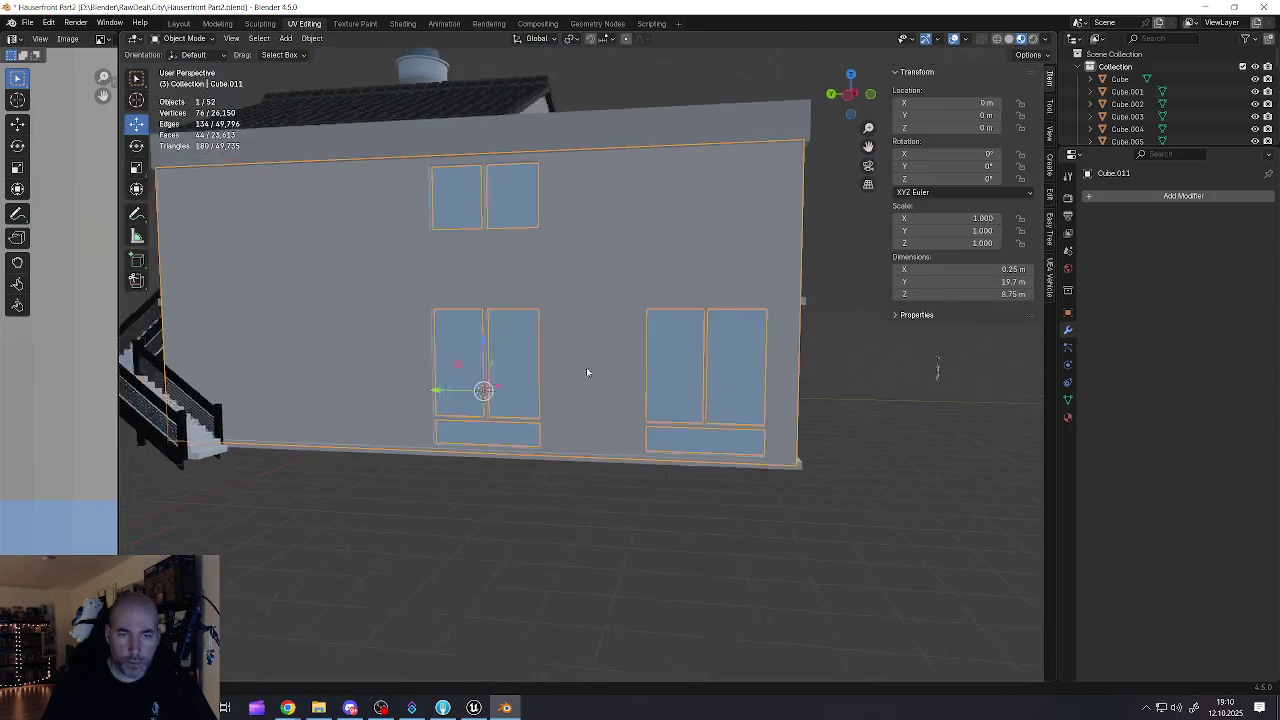
pyautogui.scroll(6, 434, 366)
pyautogui.scroll(-6, 450, 383)
pyautogui.scroll(6, 390, 488)
pyautogui.click(390, 490)
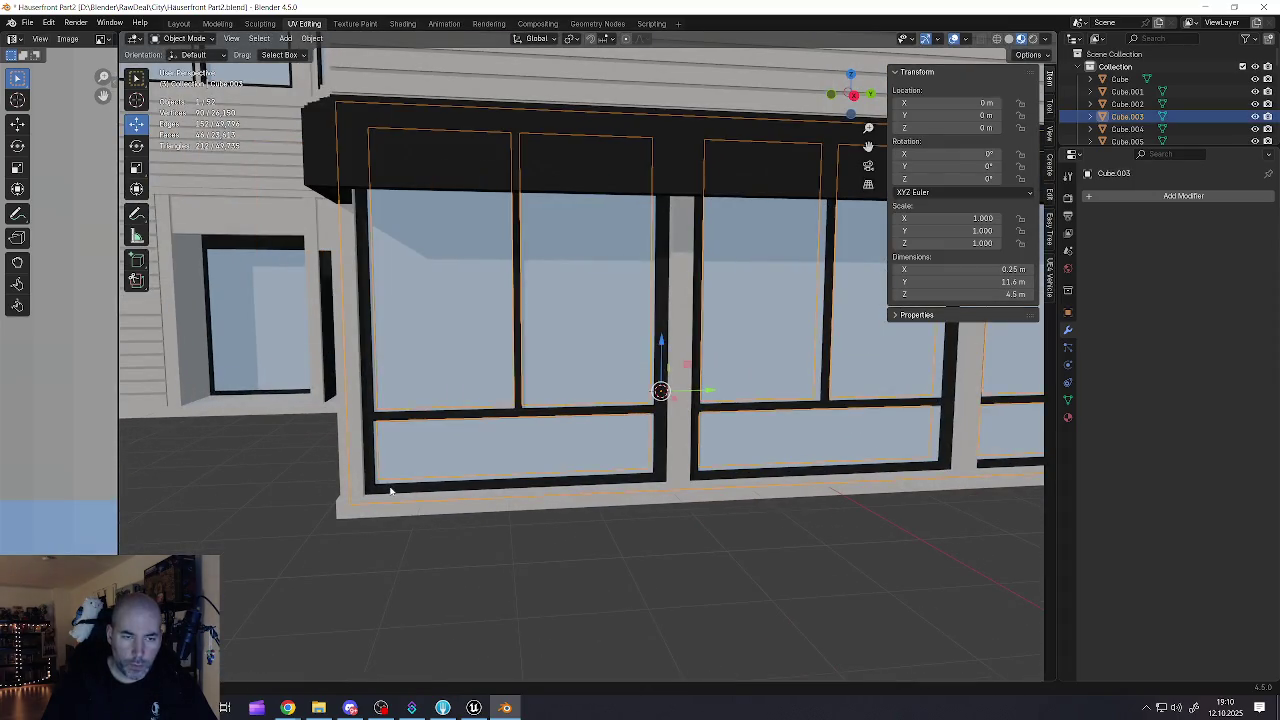
pyautogui.press('Tab')
pyautogui.keyDown('alt'); pyautogui.click(404, 489); pyautogui.keyUp('alt')
pyautogui.press('a')
pyautogui.scroll(-8, 404, 489)
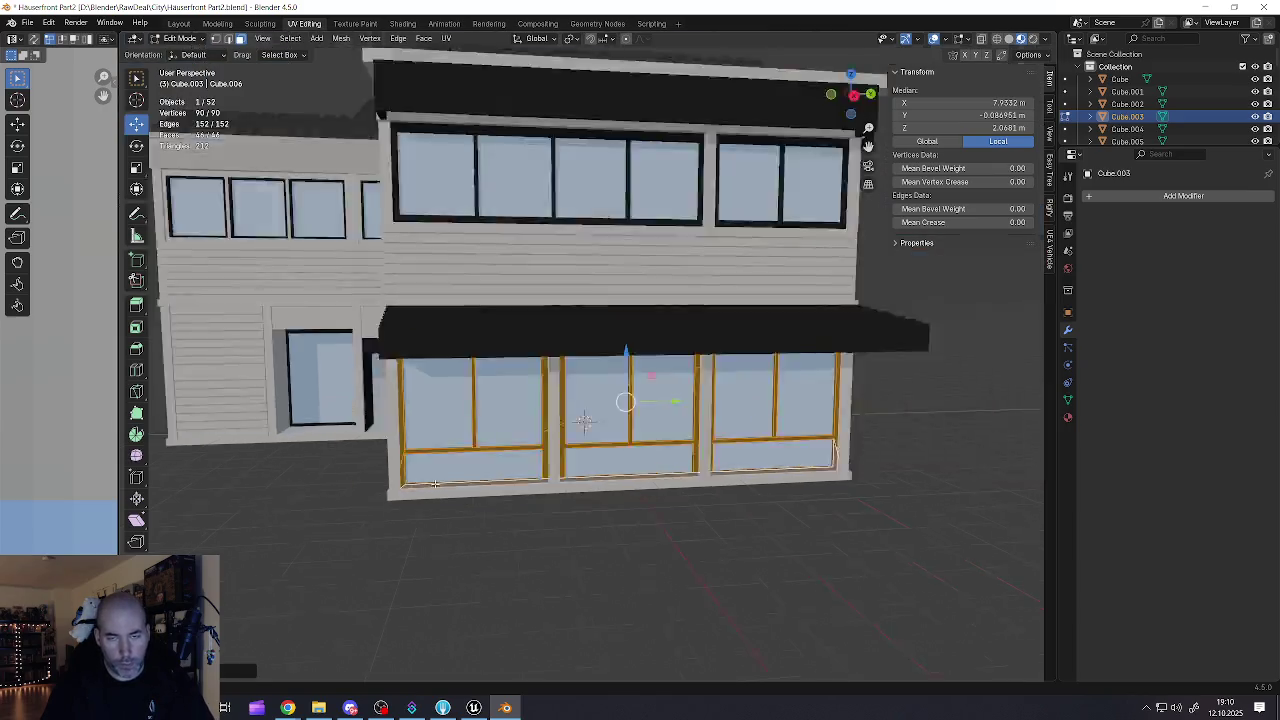
pyautogui.moveTo(470, 430); pyautogui.dragTo(518, 422)
pyautogui.hotkey('shift', 'd')
pyautogui.rightClick(601, 436)
pyautogui.moveTo(640, 424); pyautogui.dragTo(375, 423)
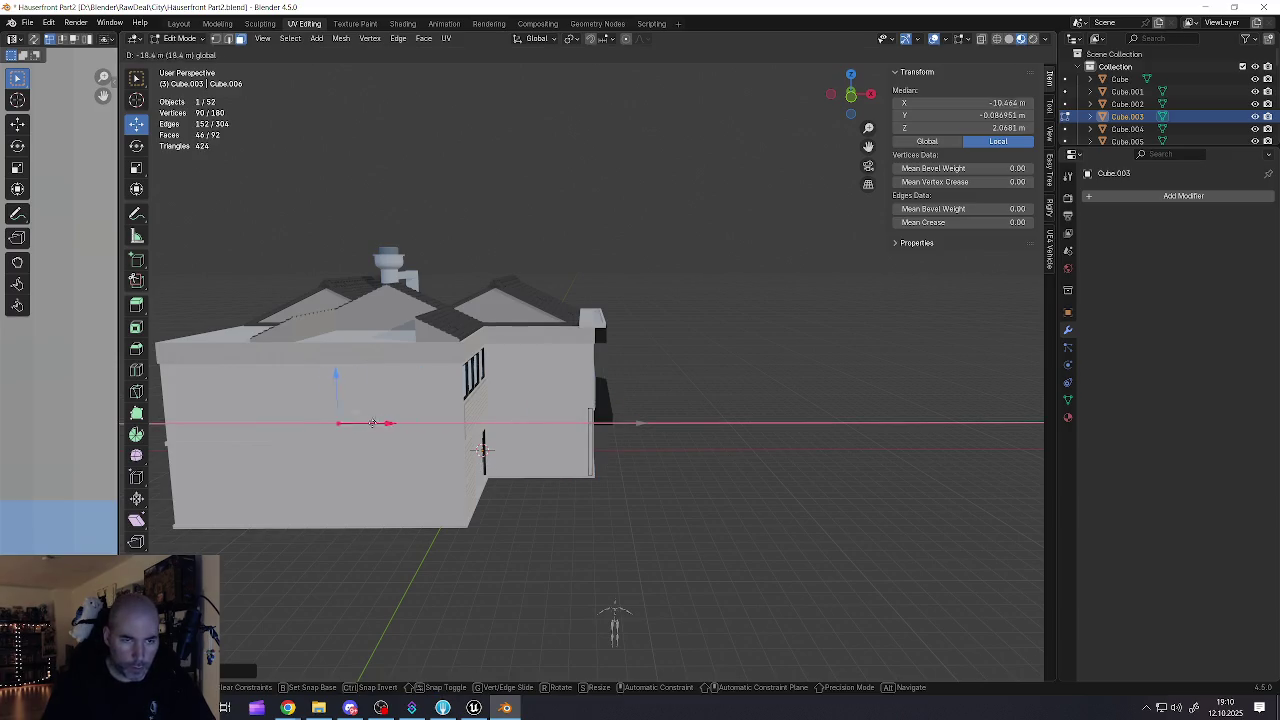
pyautogui.moveTo(250, 423)
pyautogui.mouseDown()
pyautogui.moveTo(557, 440)
pyautogui.moveTo(509, 467)
pyautogui.mouseUp()
pyautogui.moveTo(428, 467); pyautogui.dragTo(390, 441)
pyautogui.click(344, 467)
pyautogui.scroll(4, 390, 441)
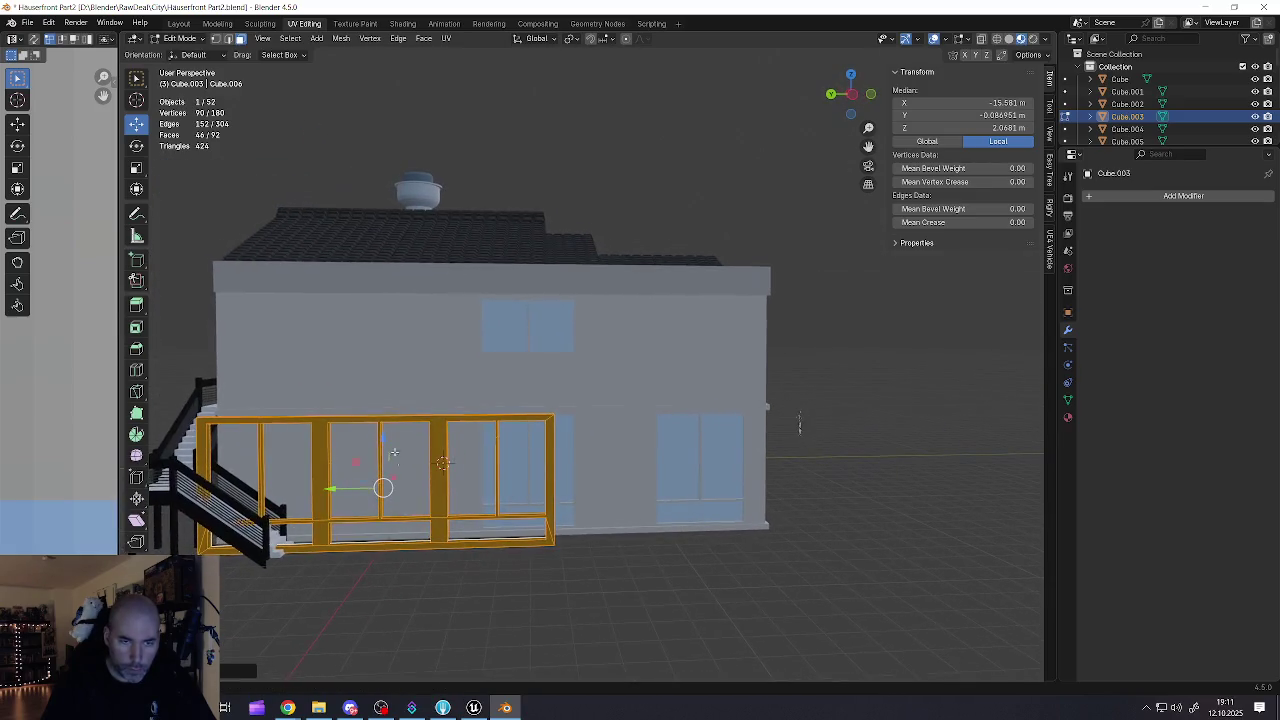
pyautogui.moveTo(330, 490)
pyautogui.mouseDown()
pyautogui.moveTo(528, 487)
pyautogui.moveTo(613, 461)
pyautogui.moveTo(625, 500)
pyautogui.moveTo(666, 417)
pyautogui.mouseUp()
pyautogui.click(520, 487)
pyautogui.scroll(4, 645, 440)
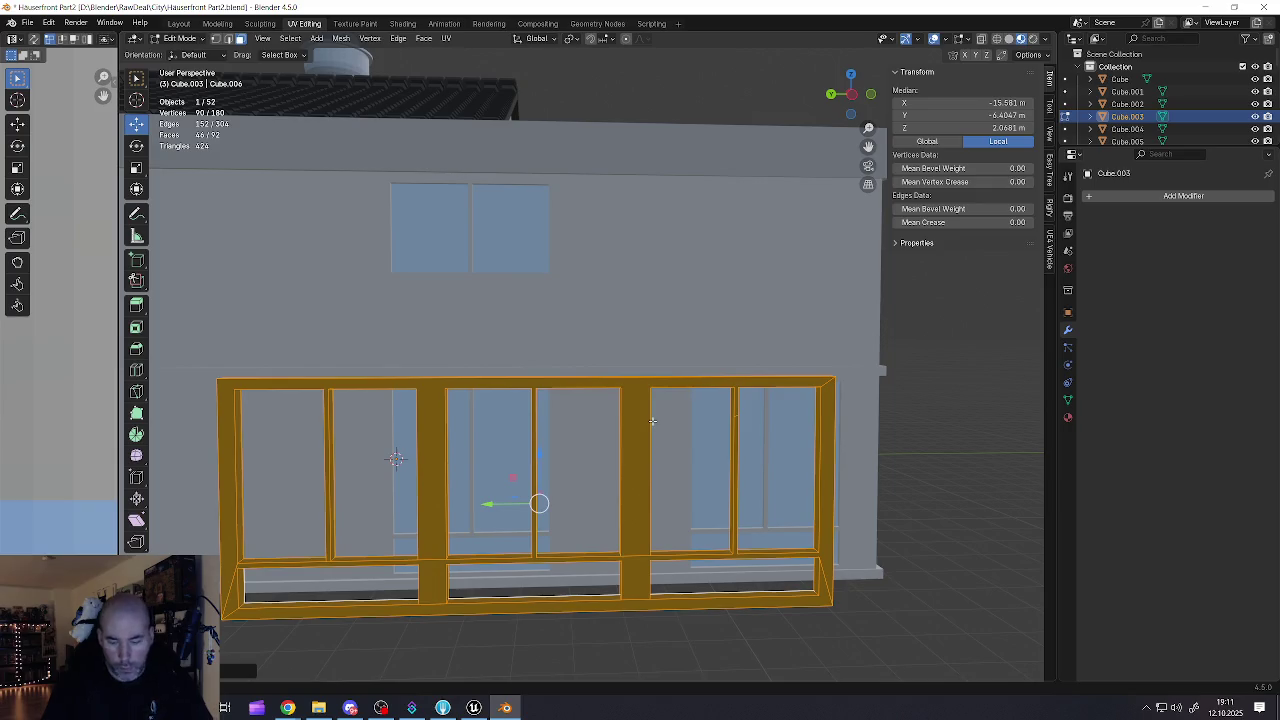
pyautogui.press('x')
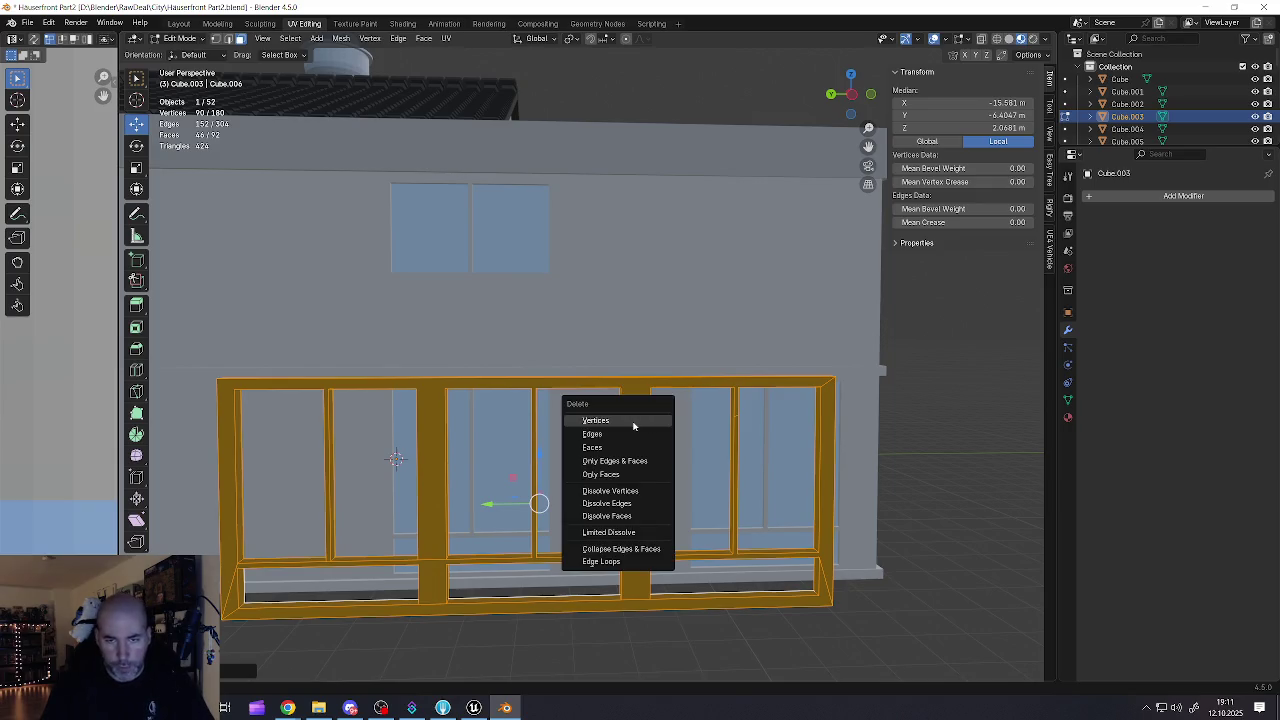
pyautogui.click(633, 420)
pyautogui.scroll(3, 537, 390)
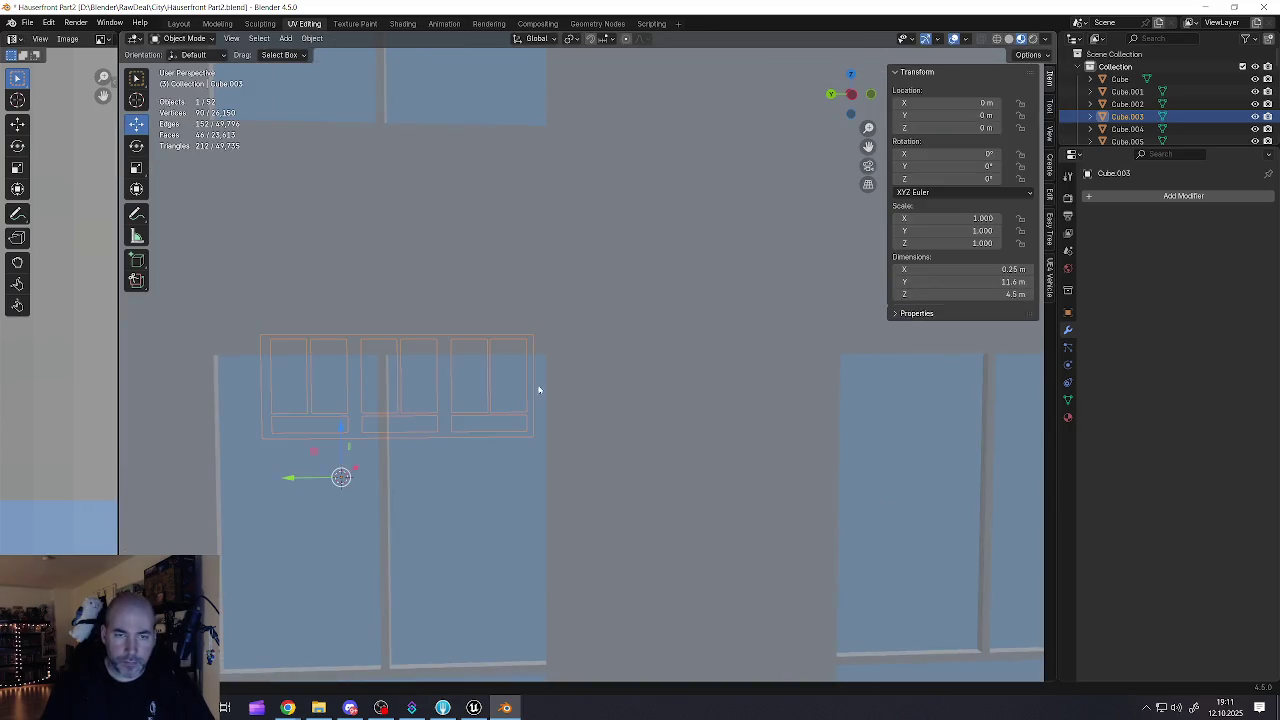
# Step: Select the edge loops of the side wall's lower window frame and its left outer bar
pyautogui.press('Tab')
pyautogui.click(549, 377)
pyautogui.moveTo(543, 374)
pyautogui.mouseDown()
pyautogui.moveTo(572, 370)
pyautogui.moveTo(480, 374)
pyautogui.moveTo(456, 321)
pyautogui.moveTo(418, 310)
pyautogui.moveTo(411, 382)
pyautogui.moveTo(350, 374)
pyautogui.mouseUp()
pyautogui.keyDown('alt'); pyautogui.click(549, 354); pyautogui.keyUp('alt')
pyautogui.keyDown('alt'); pyautogui.keyDown('shift'); pyautogui.click(421, 289); pyautogui.keyUp('shift'); pyautogui.keyUp('alt')
pyautogui.keyDown('shift'); pyautogui.click(341, 383); pyautogui.keyUp('shift')
# Step: Add the lower frame bar, next window's frame, vertical mullion and lower-right corner face to the selection
pyautogui.moveTo(800, 440)
pyautogui.mouseDown()
pyautogui.moveTo(443, 351)
pyautogui.moveTo(460, 300)
pyautogui.moveTo(471, 134)
pyautogui.moveTo(480, 195)
pyautogui.mouseUp()
pyautogui.scroll(6, 375, 403)
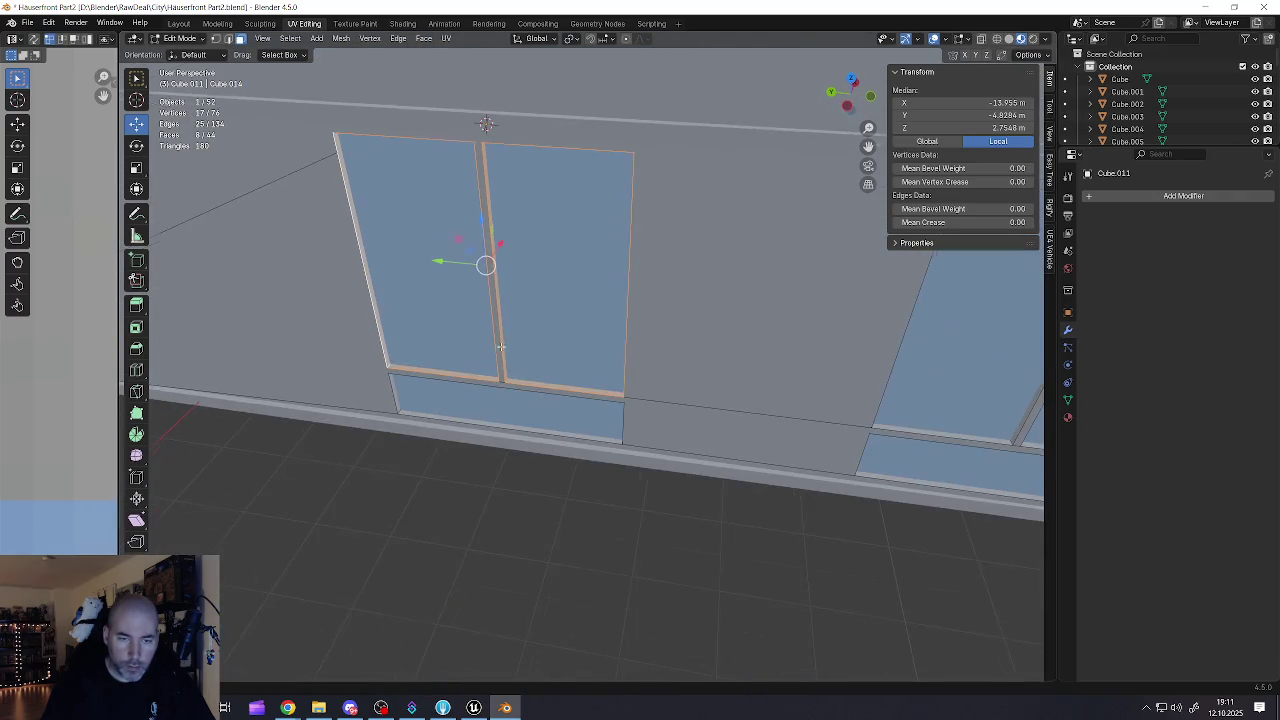
pyautogui.press('l')
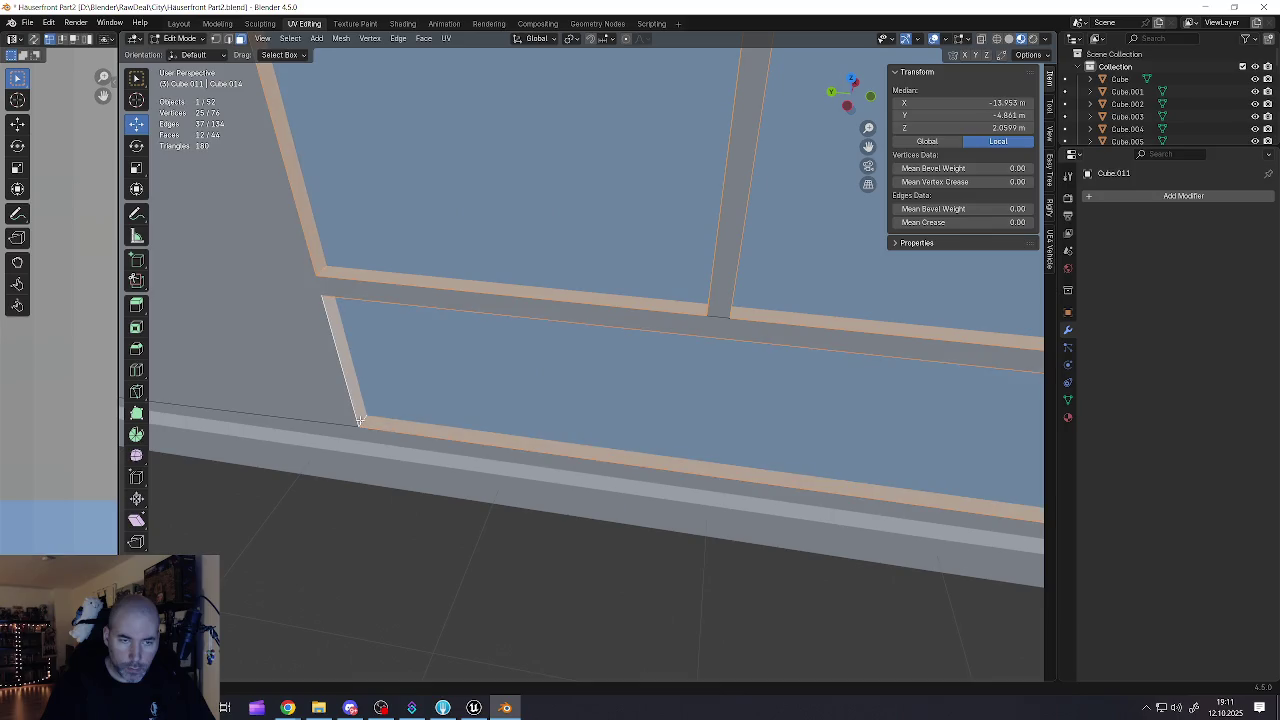
pyautogui.scroll(6, 467, 341)
pyautogui.scroll(-10, 467, 341)
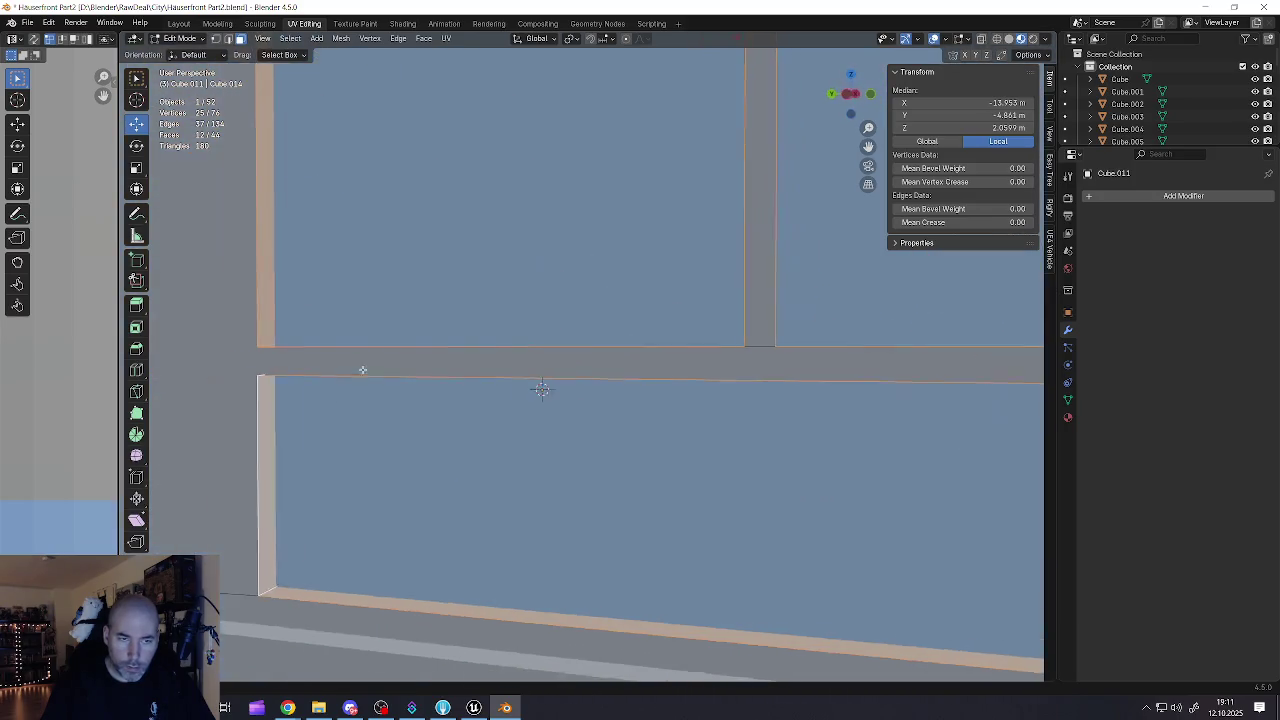
pyautogui.scroll(8, 468, 402)
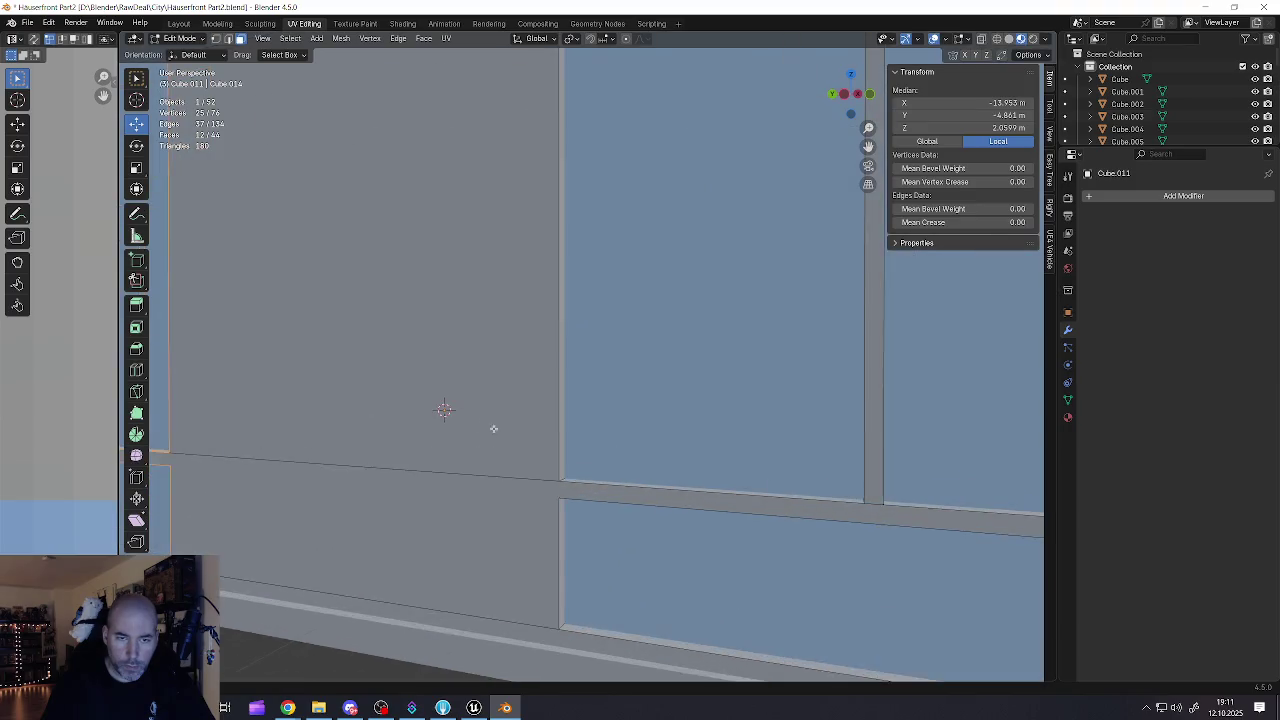
pyautogui.scroll(-8, 486, 425)
pyautogui.scroll(8, 447, 459)
pyautogui.scroll(5, 447, 459)
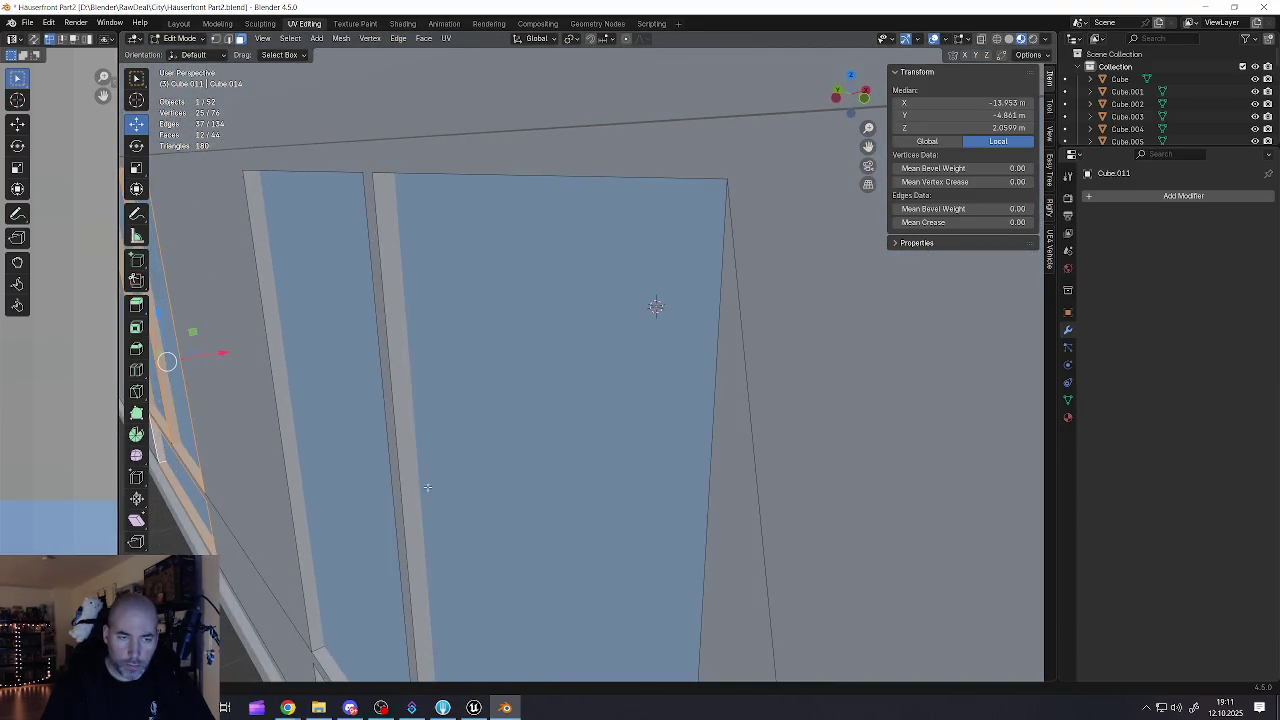
pyautogui.press('KP_Decimal')
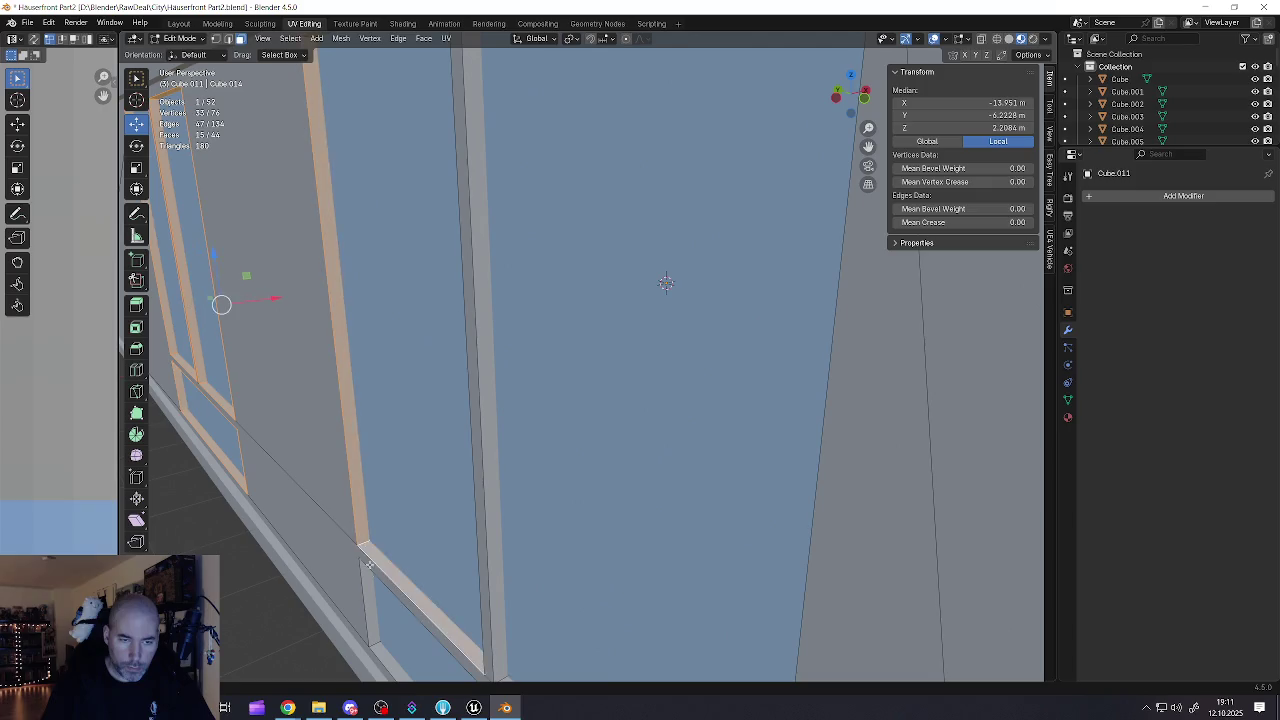
pyautogui.keyDown('shift'); pyautogui.click(507, 420); pyautogui.keyUp('shift')
pyautogui.scroll(-6, 618, 408)
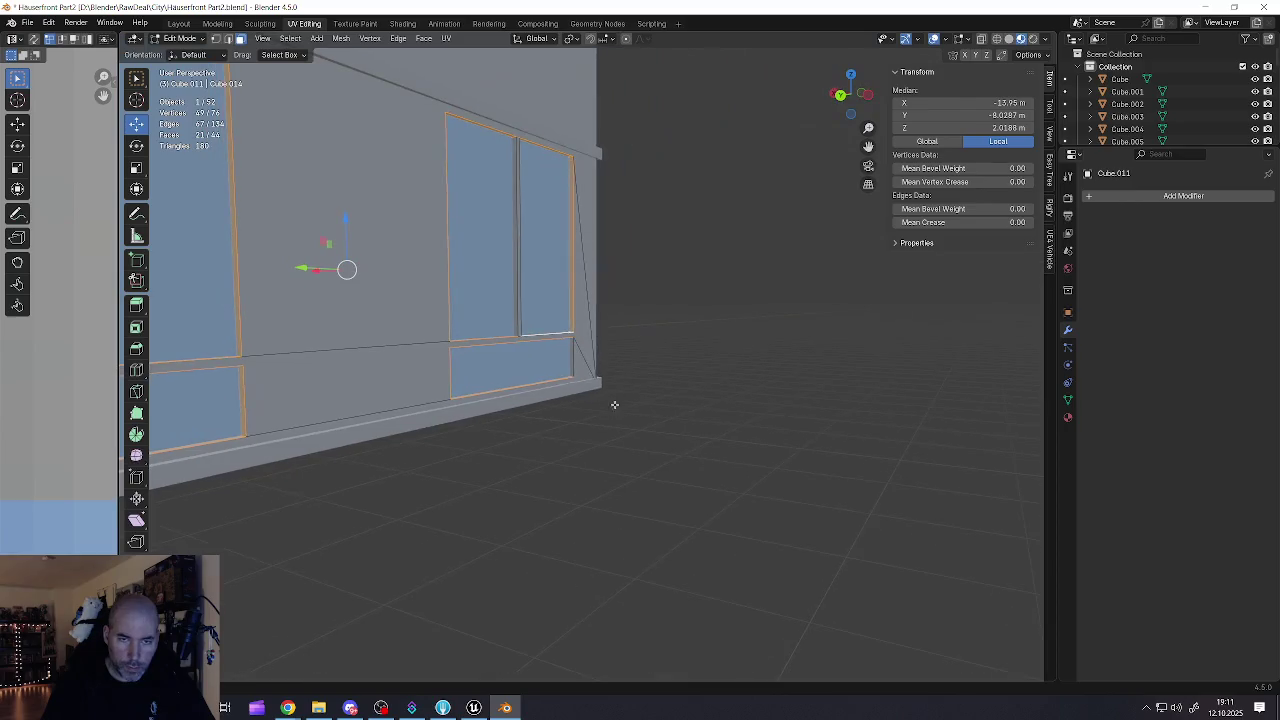
pyautogui.scroll(5, 536, 309)
pyautogui.keyDown('shift'); pyautogui.click(508, 201); pyautogui.keyUp('shift')
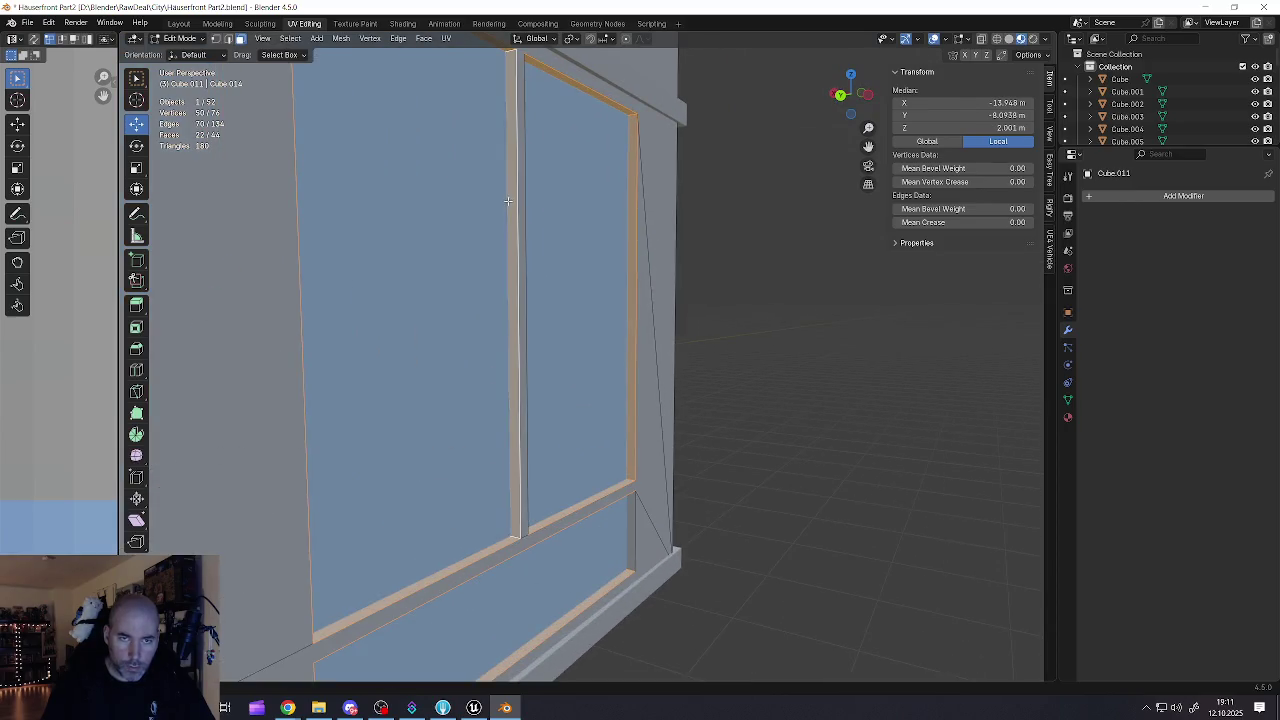
pyautogui.keyDown('shift'); pyautogui.click(631, 536); pyautogui.keyUp('shift')
pyautogui.scroll(-5, 580, 506)
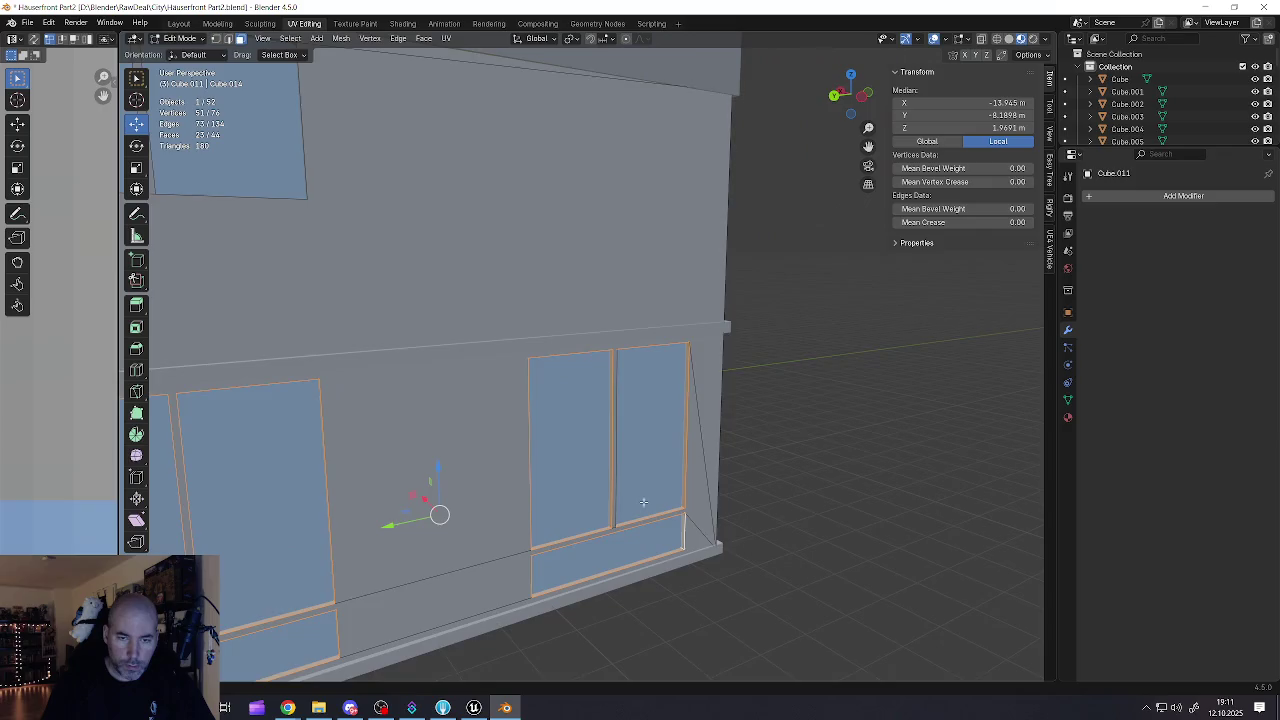
# Step: Add the inner loops of the right and left upper windows to the selection
pyautogui.moveTo(591, 496)
pyautogui.mouseDown()
pyautogui.moveTo(503, 484)
pyautogui.moveTo(651, 520)
pyautogui.moveTo(638, 540)
pyautogui.moveTo(509, 357)
pyautogui.moveTo(560, 357)
pyautogui.mouseUp()
pyautogui.scroll(-3, 638, 540)
pyautogui.scroll(4, 522, 380)
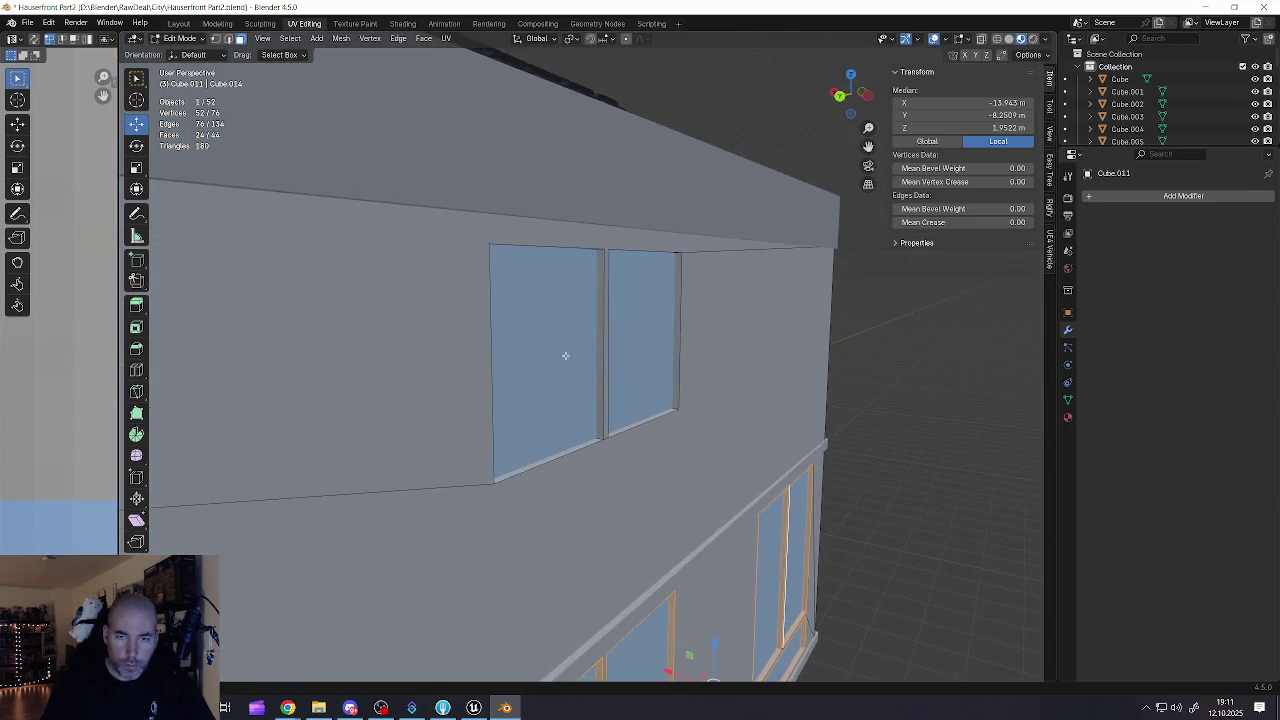
pyautogui.scroll(3, 648, 393)
pyautogui.keyDown('alt'); pyautogui.keyDown('shift'); pyautogui.click(708, 433); pyautogui.keyUp('shift'); pyautogui.keyUp('alt')
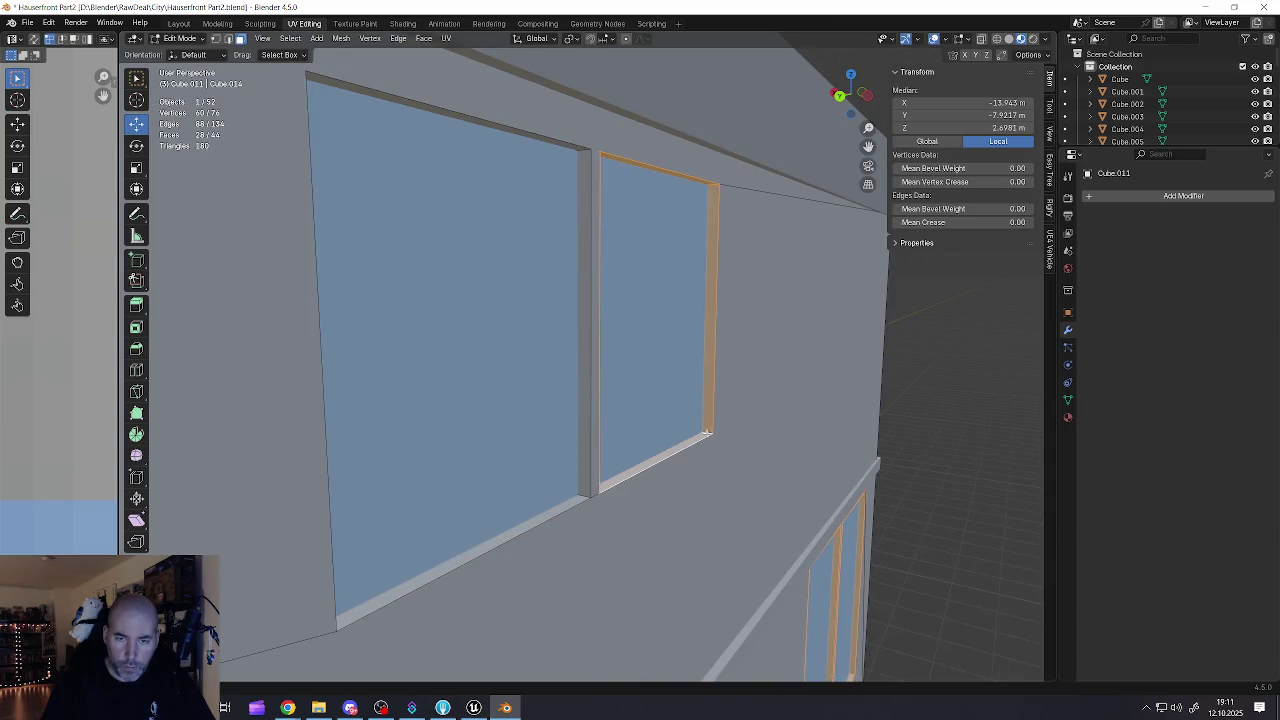
pyautogui.keyDown('alt'); pyautogui.keyDown('shift'); pyautogui.click(583, 497); pyautogui.keyUp('shift'); pyautogui.keyUp('alt')
pyautogui.moveTo(583, 497)
pyautogui.mouseDown()
pyautogui.moveTo(500, 500)
pyautogui.moveTo(557, 471)
pyautogui.moveTo(478, 469)
pyautogui.mouseUp()
pyautogui.scroll(-8, 478, 469)
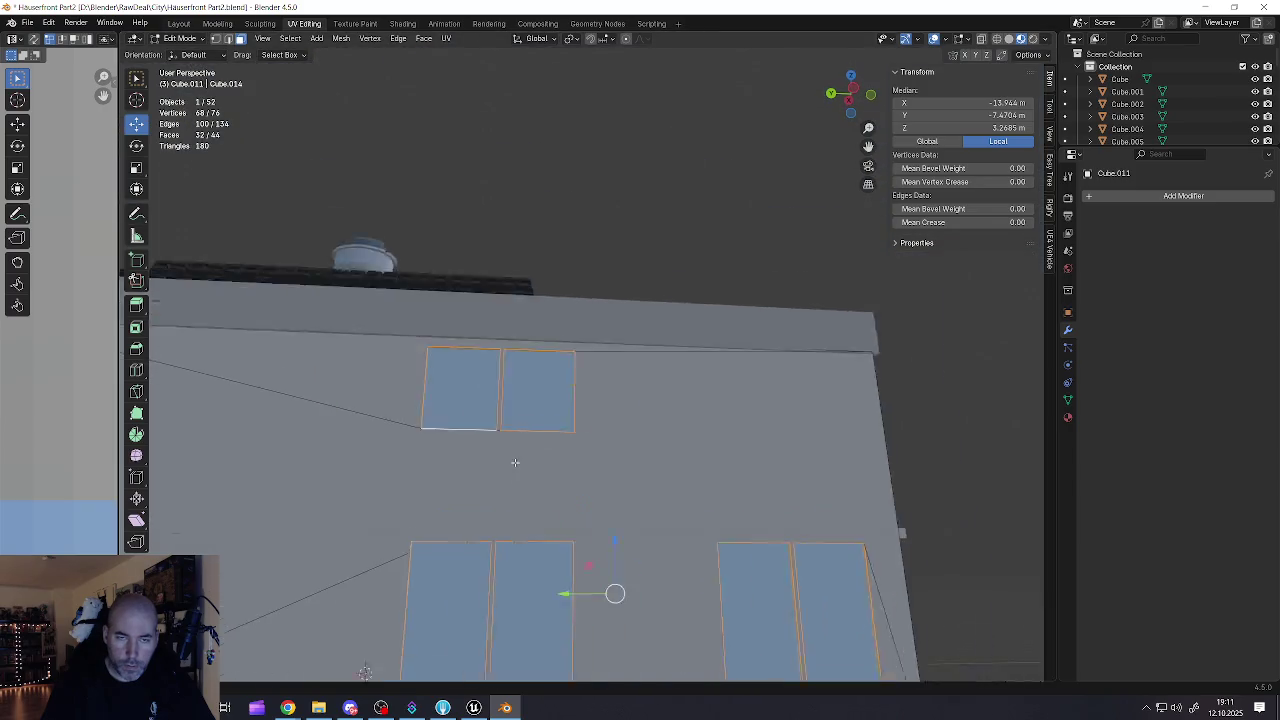
pyautogui.scroll(6, 566, 446)
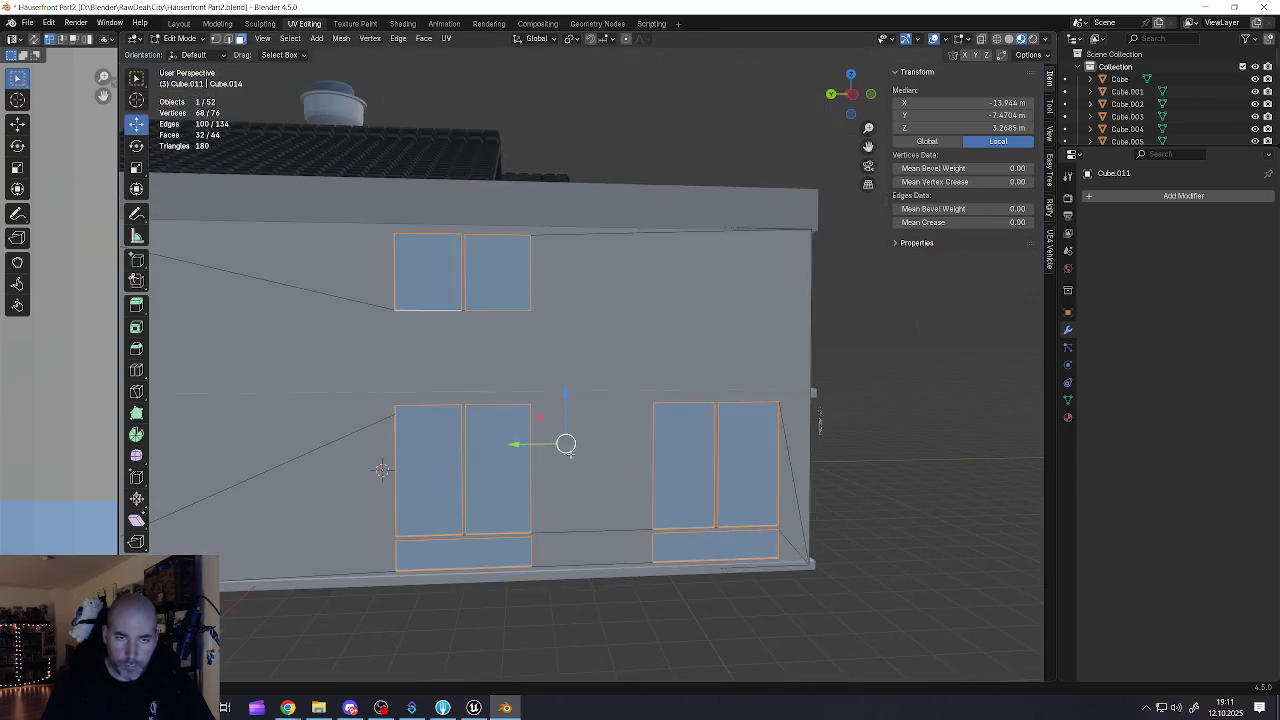
# Step: Extrude the selected window surrounds in place and thicken them with Alt+S into frames
pyautogui.press('e')
pyautogui.press('Escape')
pyautogui.hotkey('alt', 's')
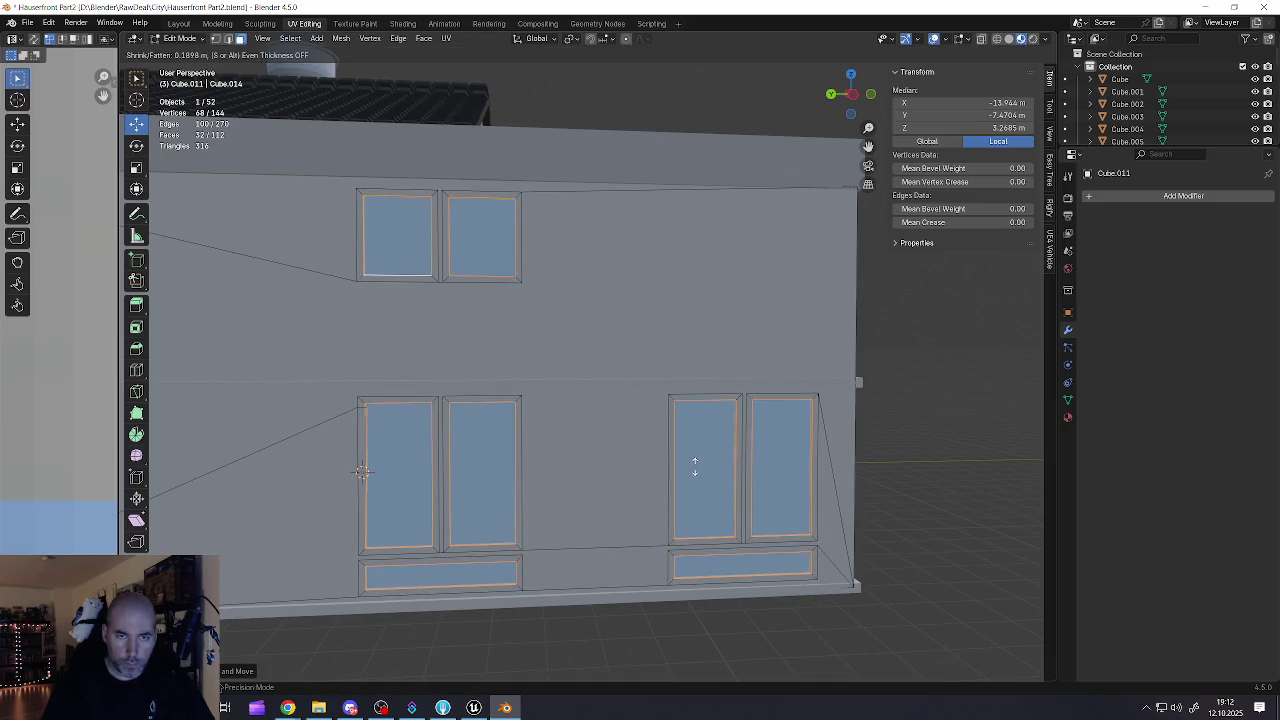
pyautogui.click(690, 467)
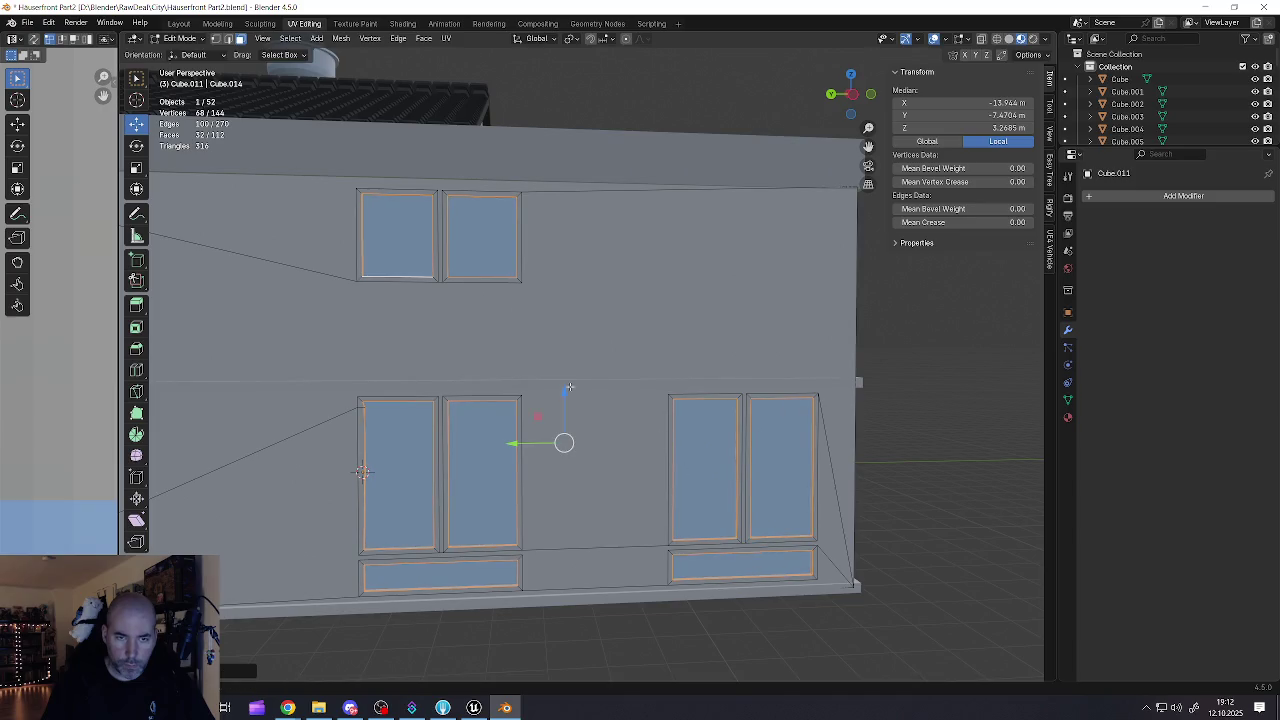
# Step: In vertex select mode, pick a corner vertex of the lower-left window frame and inspect it
pyautogui.scroll(5, 360, 427)
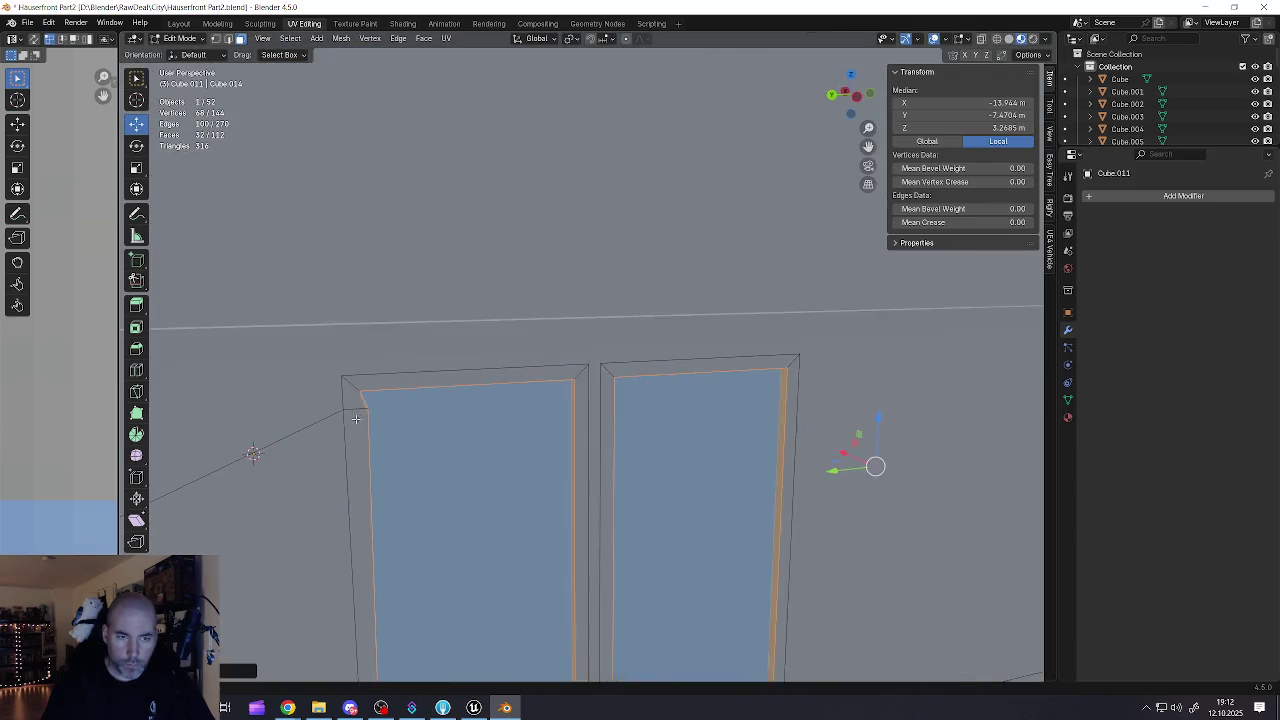
pyautogui.press('1')
pyautogui.click(366, 402)
pyautogui.moveTo(276, 392); pyautogui.dragTo(256, 357)
pyautogui.moveTo(402, 415)
pyautogui.mouseDown()
pyautogui.moveTo(372, 402)
pyautogui.moveTo(352, 421)
pyautogui.moveTo(360, 400)
pyautogui.moveTo(378, 407)
pyautogui.mouseUp()
pyautogui.moveTo(409, 487)
pyautogui.mouseDown()
pyautogui.moveTo(514, 471)
pyautogui.moveTo(442, 437)
pyautogui.mouseUp()
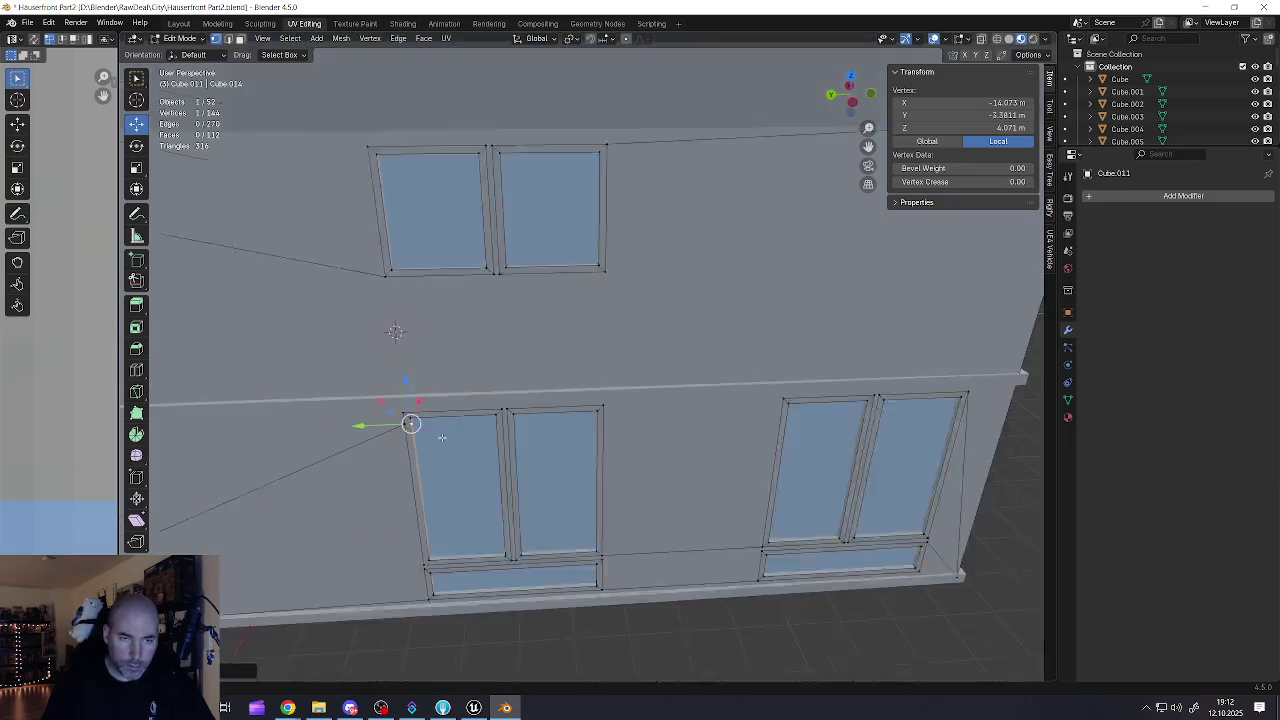
# Step: Start a new selection with the left, right and lower window frame faces
pyautogui.scroll(-3, 442, 437)
pyautogui.scroll(3, 467, 436)
pyautogui.click(472, 438)
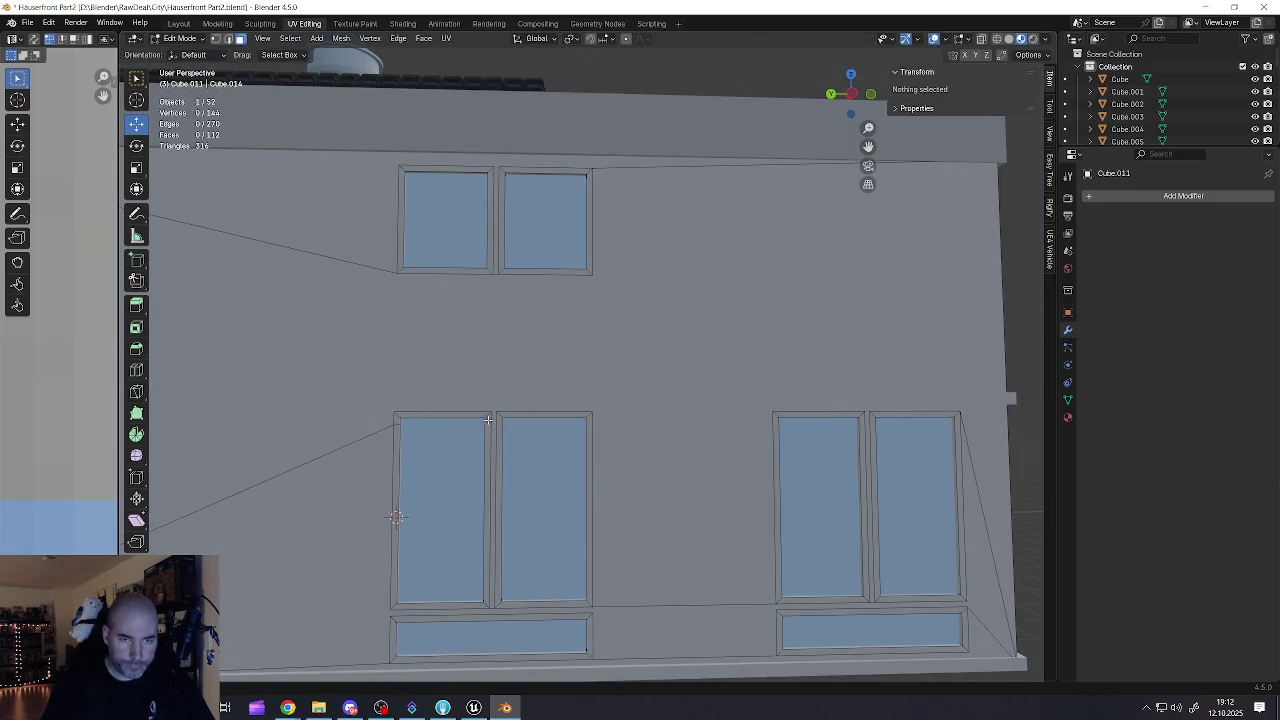
pyautogui.keyDown('alt'); pyautogui.click(489, 417); pyautogui.keyUp('alt')
pyautogui.keyDown('alt'); pyautogui.keyDown('shift'); pyautogui.click(501, 414); pyautogui.keyUp('shift'); pyautogui.keyUp('alt')
pyautogui.press('KP_Decimal')
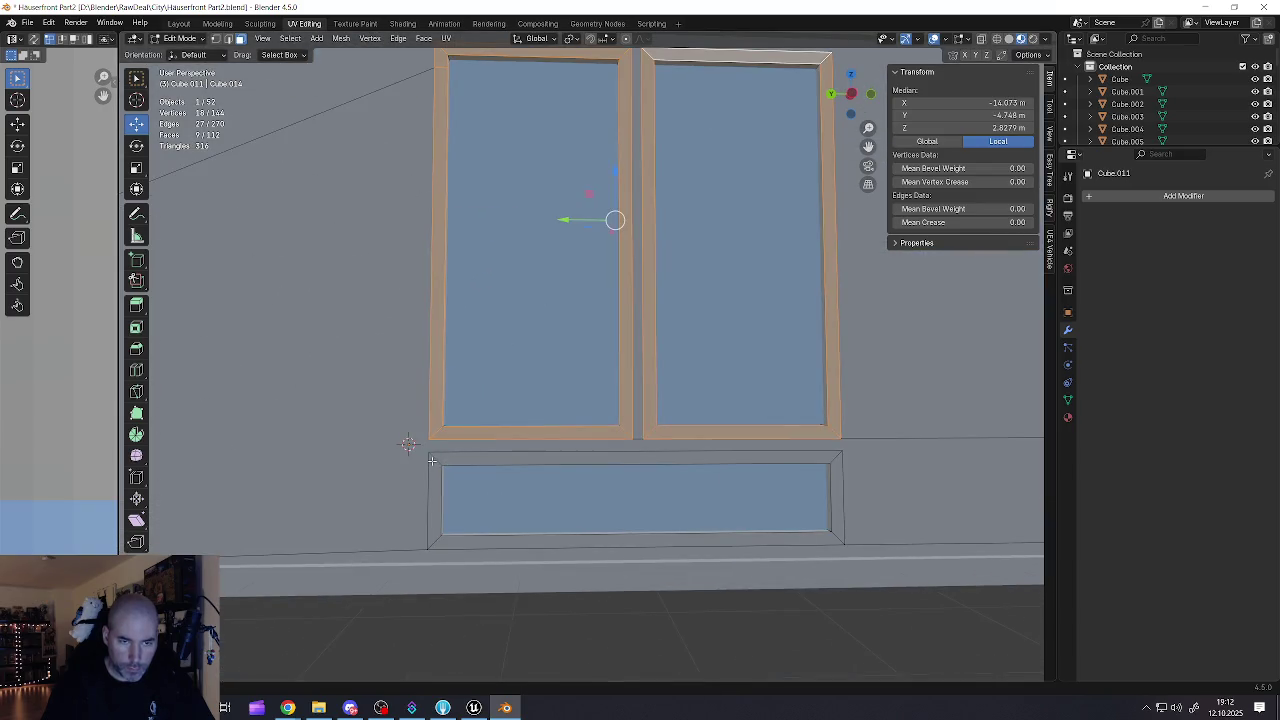
pyautogui.keyDown('alt'); pyautogui.keyDown('shift'); pyautogui.click(434, 458); pyautogui.keyUp('shift'); pyautogui.keyUp('alt')
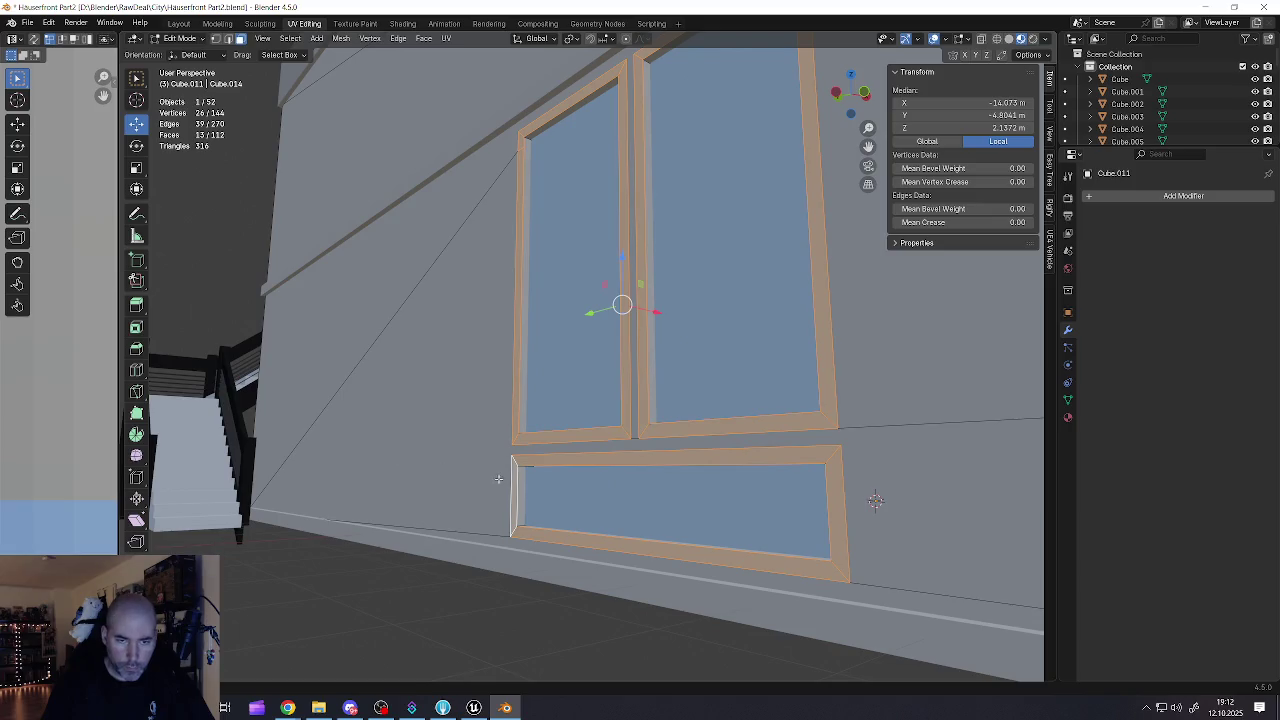
pyautogui.scroll(-3, 505, 477)
pyautogui.scroll(5, 477, 197)
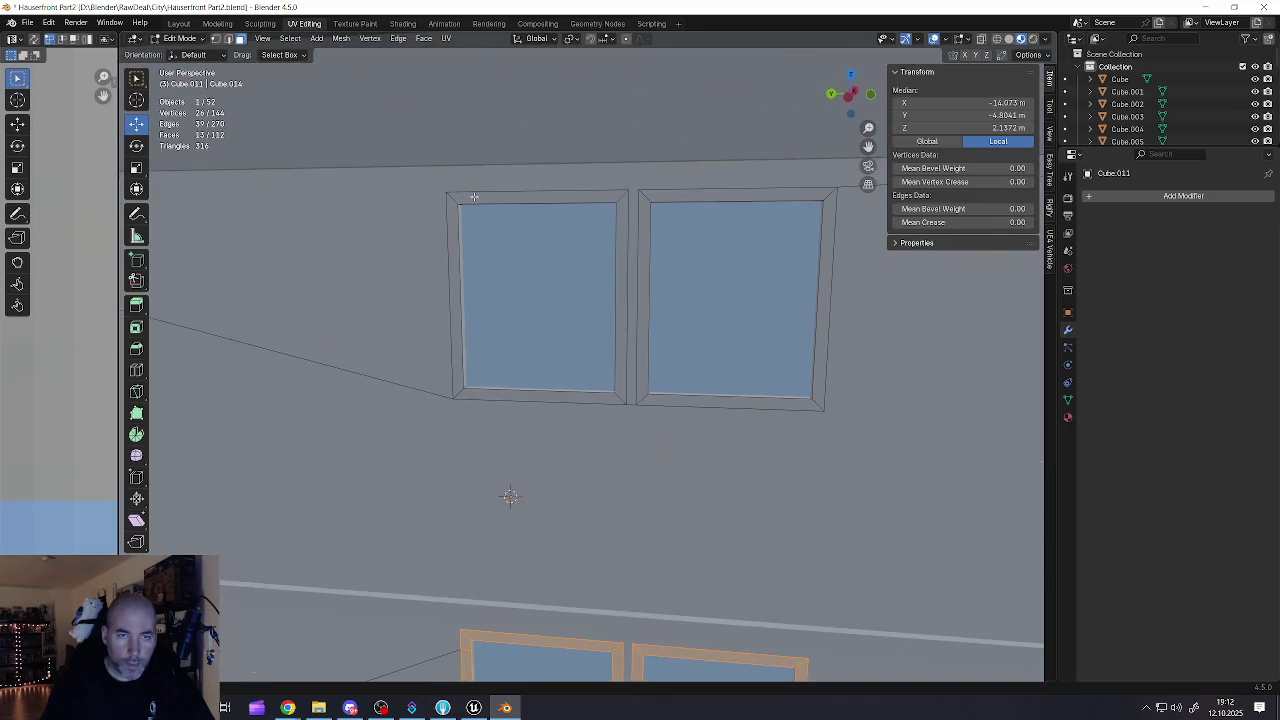
# Step: Add the upper pair, lower pair and lower sill frame faces to the selection
pyautogui.keyDown('alt'); pyautogui.keyDown('shift'); pyautogui.click(451, 198); pyautogui.keyUp('shift'); pyautogui.keyUp('alt')
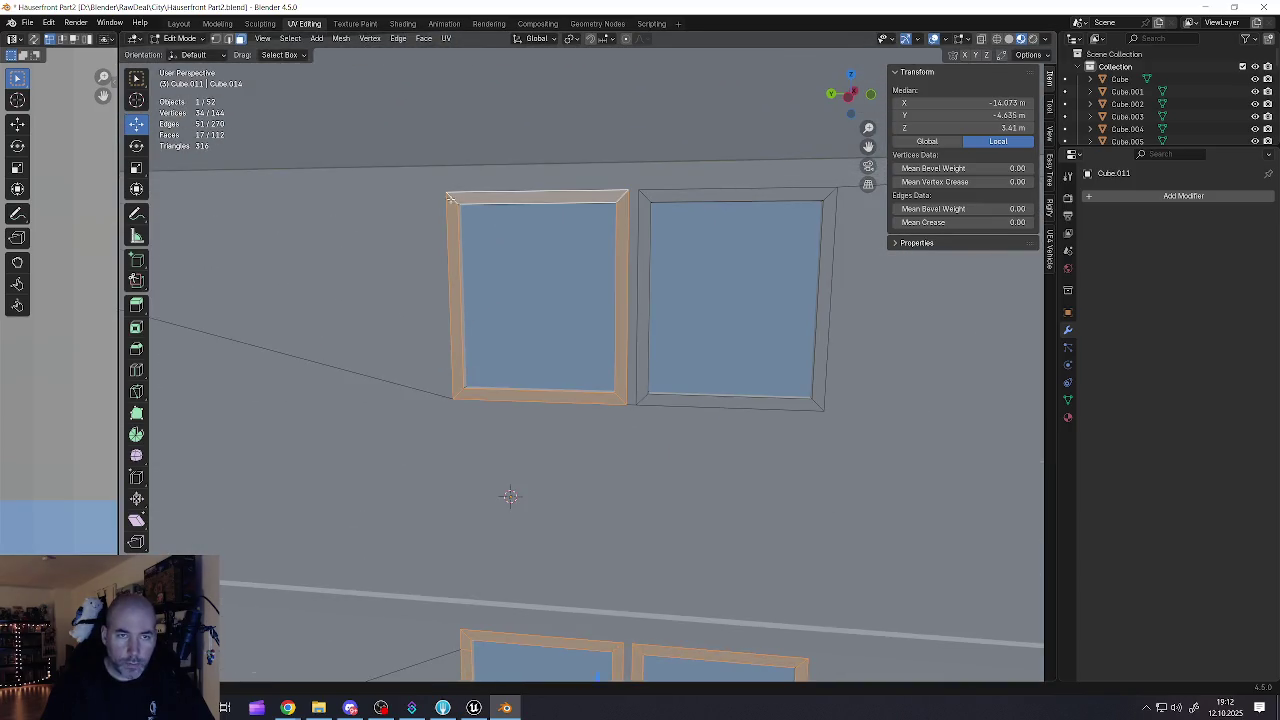
pyautogui.keyDown('alt'); pyautogui.keyDown('shift'); pyautogui.click(643, 196); pyautogui.keyUp('shift'); pyautogui.keyUp('alt')
pyautogui.scroll(-4, 734, 348)
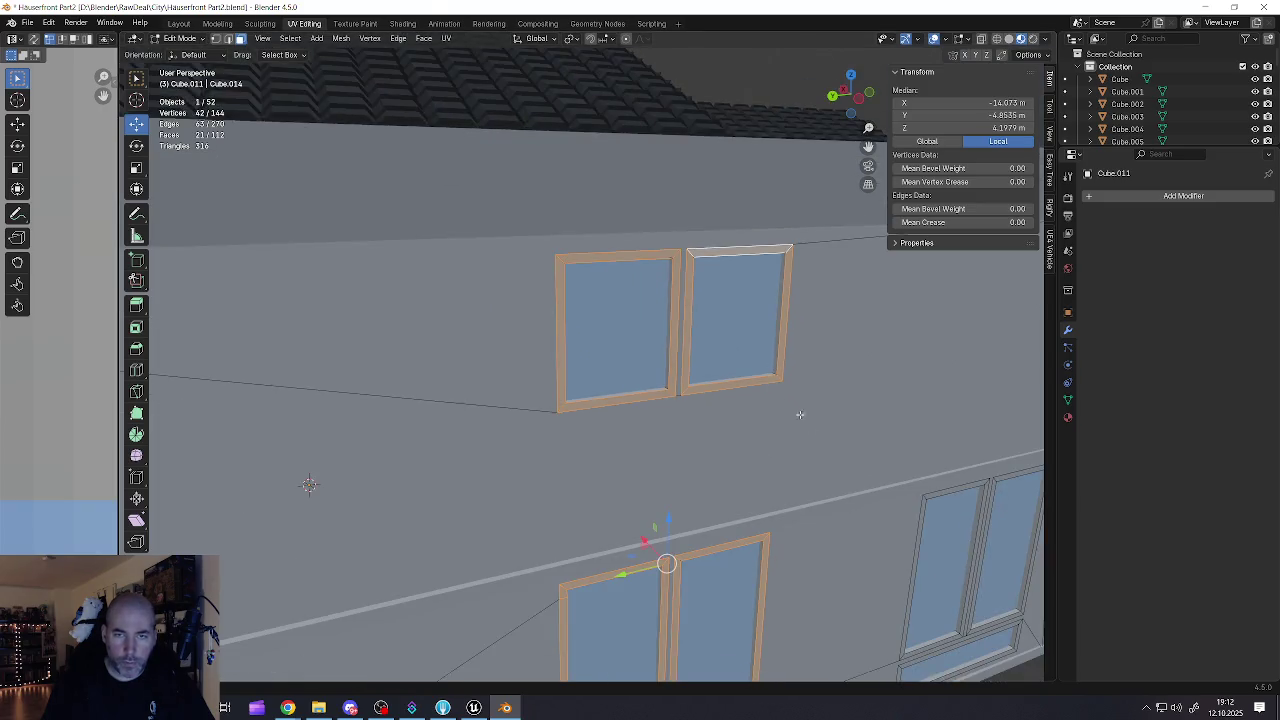
pyautogui.scroll(-3, 791, 407)
pyautogui.scroll(5, 779, 401)
pyautogui.keyDown('alt'); pyautogui.keyDown('shift'); pyautogui.click(712, 366); pyautogui.keyUp('shift'); pyautogui.keyUp('alt')
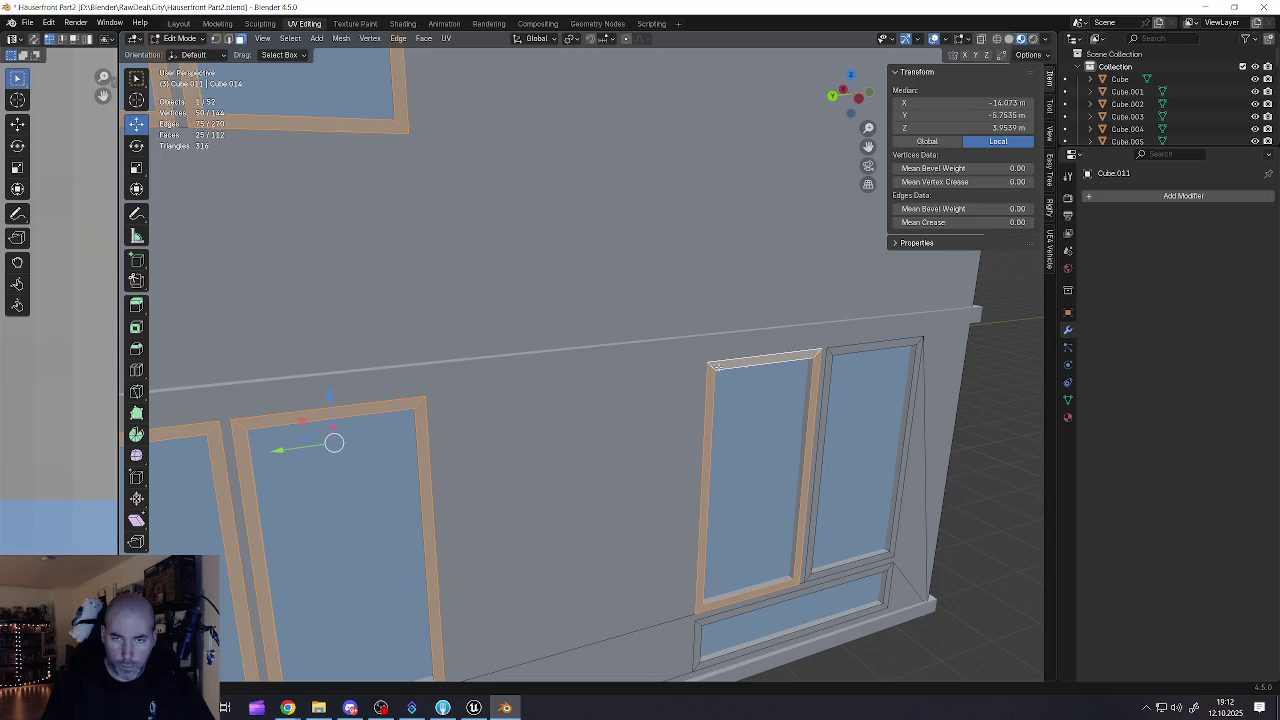
pyautogui.keyDown('alt'); pyautogui.keyDown('shift'); pyautogui.click(830, 354); pyautogui.keyUp('shift'); pyautogui.keyUp('alt')
pyautogui.scroll(4, 729, 457)
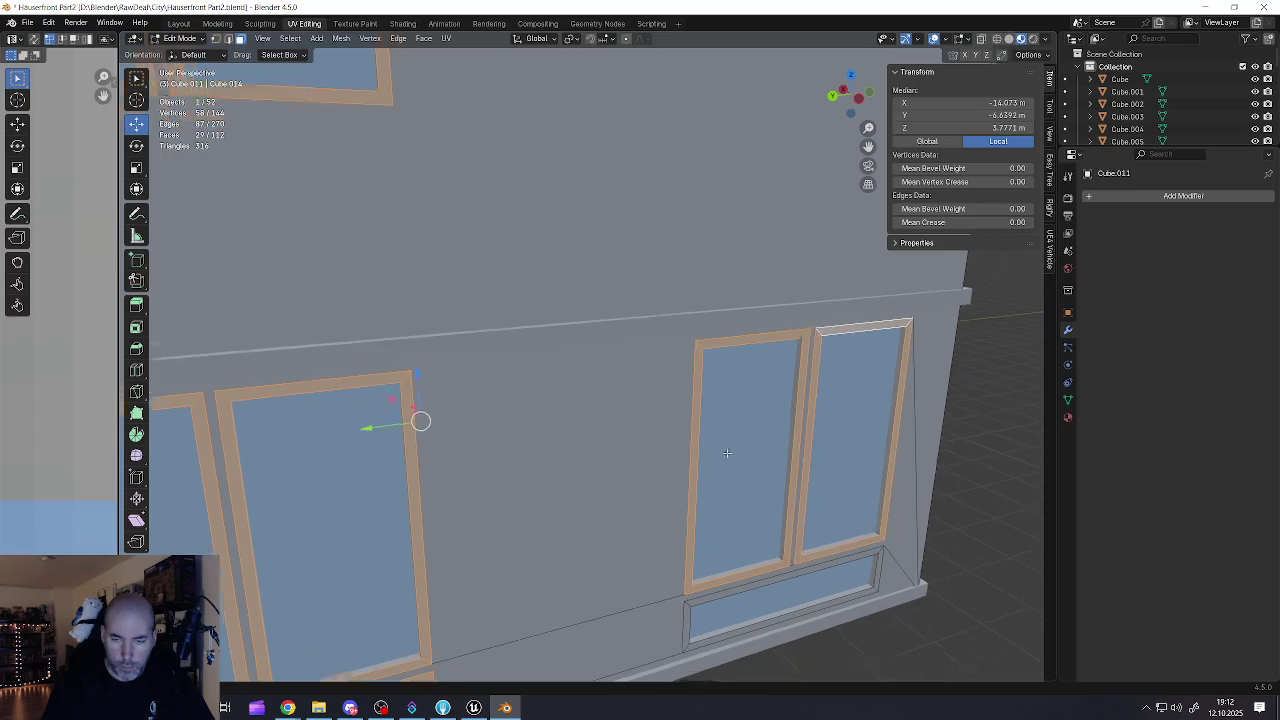
pyautogui.keyDown('alt'); pyautogui.keyDown('shift'); pyautogui.click(643, 456); pyautogui.keyUp('shift'); pyautogui.keyUp('alt')
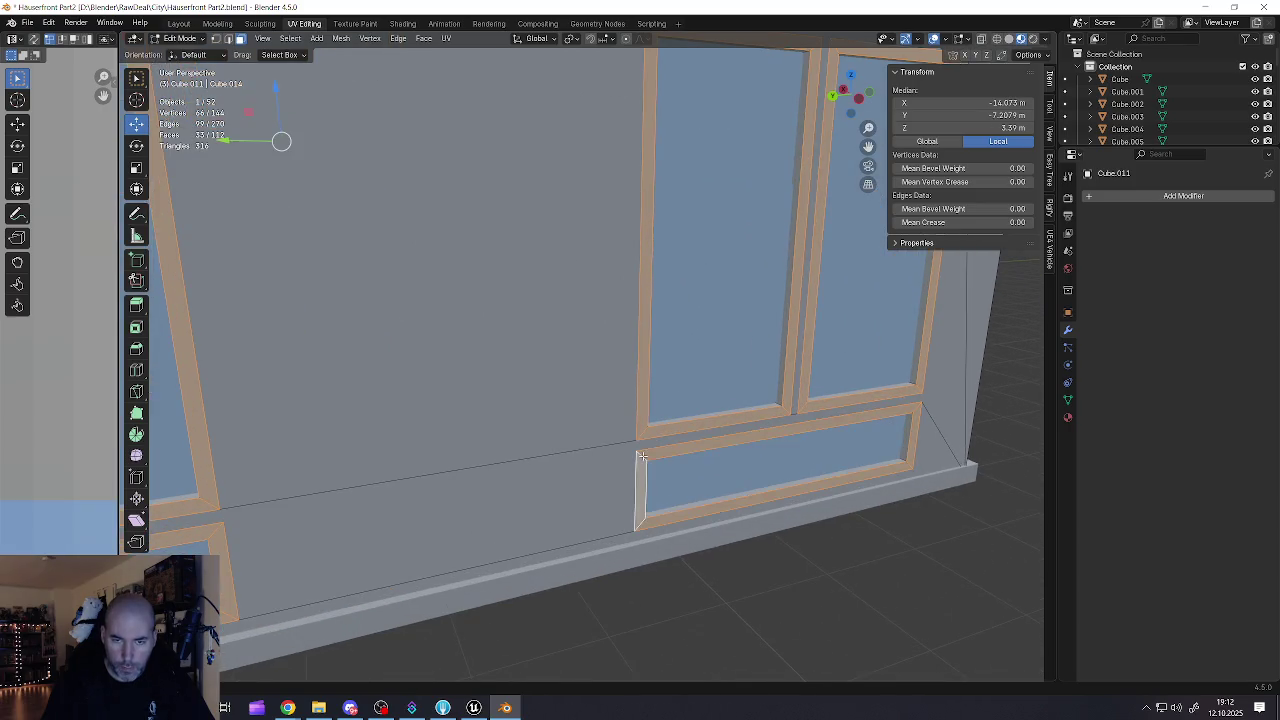
pyautogui.scroll(-5, 563, 386)
pyautogui.scroll(8, 565, 388)
pyautogui.scroll(5, 651, 376)
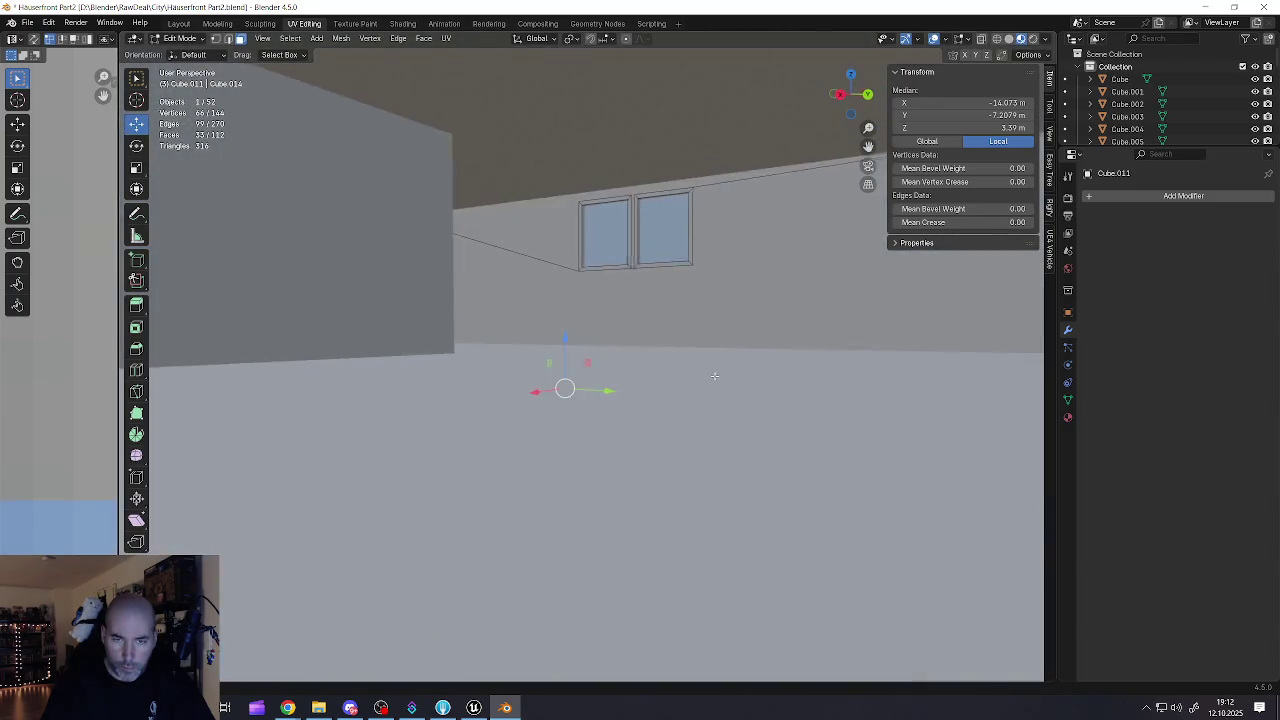
pyautogui.scroll(5, 708, 256)
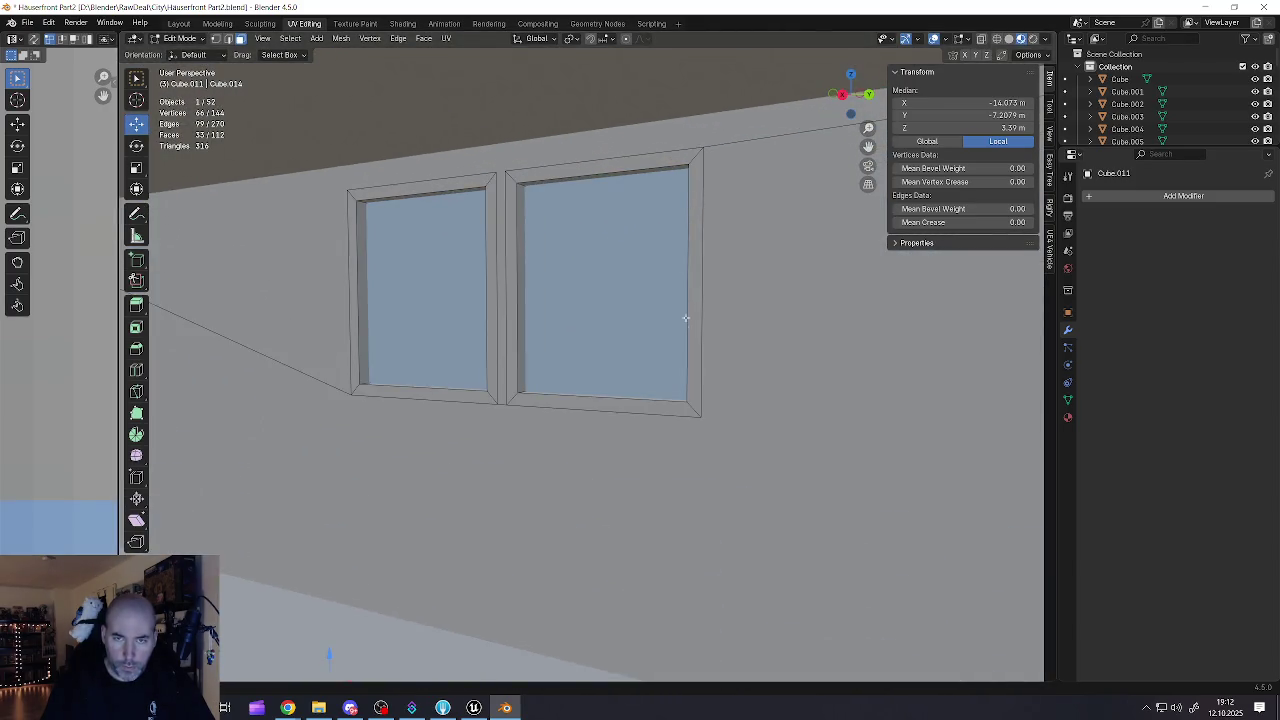
# Step: Add the remaining window and left sill frame faces, then widen the UV editor's colour palette view
pyautogui.keyDown('alt'); pyautogui.keyDown('shift'); pyautogui.click(691, 408); pyautogui.keyUp('shift'); pyautogui.keyUp('alt')
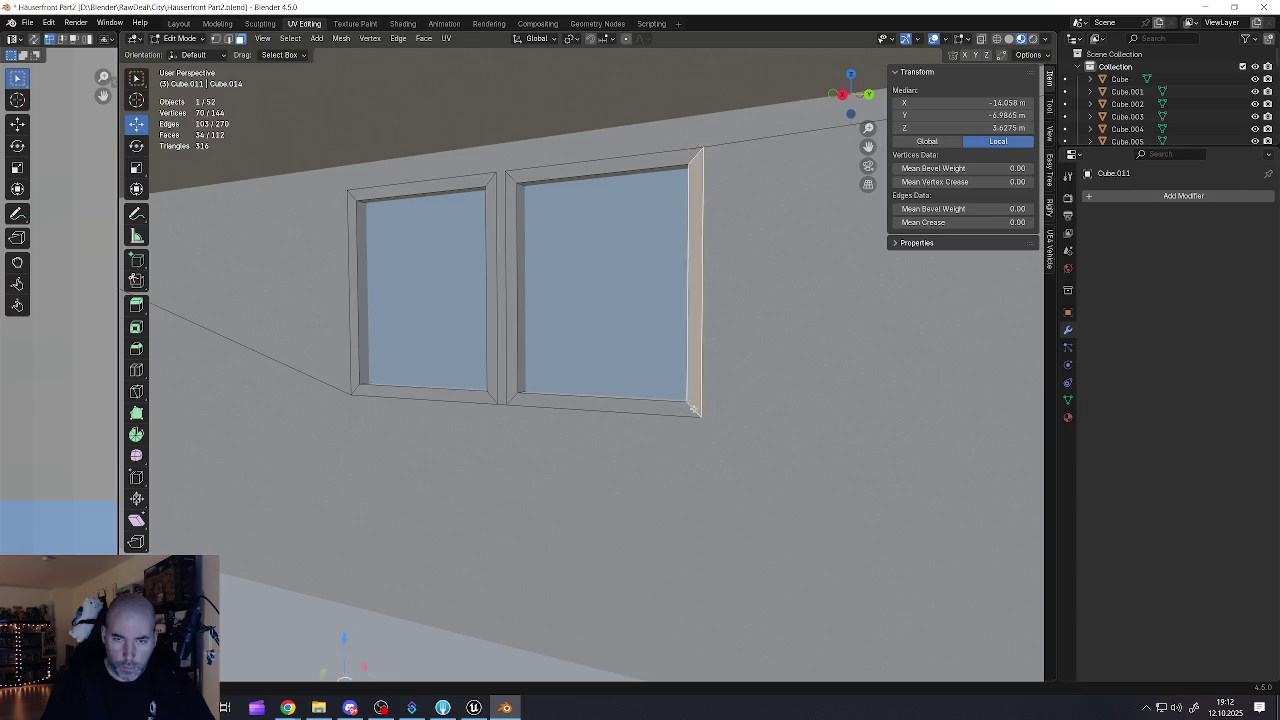
pyautogui.keyDown('alt'); pyautogui.keyDown('shift'); pyautogui.click(489, 394); pyautogui.keyUp('shift'); pyautogui.keyUp('alt')
pyautogui.scroll(-10, 441, 508)
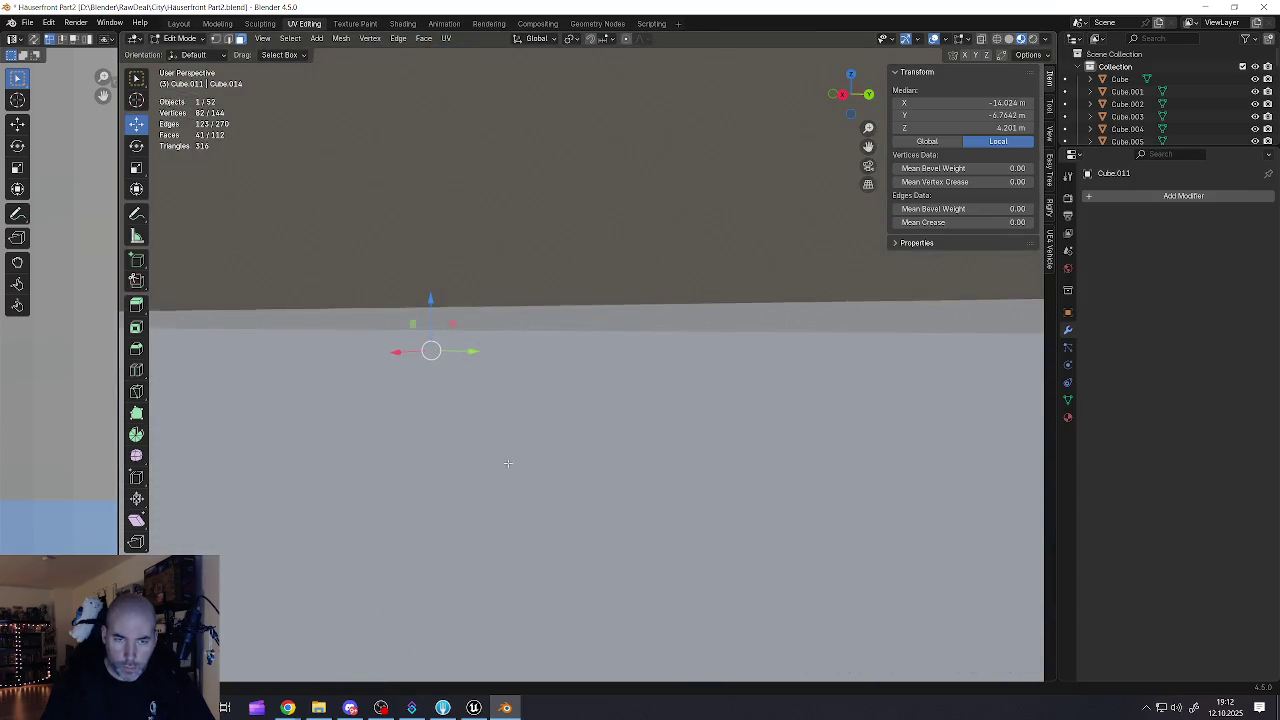
pyautogui.scroll(-3, 603, 399)
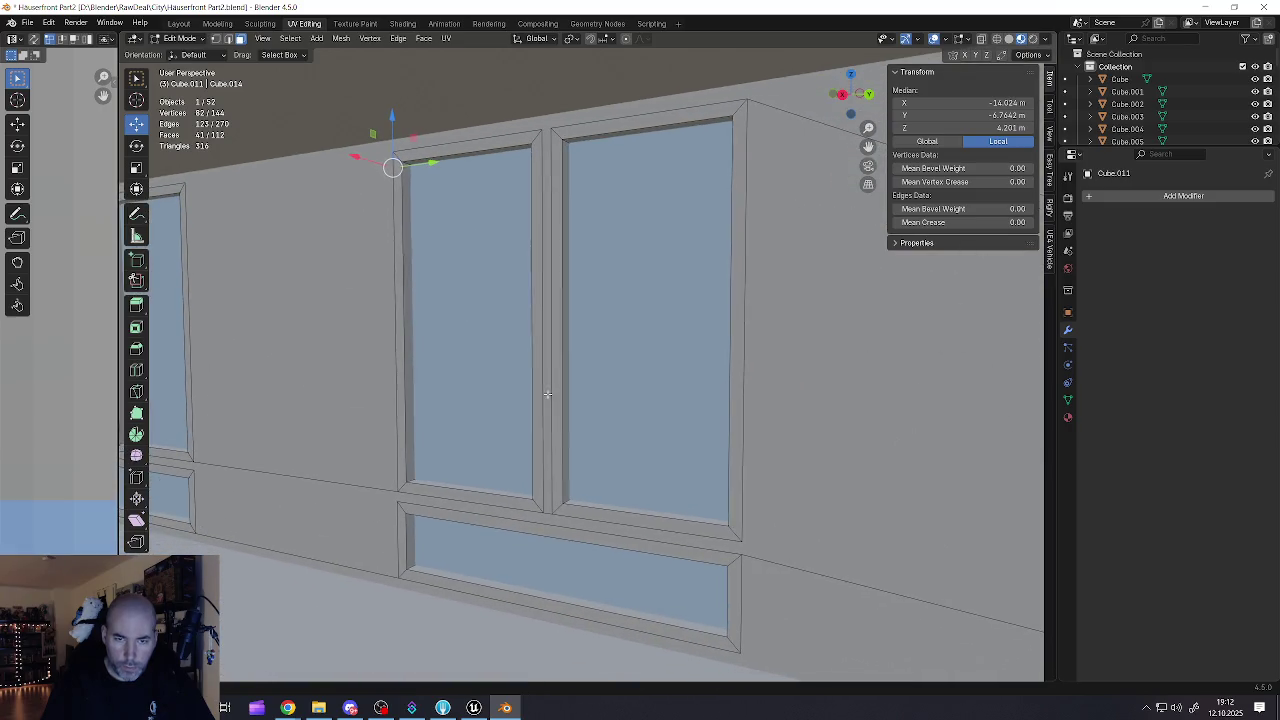
pyautogui.keyDown('alt'); pyautogui.keyDown('shift'); pyautogui.click(733, 534); pyautogui.keyUp('shift'); pyautogui.keyUp('alt')
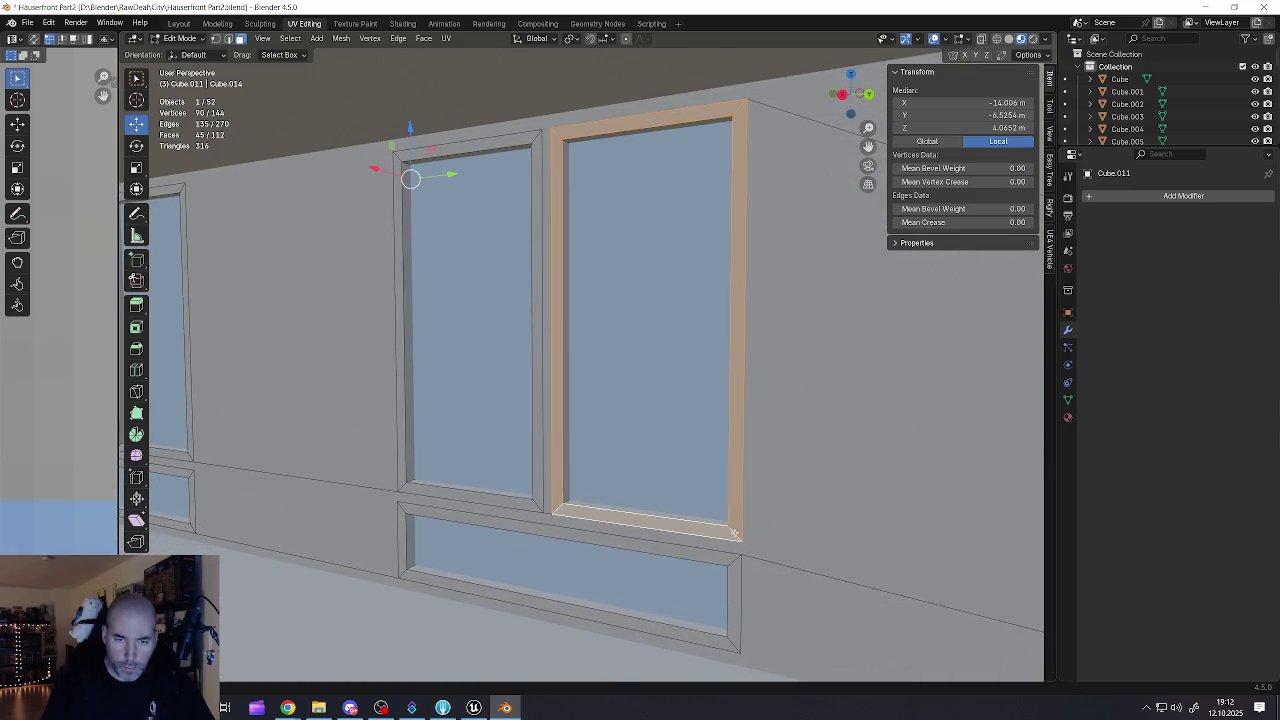
pyautogui.keyDown('alt'); pyautogui.keyDown('shift'); pyautogui.click(537, 507); pyautogui.keyUp('shift'); pyautogui.keyUp('alt')
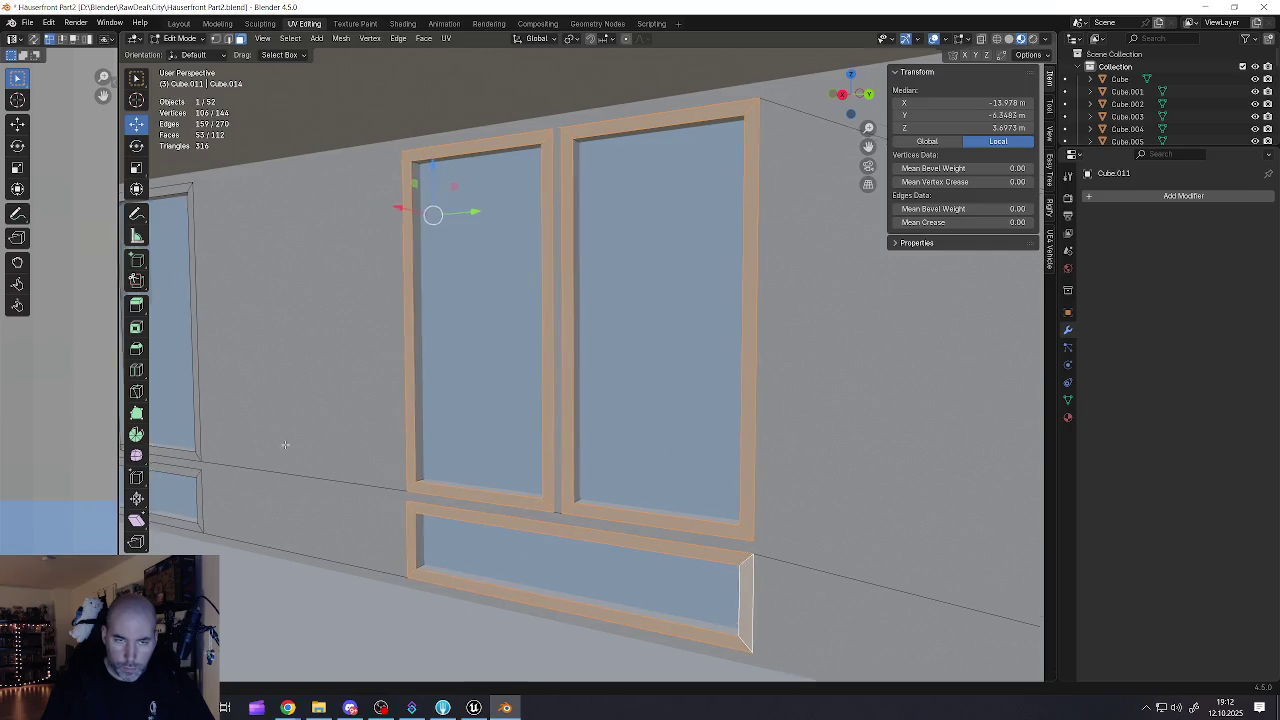
pyautogui.scroll(5, 271, 444)
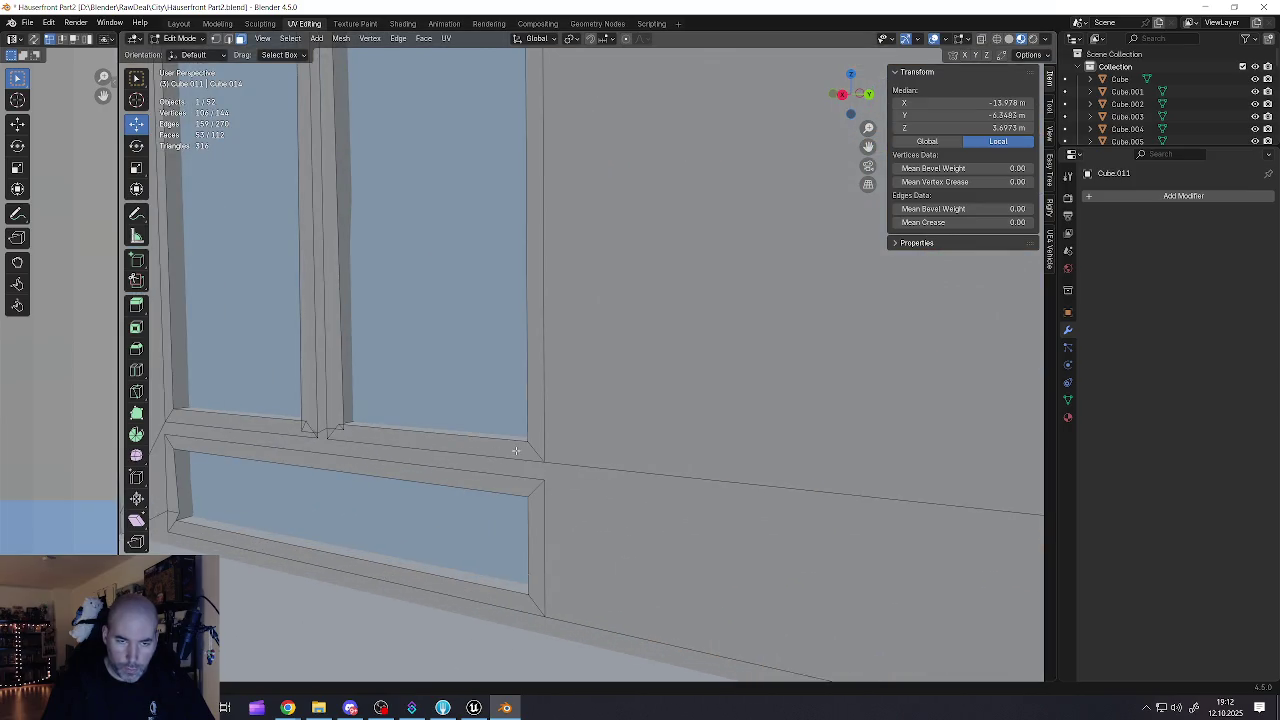
pyautogui.keyDown('alt'); pyautogui.keyDown('shift'); pyautogui.click(536, 451); pyautogui.keyUp('shift'); pyautogui.keyUp('alt')
pyautogui.keyDown('alt'); pyautogui.keyDown('shift'); pyautogui.click(533, 489); pyautogui.keyUp('shift'); pyautogui.keyUp('alt')
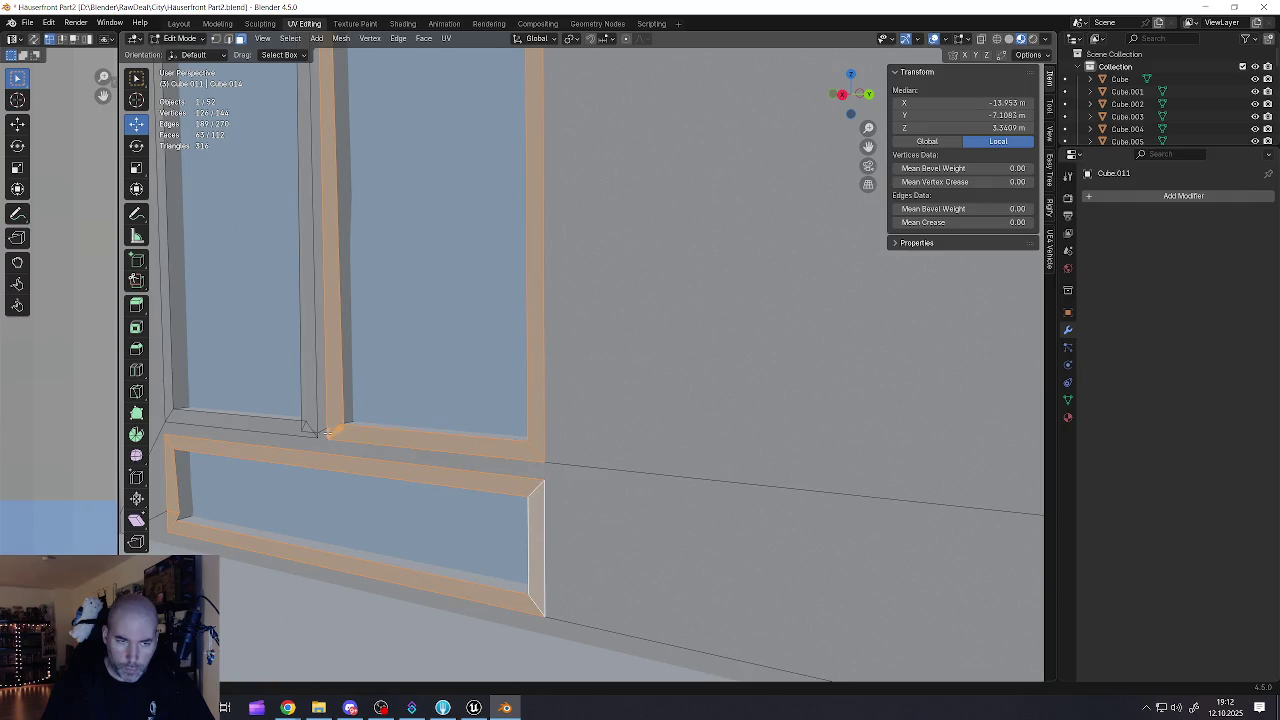
pyautogui.keyDown('alt'); pyautogui.keyDown('shift'); pyautogui.click(255, 432); pyautogui.keyUp('shift'); pyautogui.keyUp('alt')
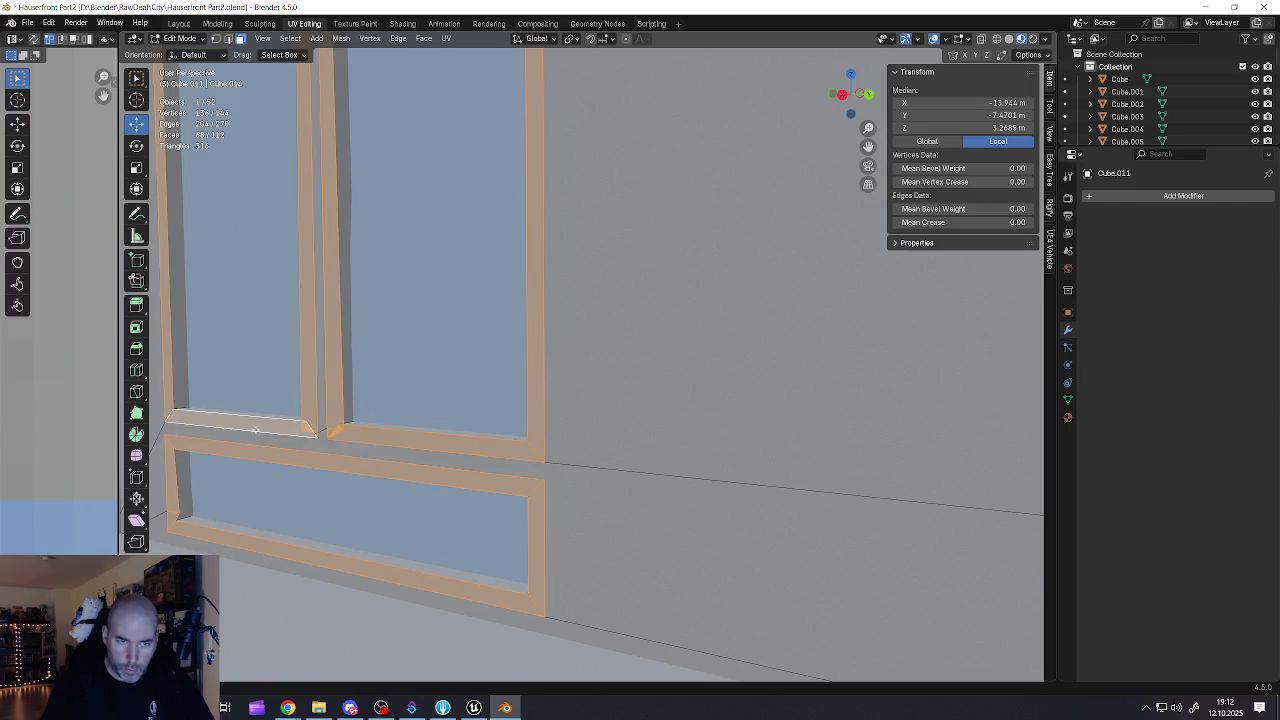
pyautogui.scroll(-5, 255, 432)
pyautogui.scroll(2, 481, 461)
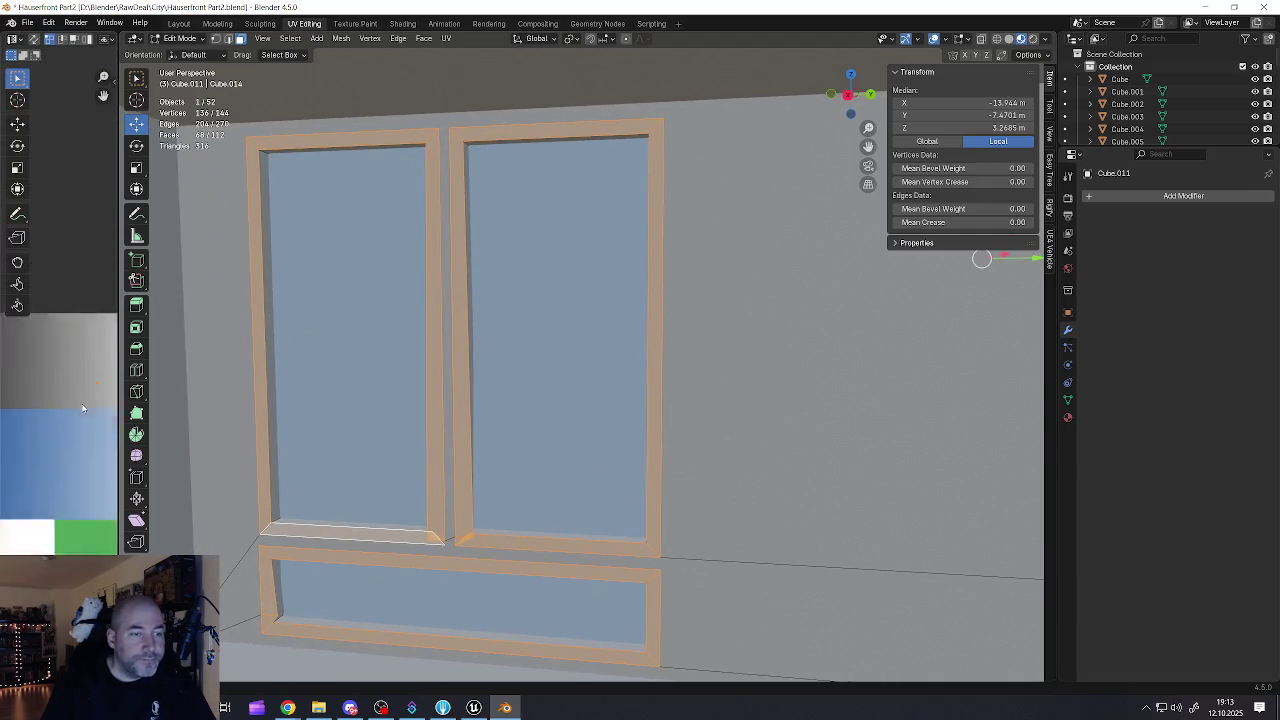
pyautogui.moveTo(118, 418); pyautogui.dragTo(258, 422)
# Step: Frame the chosen faces and select the whole storefront frame piece in Edit Mode
pyautogui.press('KP_Decimal')
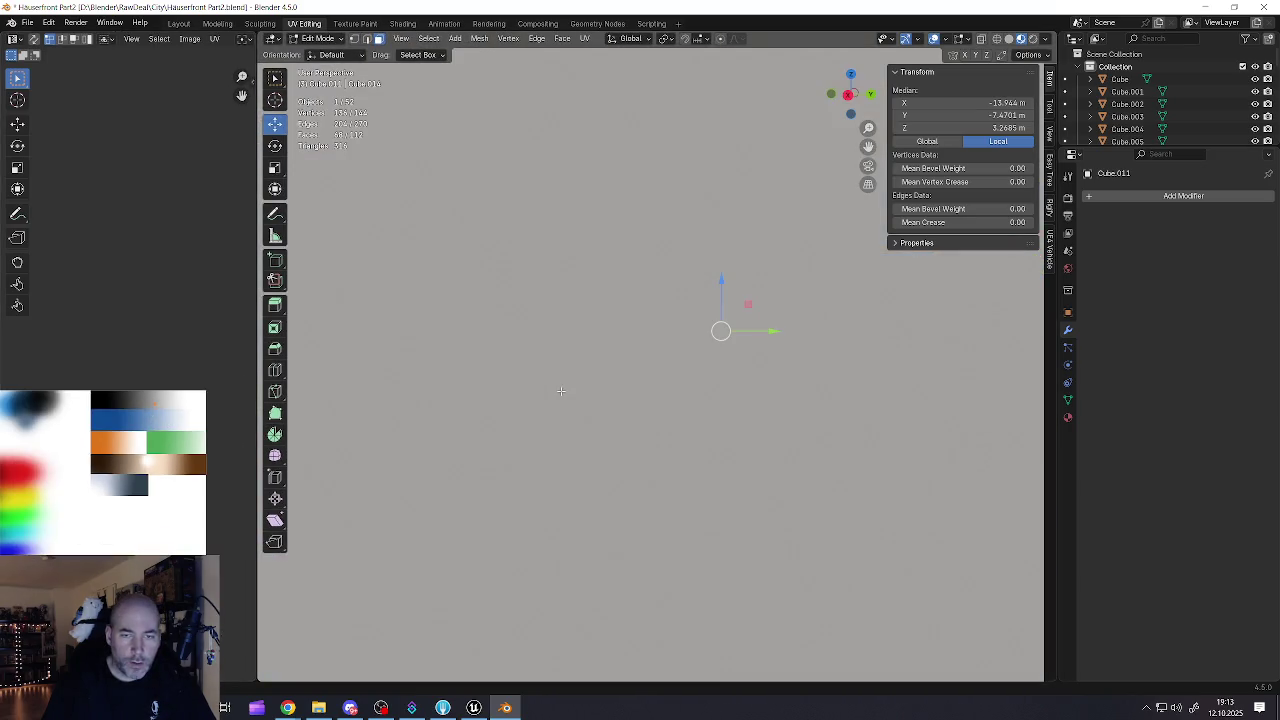
pyautogui.scroll(-6, 561, 396)
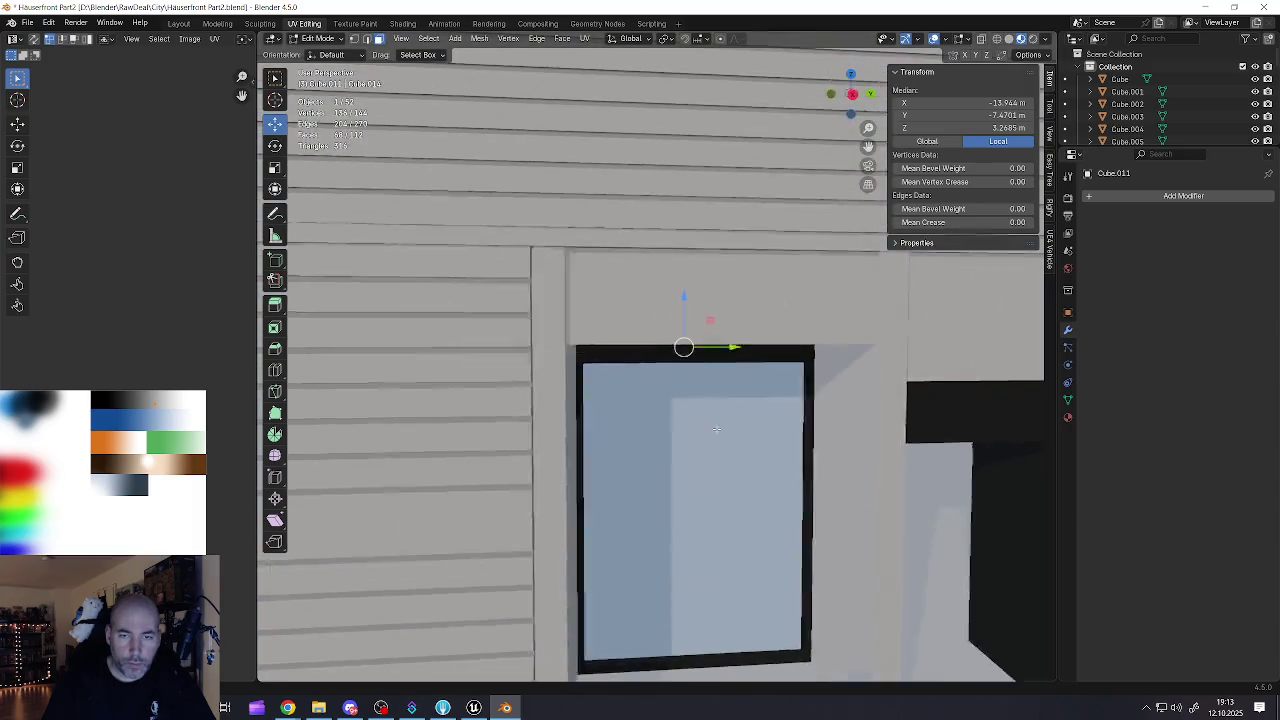
pyautogui.scroll(-8, 717, 429)
pyautogui.scroll(4, 793, 423)
pyautogui.scroll(3, 803, 483)
pyautogui.click(806, 500)
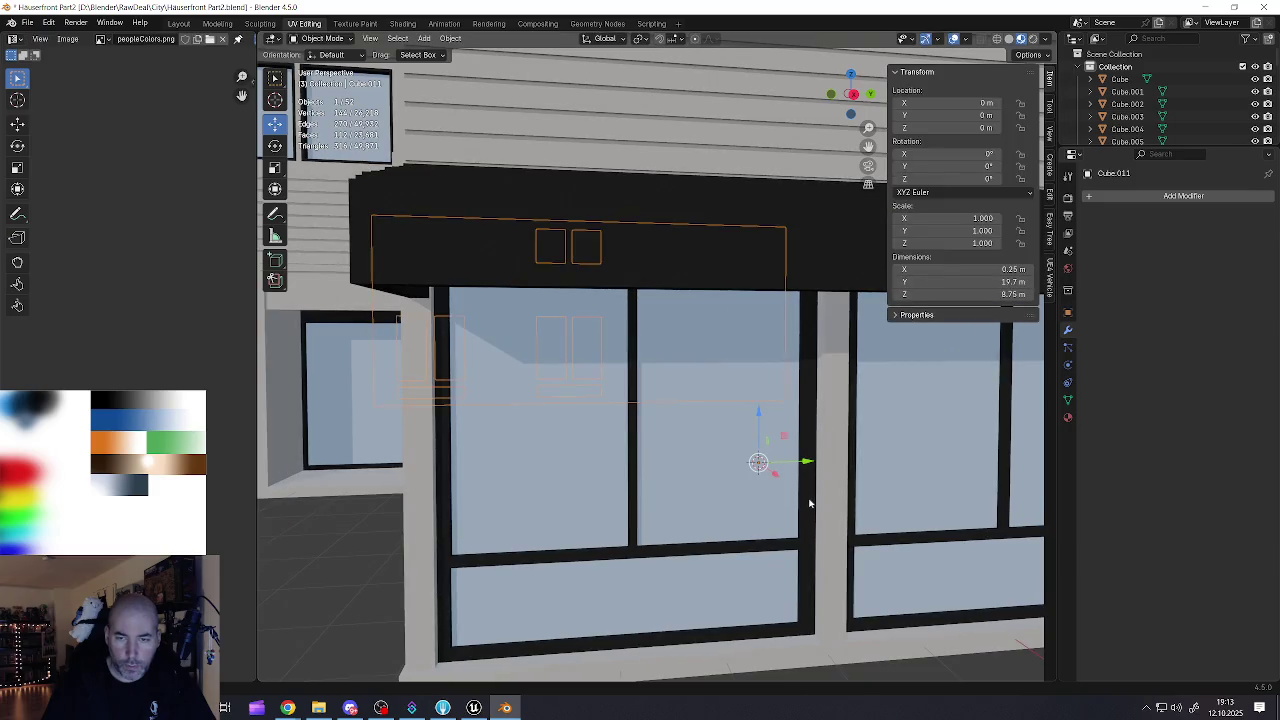
pyautogui.press('l')
pyautogui.hotkey('alt', 'a')
pyautogui.scroll(3, 143, 410)
pyautogui.press('l')
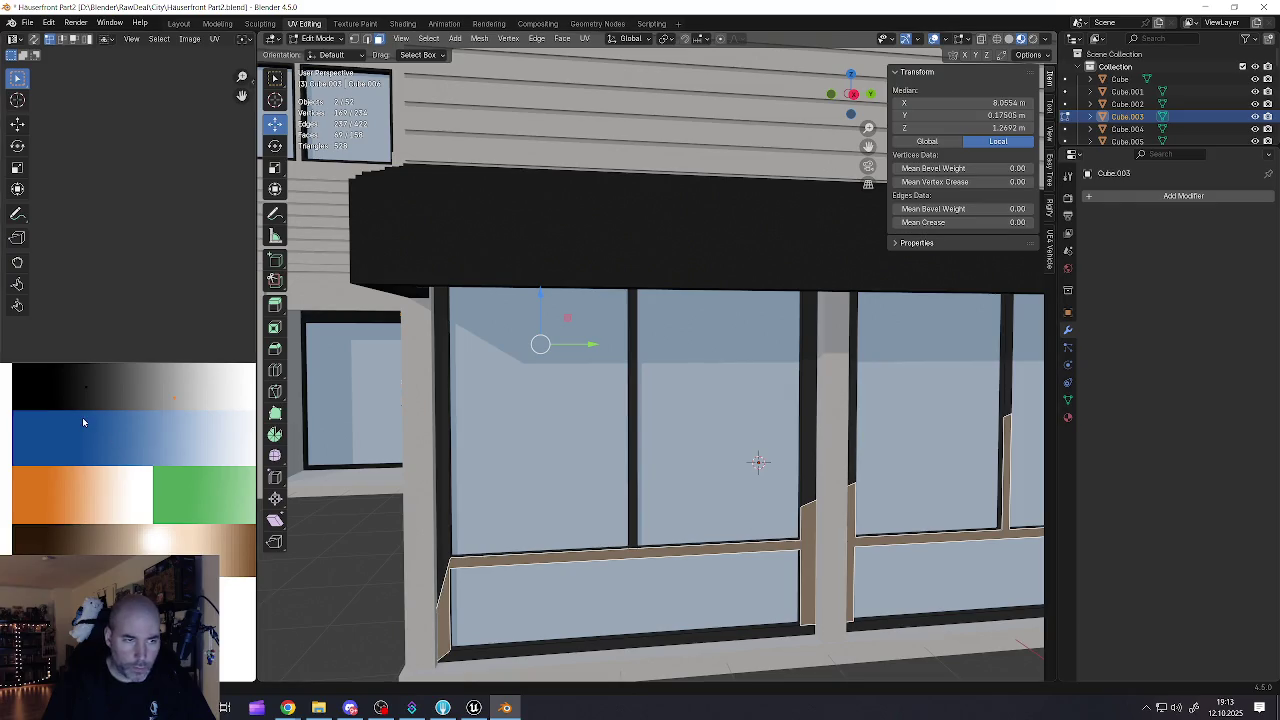
# Step: Move the frame faces' UVs onto the black palette colour and return to Object Mode
pyautogui.moveTo(148, 380); pyautogui.dragTo(210, 427)
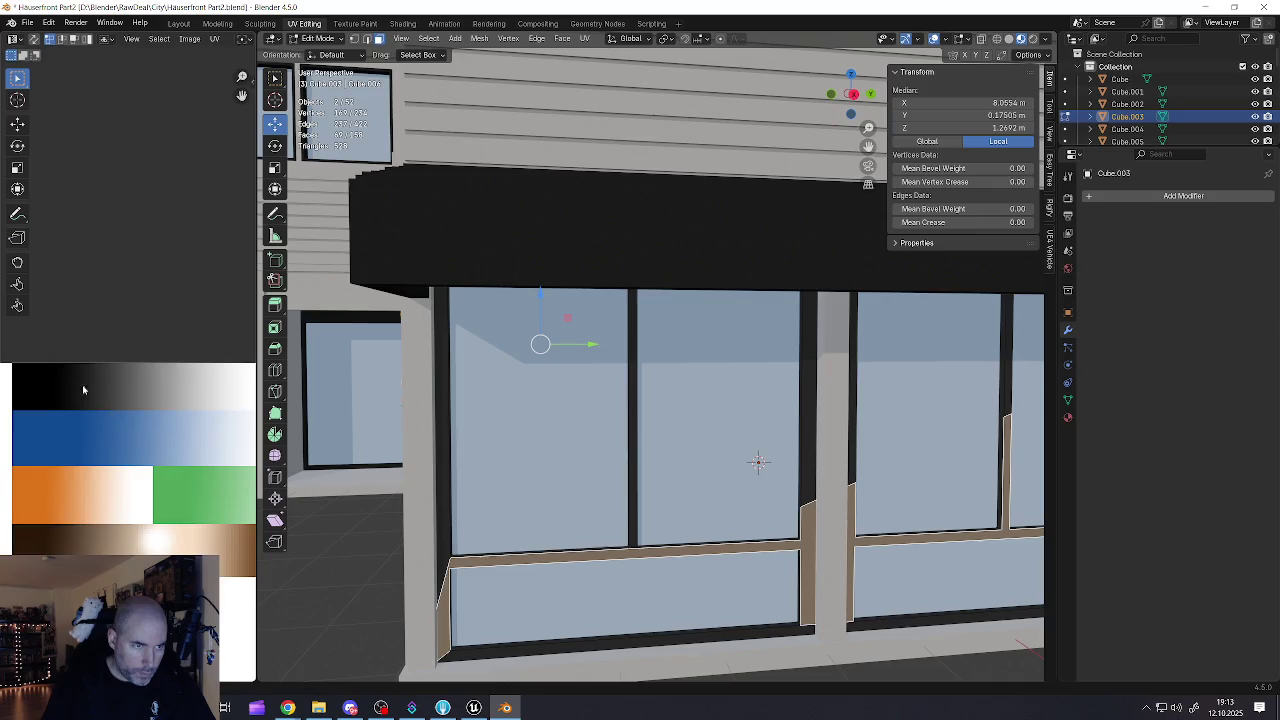
pyautogui.press('g')
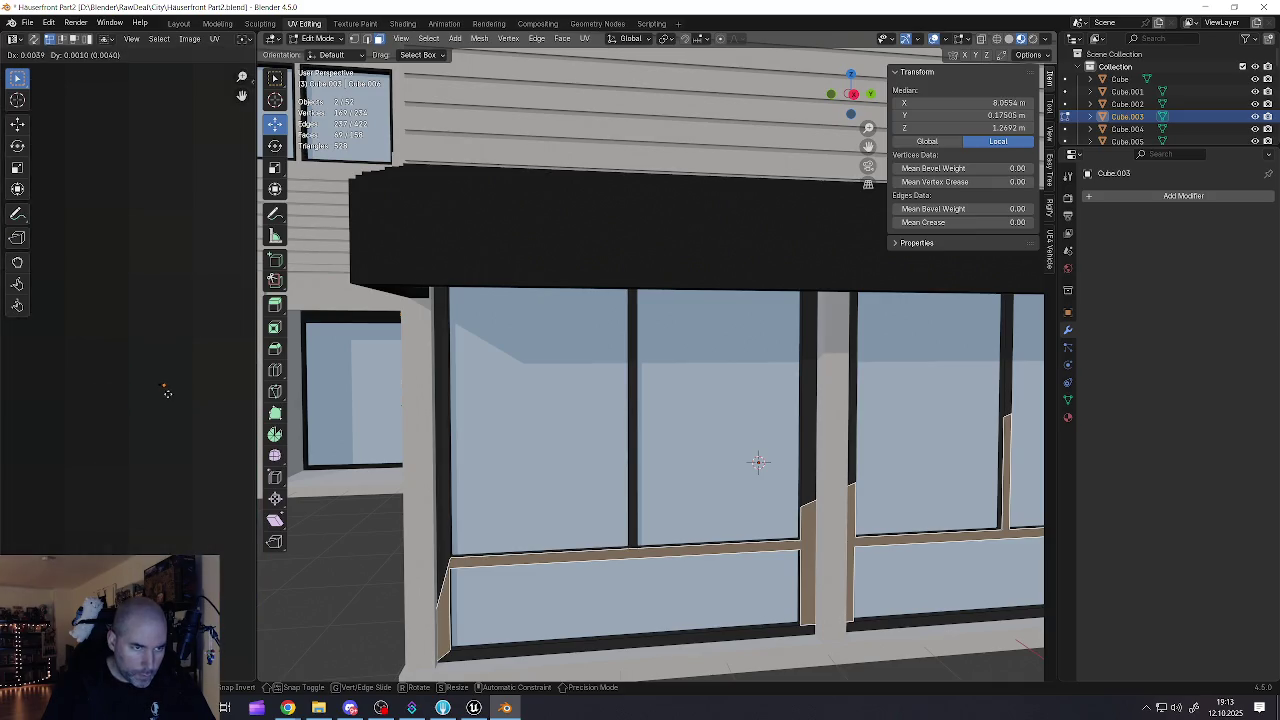
pyautogui.click(165, 398)
pyautogui.press('Tab')
pyautogui.scroll(-8, 543, 343)
pyautogui.moveTo(560, 400)
pyautogui.mouseDown()
pyautogui.moveTo(660, 425)
pyautogui.moveTo(540, 456)
pyautogui.mouseUp()
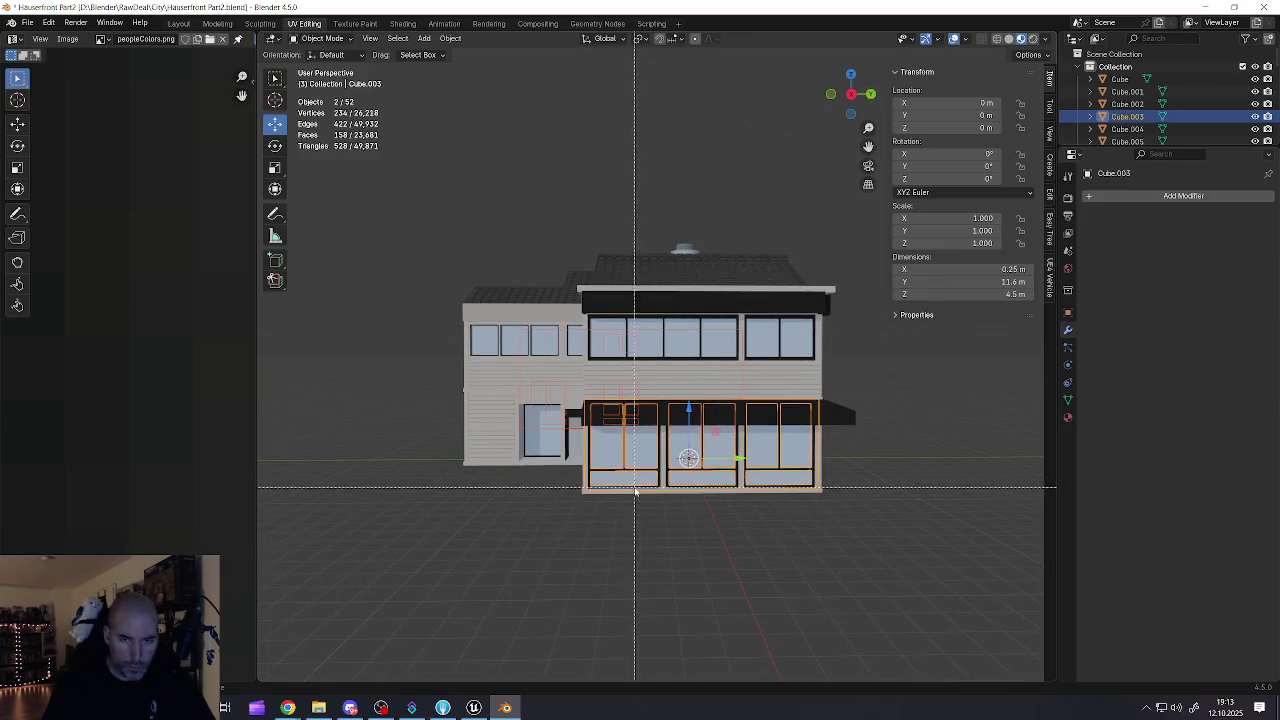
# Step: Enter Edit Mode on the side window frames object with nothing selected
pyautogui.moveTo(591, 395)
pyautogui.mouseDown()
pyautogui.moveTo(688, 507)
pyautogui.moveTo(516, 440)
pyautogui.moveTo(661, 444)
pyautogui.moveTo(760, 337)
pyautogui.moveTo(521, 372)
pyautogui.moveTo(491, 346)
pyautogui.moveTo(611, 371)
pyautogui.moveTo(514, 403)
pyautogui.mouseUp()
pyautogui.scroll(10, 661, 444)
pyautogui.scroll(6, 760, 337)
pyautogui.scroll(-3, 491, 346)
pyautogui.scroll(3, 486, 323)
pyautogui.scroll(-3, 534, 331)
pyautogui.scroll(-2, 464, 332)
pyautogui.scroll(4, 514, 403)
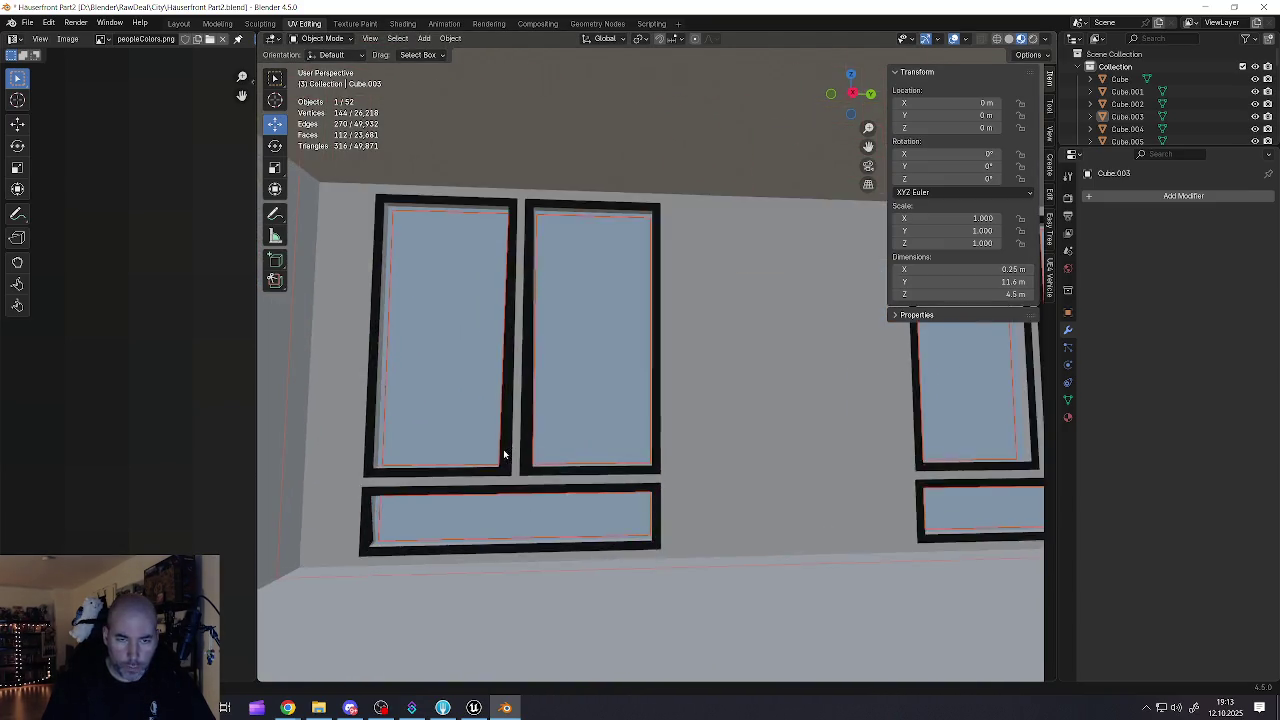
pyautogui.scroll(4, 504, 454)
pyautogui.click(501, 453)
pyautogui.press('Tab')
pyautogui.hotkey('alt', 'a')
# Step: Move a frame corner vertex into place and merge it with a neighbouring vertex at last
pyautogui.click(501, 491)
pyautogui.moveTo(501, 491)
pyautogui.mouseDown()
pyautogui.moveTo(554, 467)
pyautogui.moveTo(514, 468)
pyautogui.moveTo(523, 449)
pyautogui.mouseUp()
pyautogui.keyDown('shift'); pyautogui.click(517, 472); pyautogui.keyUp('shift')
pyautogui.rightClick(517, 474)
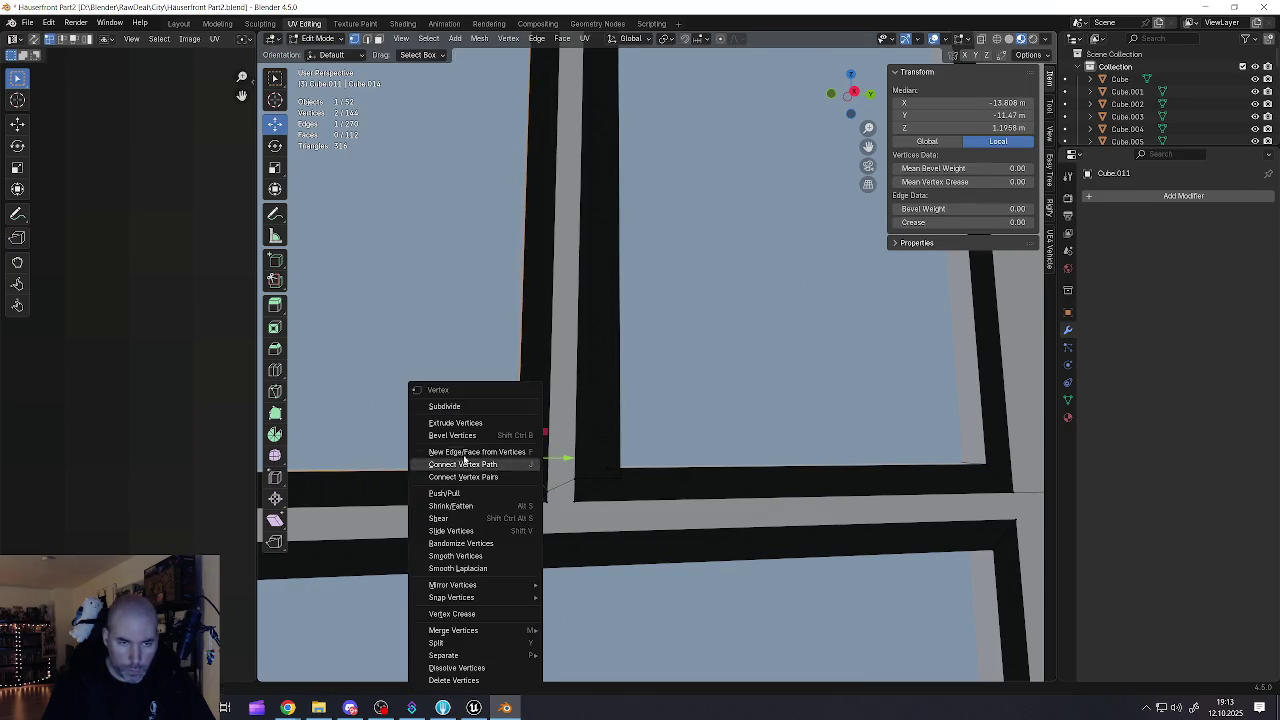
pyautogui.press('Escape')
pyautogui.press('m')
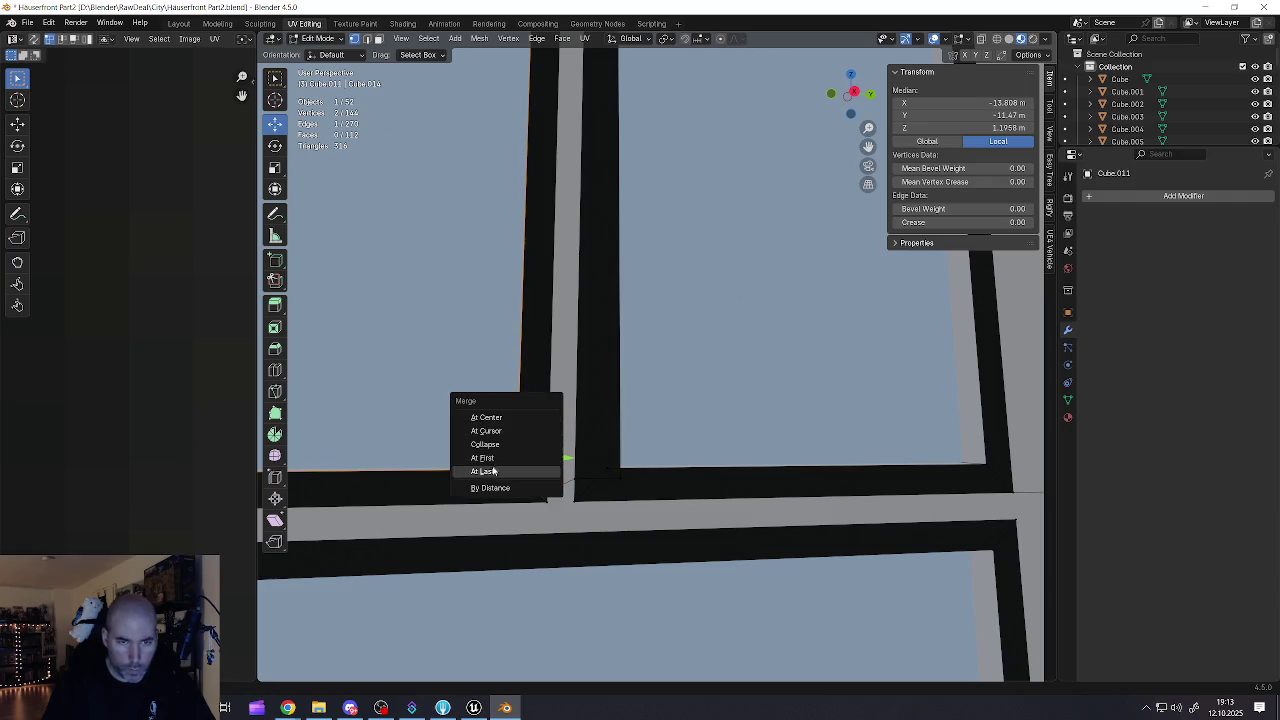
pyautogui.click(483, 471)
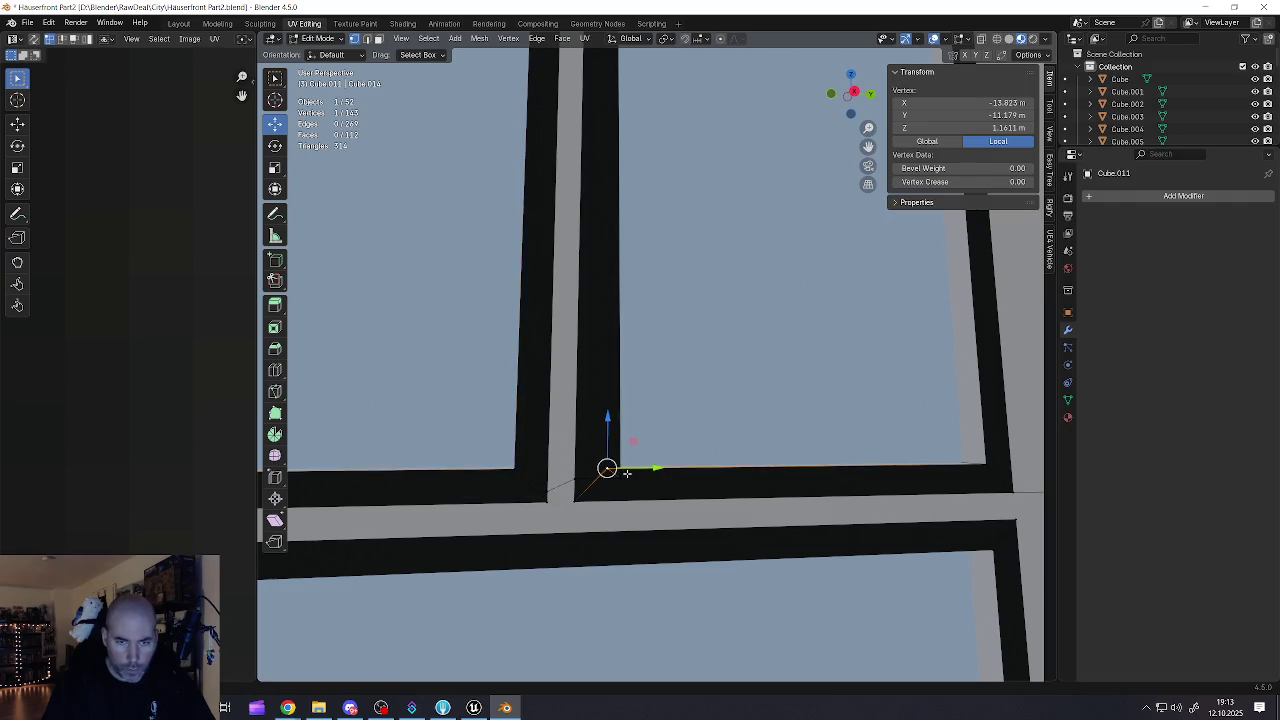
# Step: Move the merged vertex onto the corner and merge another stray vertex into it
pyautogui.moveTo(645, 501); pyautogui.dragTo(629, 454)
pyautogui.keyDown('shift'); pyautogui.click(606, 470); pyautogui.keyUp('shift')
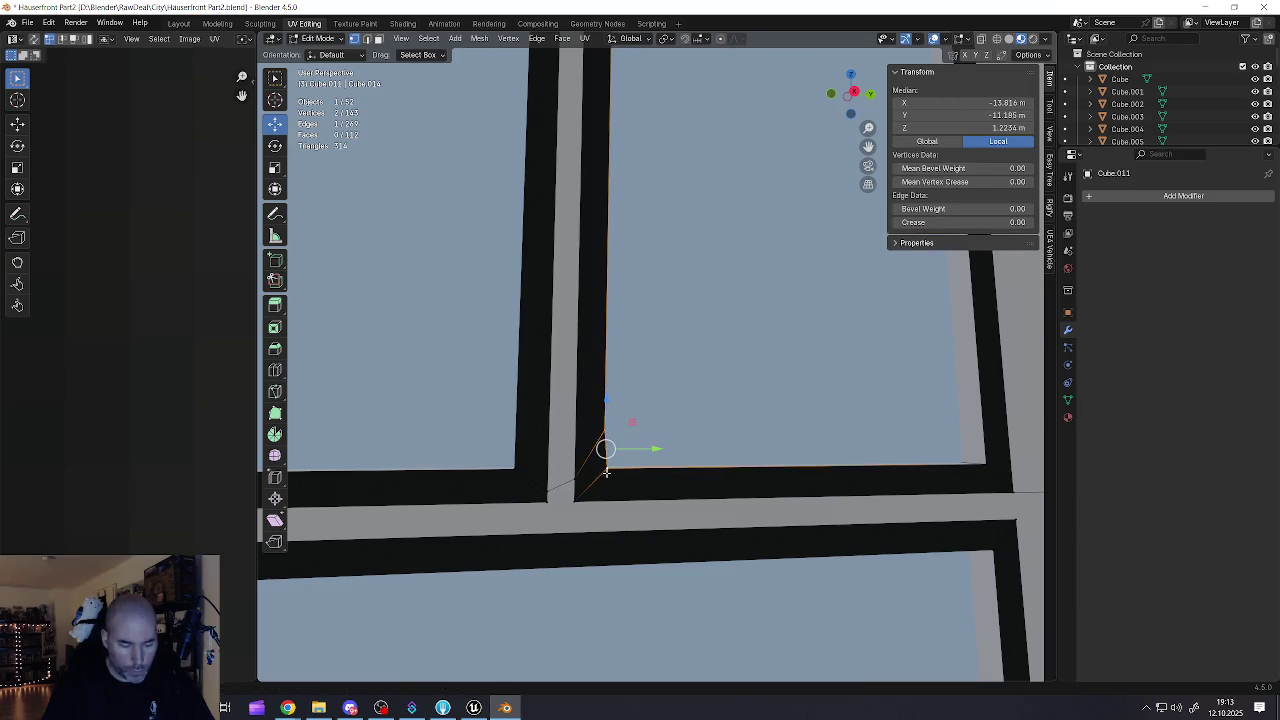
pyautogui.press('m')
pyautogui.click(606, 472)
pyautogui.scroll(-5, 606, 470)
pyautogui.moveTo(607, 469)
pyautogui.mouseDown()
pyautogui.moveTo(590, 480)
pyautogui.moveTo(605, 461)
pyautogui.mouseUp()
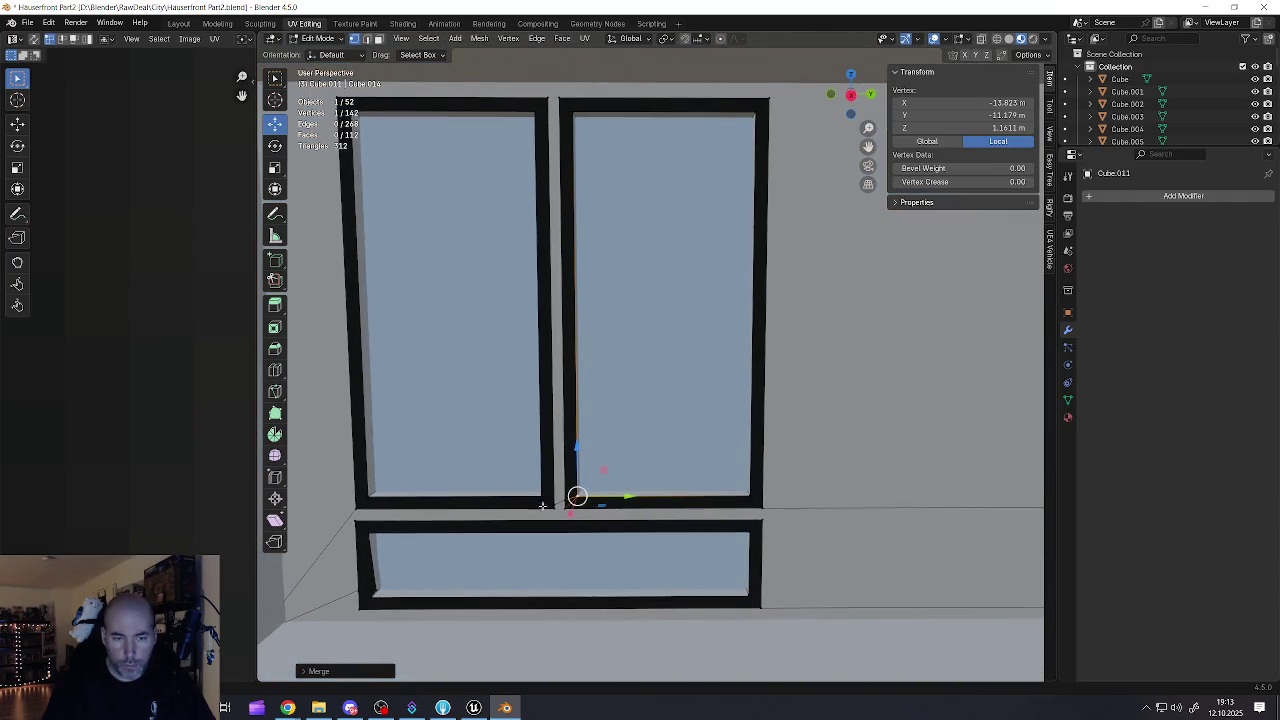
pyautogui.scroll(6, 556, 498)
pyautogui.scroll(2, 390, 486)
# Step: Slide the corner vertex along Y to line up the frame, then leave Edit Mode
pyautogui.press('g')
pyautogui.press('y')
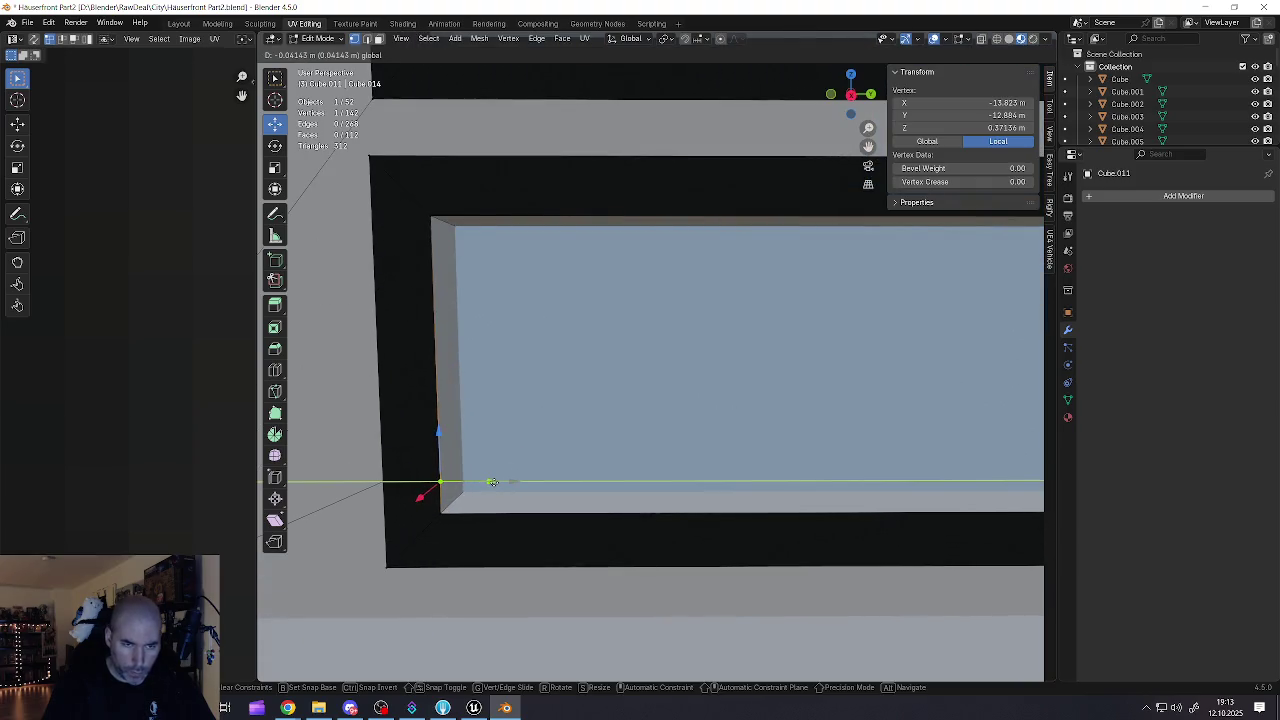
pyautogui.click(490, 482)
pyautogui.scroll(-6, 440, 482)
pyautogui.press('Tab')
pyautogui.moveTo(592, 449)
pyautogui.mouseDown()
pyautogui.moveTo(763, 443)
pyautogui.moveTo(531, 443)
pyautogui.mouseUp()
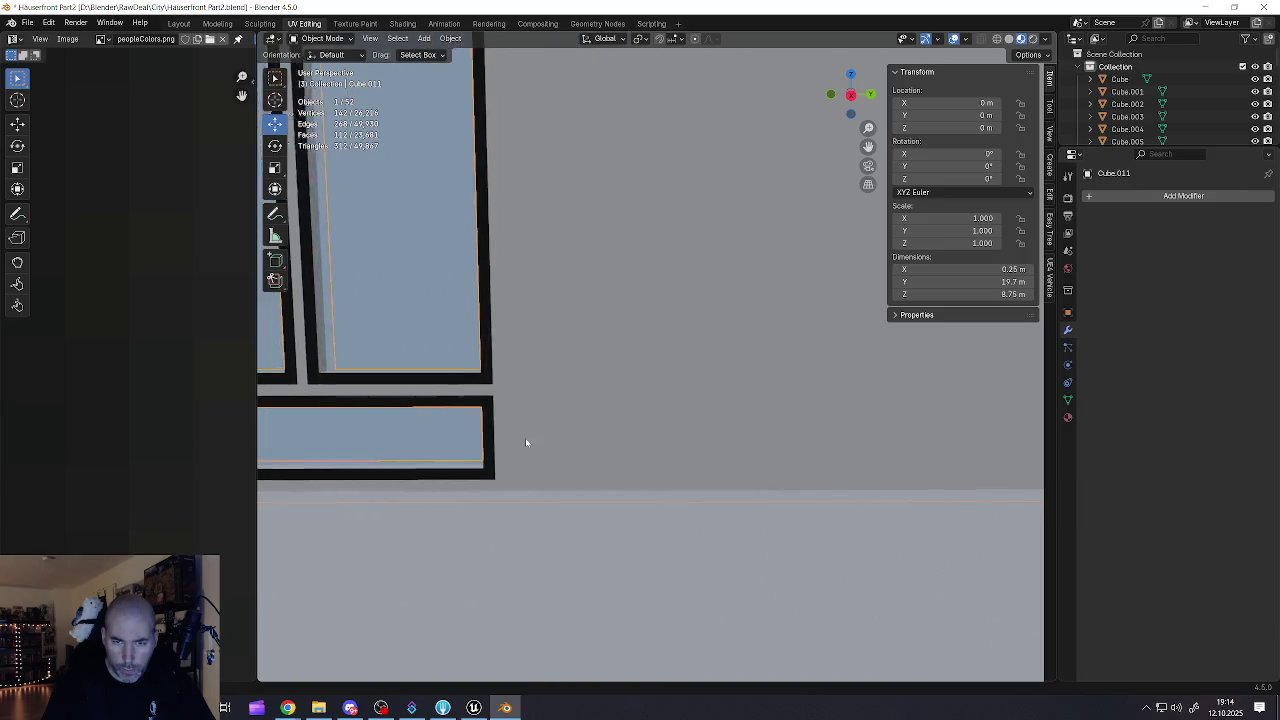
# Step: Orbit around the house to the stair side and clear the side wall's selection
pyautogui.scroll(-4, 589, 429)
pyautogui.moveTo(674, 427)
pyautogui.mouseDown()
pyautogui.moveTo(677, 494)
pyautogui.moveTo(643, 414)
pyautogui.moveTo(730, 402)
pyautogui.moveTo(565, 311)
pyautogui.moveTo(560, 418)
pyautogui.moveTo(557, 309)
pyautogui.moveTo(577, 283)
pyautogui.moveTo(469, 351)
pyautogui.moveTo(595, 355)
pyautogui.moveTo(414, 366)
pyautogui.moveTo(778, 382)
pyautogui.mouseUp()
pyautogui.scroll(3, 565, 311)
pyautogui.scroll(-1, 514, 294)
pyautogui.scroll(2, 778, 382)
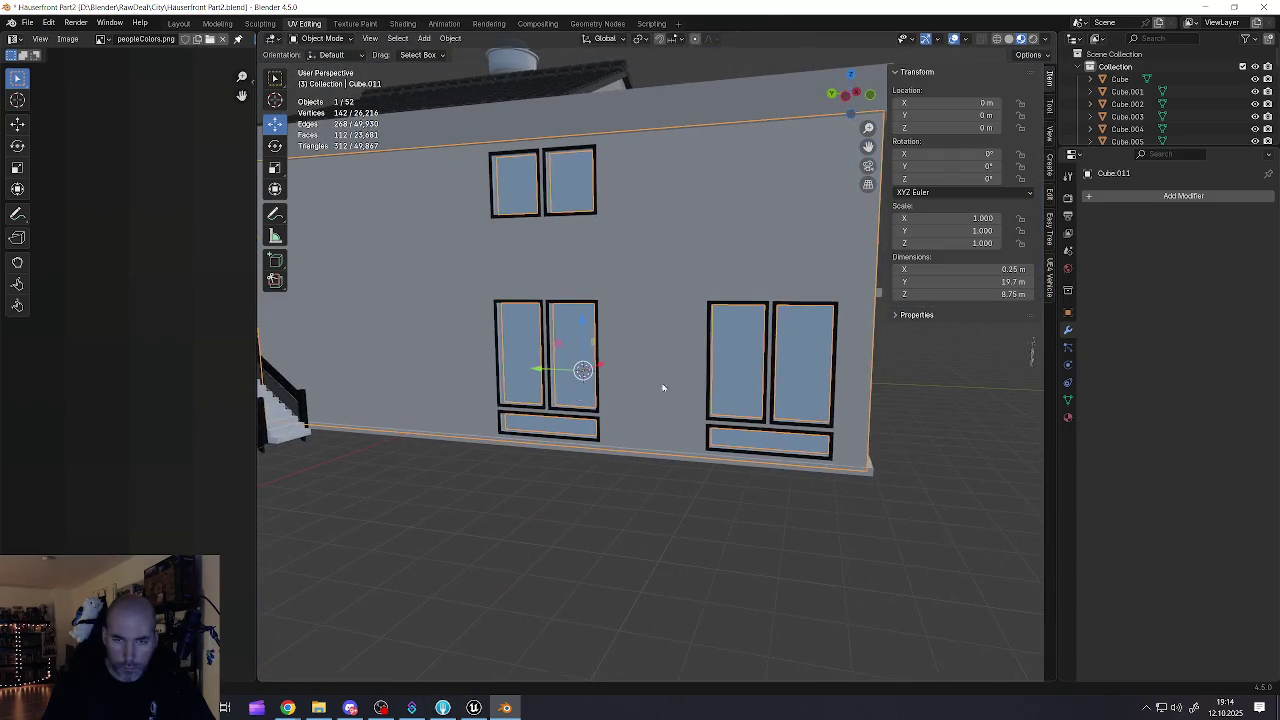
pyautogui.scroll(2, 651, 391)
pyautogui.moveTo(677, 381); pyautogui.dragTo(517, 400)
pyautogui.scroll(-6, 520, 398)
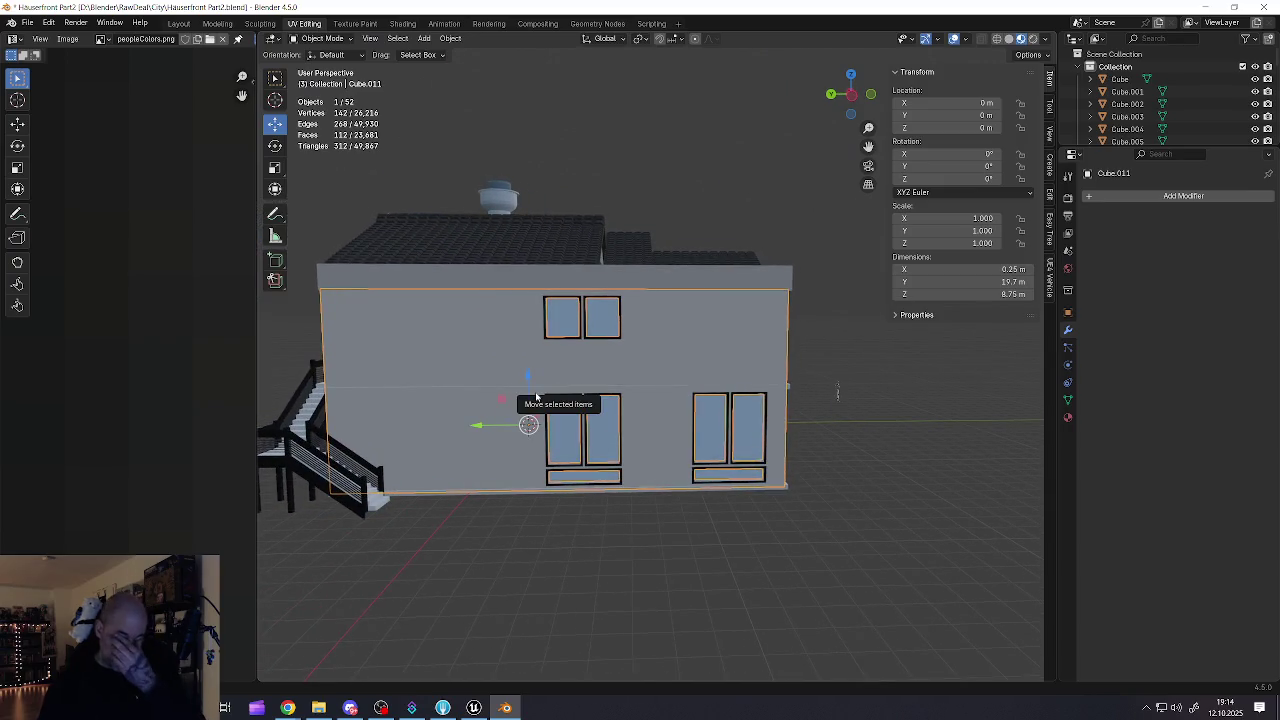
pyautogui.moveTo(491, 379)
pyautogui.mouseDown()
pyautogui.moveTo(640, 366)
pyautogui.moveTo(755, 416)
pyautogui.moveTo(667, 372)
pyautogui.moveTo(594, 357)
pyautogui.mouseUp()
pyautogui.hotkey('alt', 'a')
pyautogui.scroll(3, 371, 318)
pyautogui.scroll(3, 475, 362)
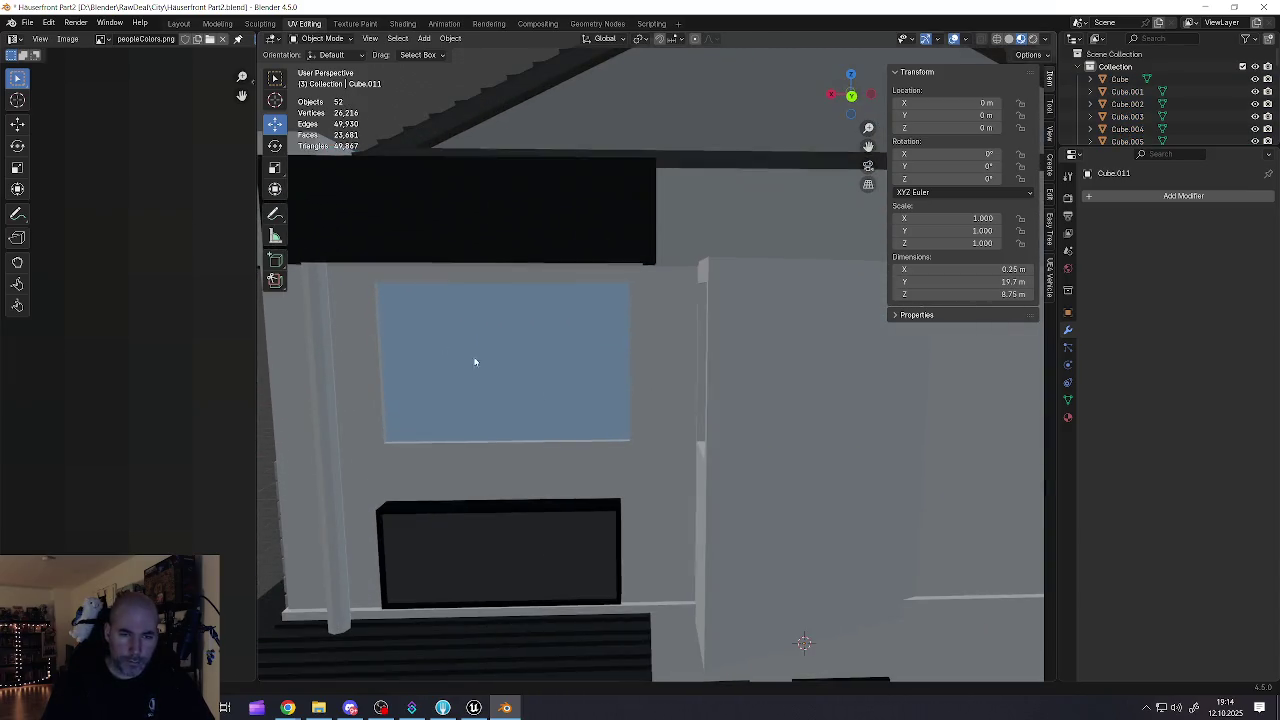
# Step: Select the upper front window's pane face on the wall in Edit Mode and frame it
pyautogui.click(654, 441)
pyautogui.press('Tab')
pyautogui.click(629, 437)
pyautogui.moveTo(629, 437)
pyautogui.mouseDown()
pyautogui.moveTo(640, 430)
pyautogui.moveTo(626, 421)
pyautogui.mouseUp()
pyautogui.scroll(2, 628, 450)
pyautogui.hotkey('alt', 'a')
pyautogui.keyDown('alt'); pyautogui.click(624, 490); pyautogui.keyUp('alt')
pyautogui.press('KP_Decimal')
pyautogui.scroll(2, 524, 437)
pyautogui.scroll(-2, 525, 437)
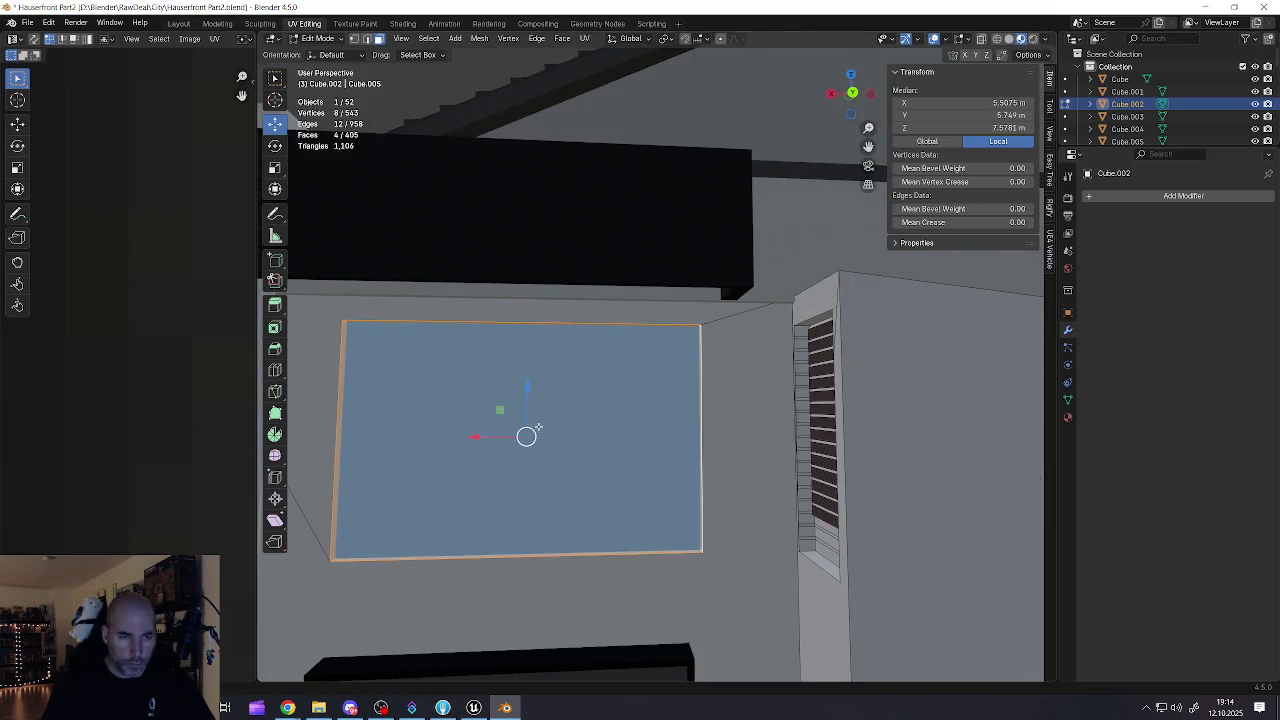
# Step: Extrude the pane in place, shrink it inward into a thin frame, and grow the selection twice
pyautogui.press('e')
pyautogui.rightClick(640, 480)
pyautogui.hotkey('alt', 's')
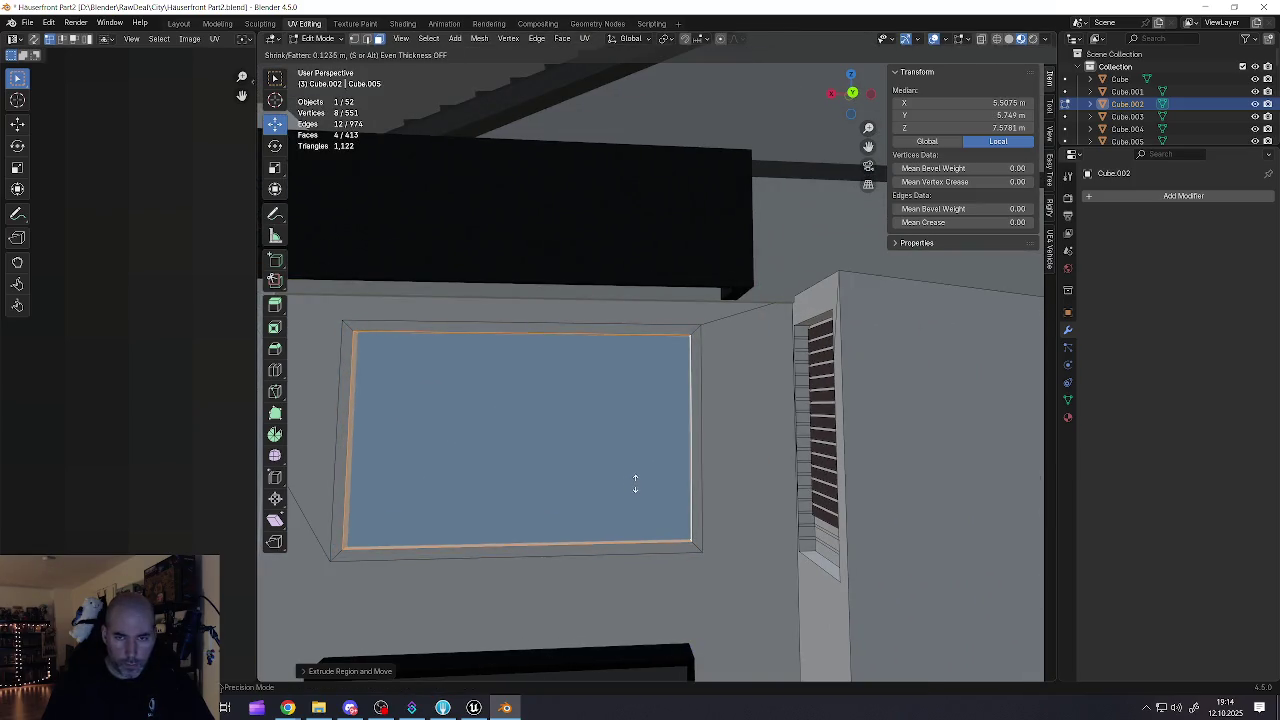
pyautogui.click(591, 463)
pyautogui.moveTo(591, 463); pyautogui.dragTo(656, 499)
pyautogui.press('ctrl+KP_Add')
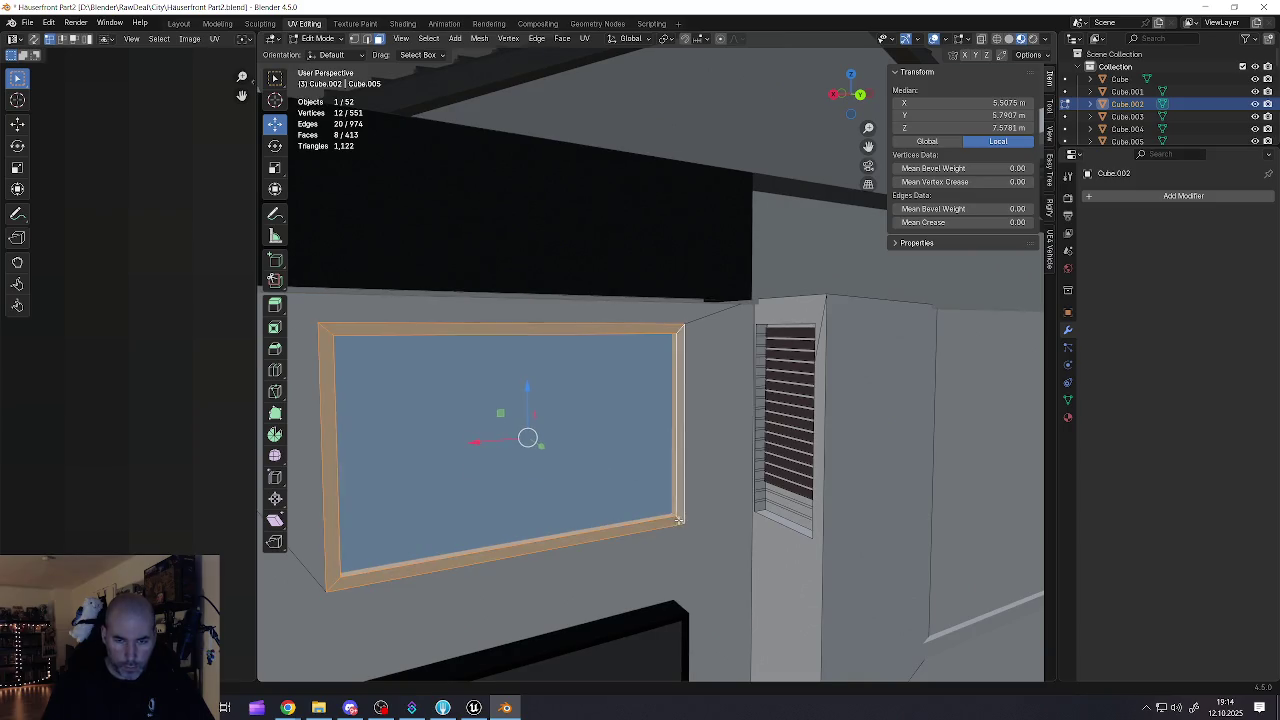
pyautogui.scroll(5, 765, 480)
pyautogui.scroll(-5, 848, 486)
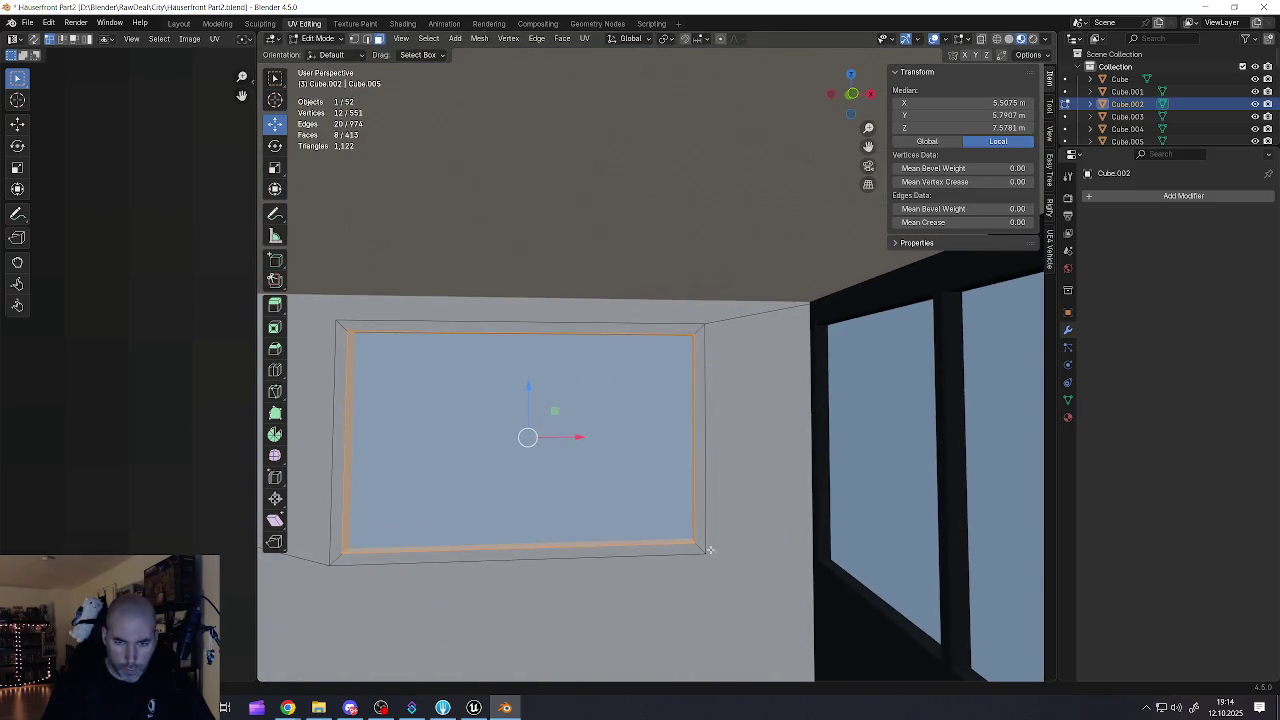
pyautogui.press('ctrl+KP_Add')
pyautogui.scroll(-6, 697, 548)
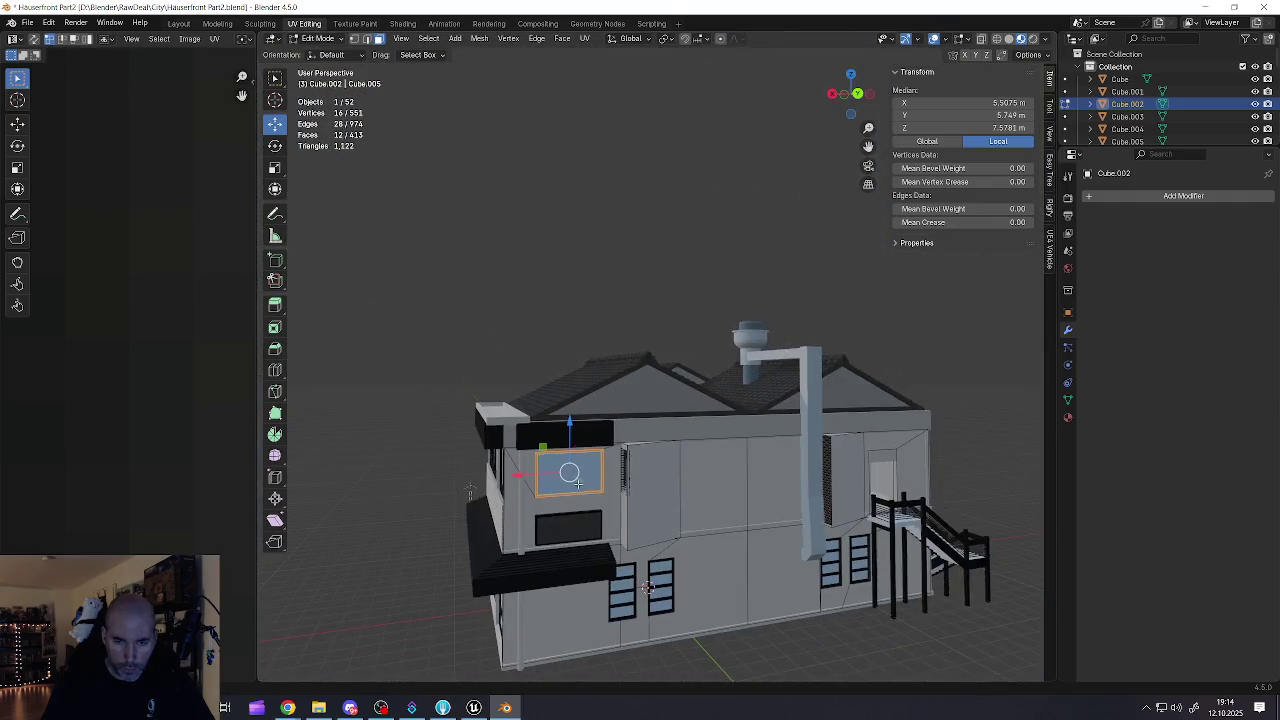
pyautogui.scroll(5, 551, 511)
# Step: Orbit to inspect the recessed window from the whole building and from below
pyautogui.moveTo(551, 511); pyautogui.dragTo(794, 519)
pyautogui.scroll(-5, 676, 530)
pyautogui.scroll(8, 860, 480)
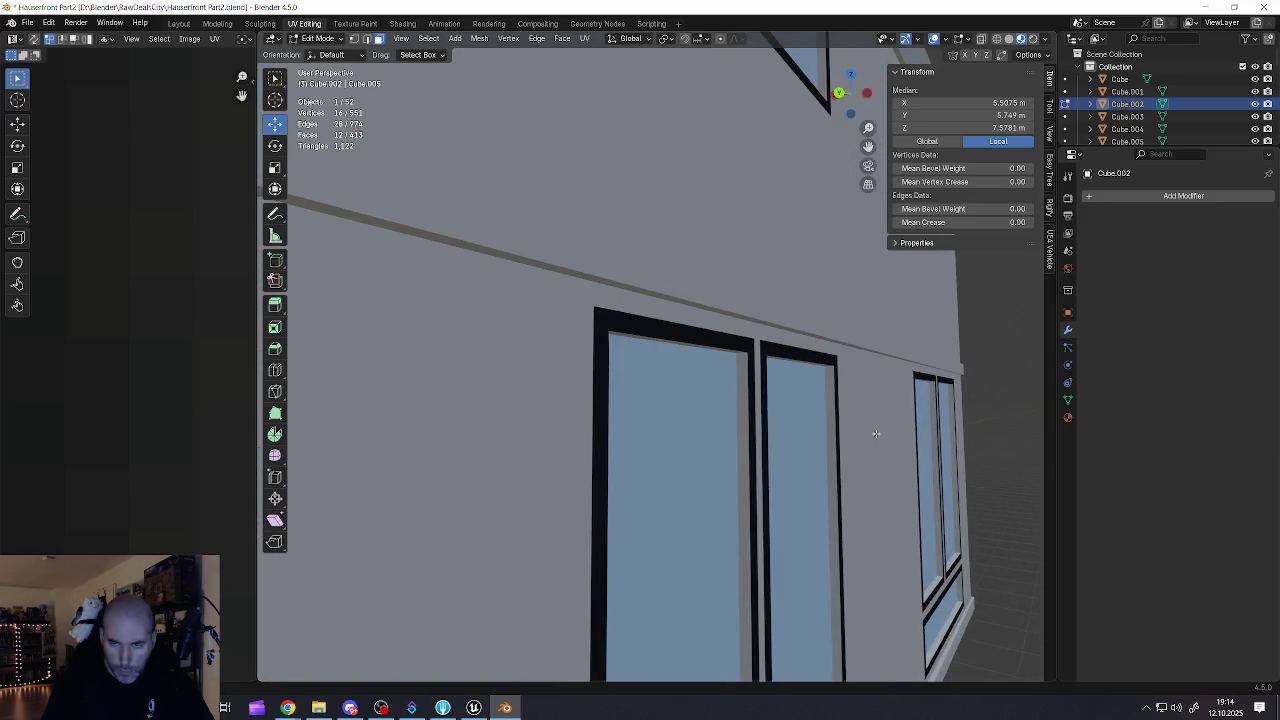
pyautogui.moveTo(839, 394)
pyautogui.mouseDown()
pyautogui.moveTo(844, 374)
pyautogui.moveTo(714, 394)
pyautogui.moveTo(763, 394)
pyautogui.moveTo(662, 348)
pyautogui.moveTo(443, 337)
pyautogui.moveTo(526, 265)
pyautogui.mouseUp()
pyautogui.scroll(-8, 835, 360)
pyautogui.scroll(8, 443, 337)
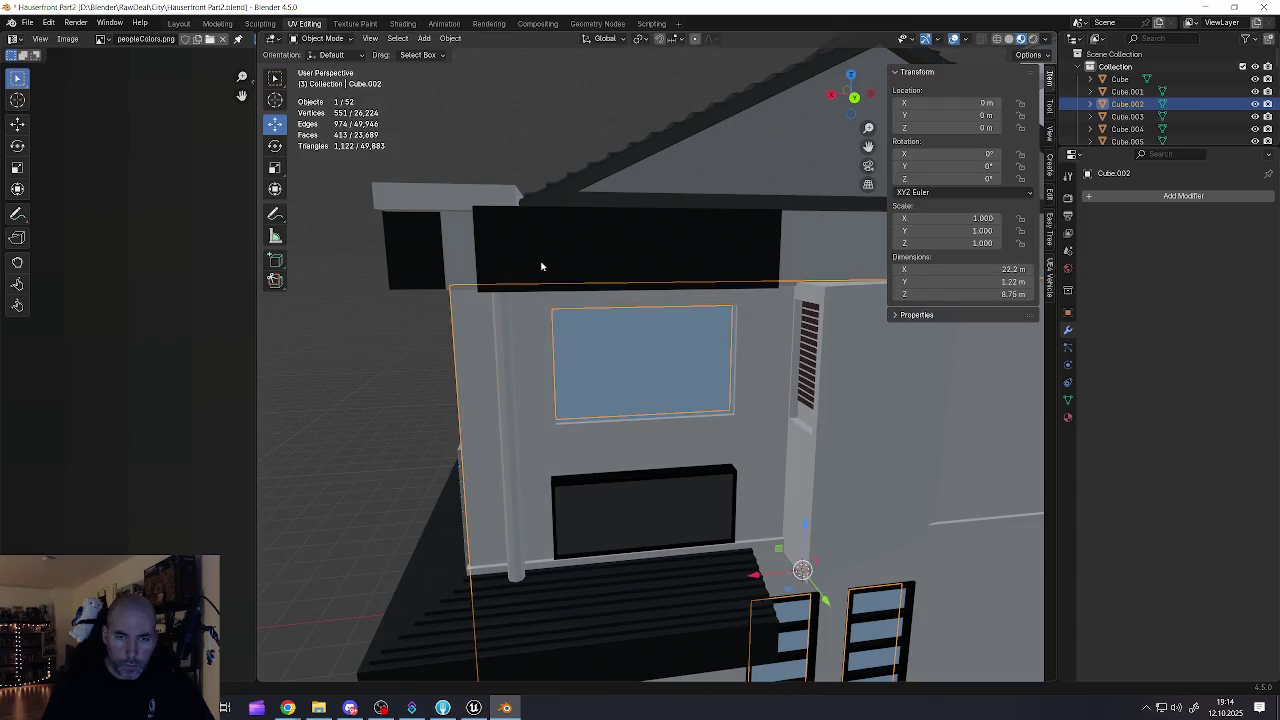
# Step: Add the dark panel above the window to the frame selection and show the palette
pyautogui.keyDown('shift'); pyautogui.click(540, 262); pyautogui.keyUp('shift')
pyautogui.keyDown('shift'); pyautogui.click(540, 262); pyautogui.keyUp('shift')
pyautogui.keyDown('shift'); pyautogui.click(540, 262); pyautogui.keyUp('shift')
pyautogui.moveTo(183, 391); pyautogui.dragTo(169, 402)
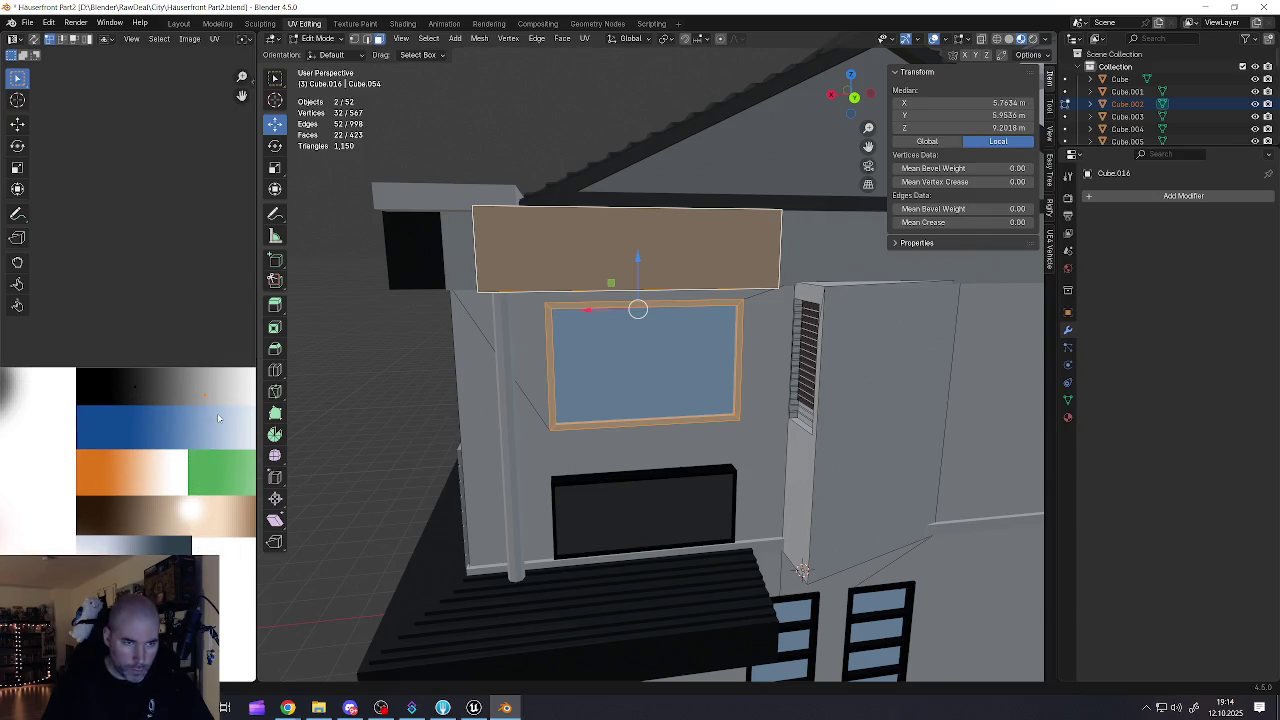
# Step: Move the selected UVs onto a light brown palette colour, then return to Object Mode with nothing selected
pyautogui.press('g')
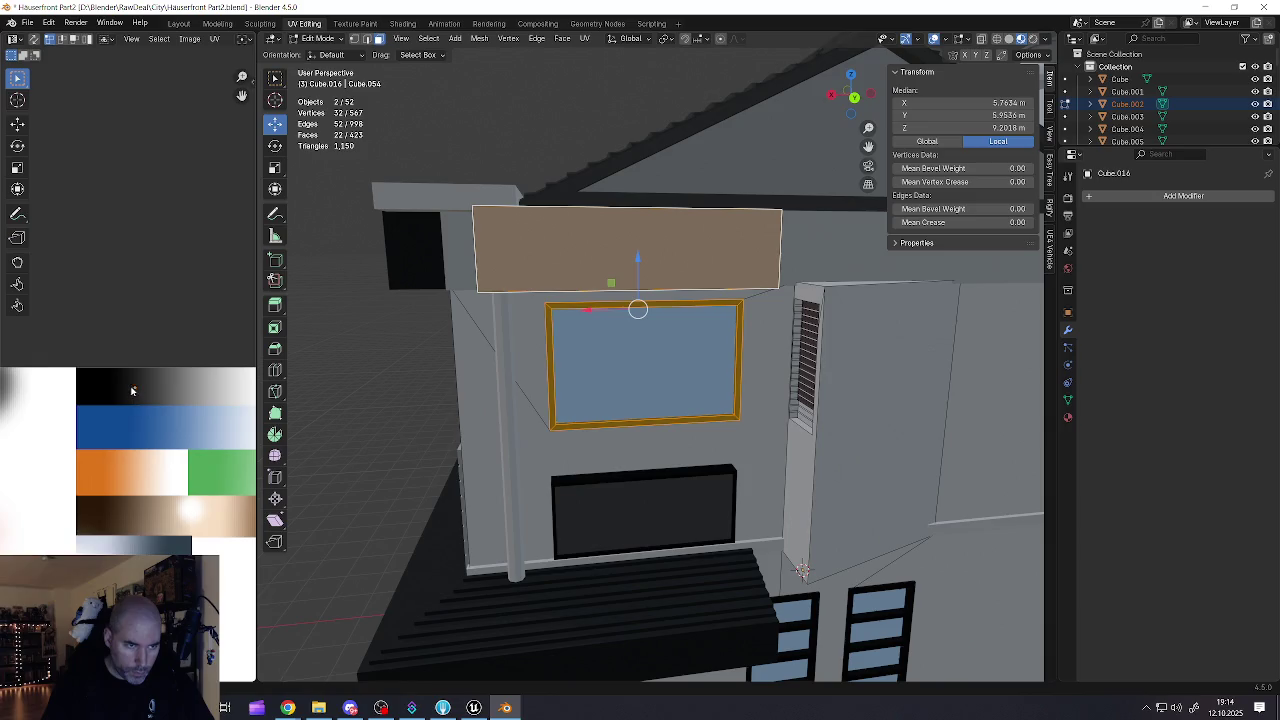
pyautogui.scroll(-8, 132, 391)
pyautogui.press('g')
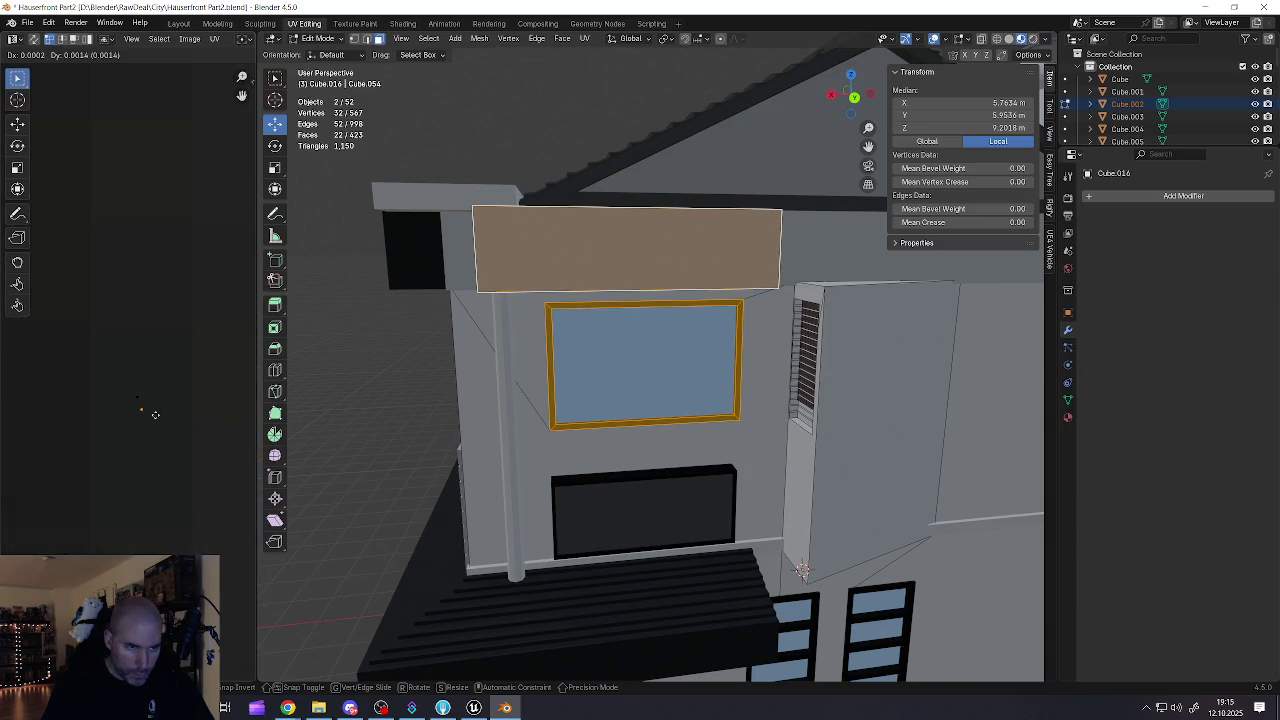
pyautogui.click(152, 406)
pyautogui.press('Tab')
pyautogui.scroll(-5, 628, 406)
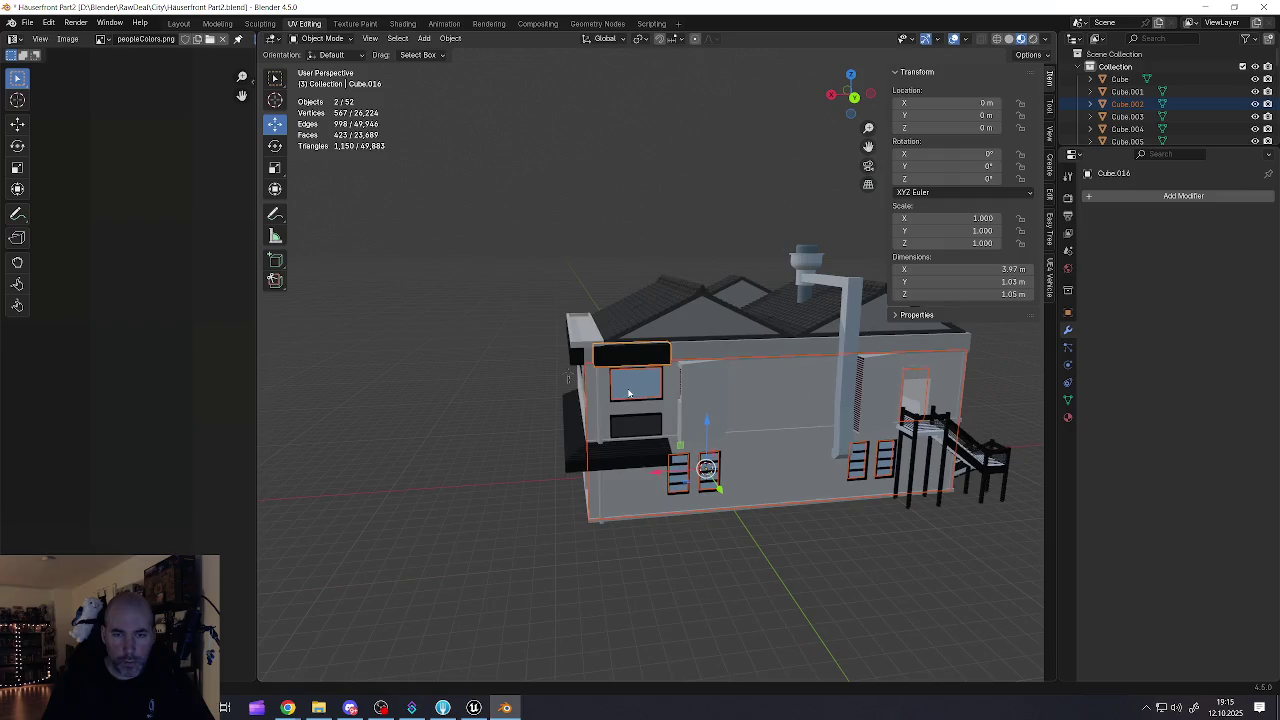
pyautogui.moveTo(681, 407)
pyautogui.mouseDown()
pyautogui.moveTo(484, 466)
pyautogui.moveTo(571, 414)
pyautogui.moveTo(793, 450)
pyautogui.moveTo(594, 438)
pyautogui.mouseUp()
pyautogui.hotkey('alt', 'a')
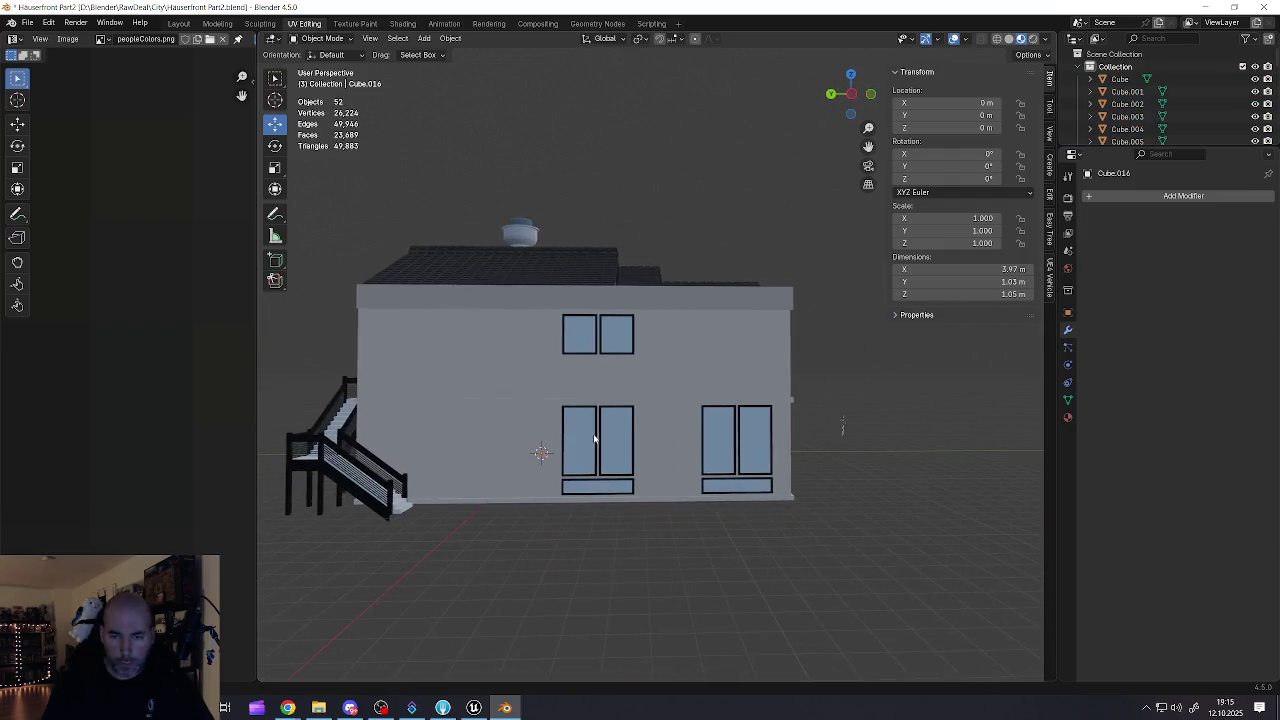
# Step: Select the side facade wall, enter Edit Mode, and pick the face strip between the windows
pyautogui.click(607, 423)
pyautogui.scroll(4, 605, 421)
pyautogui.click(597, 419)
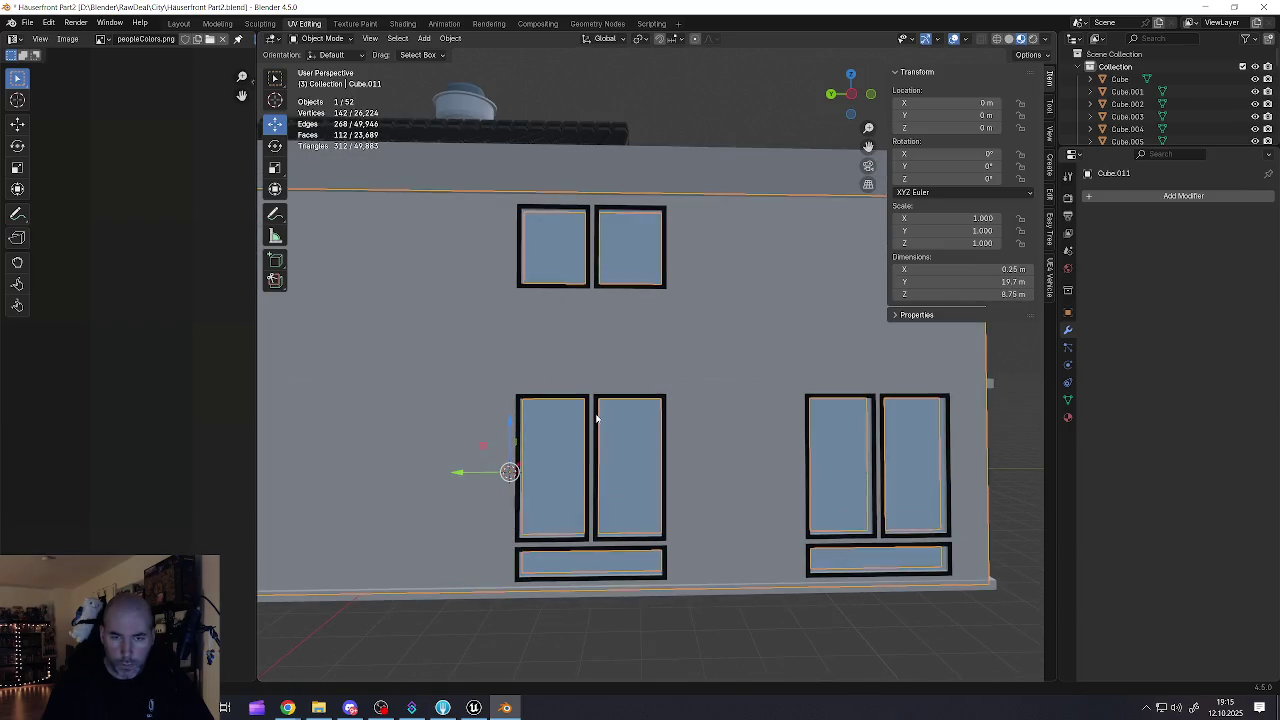
pyautogui.scroll(3, 597, 421)
pyautogui.press('Tab')
pyautogui.click(597, 420)
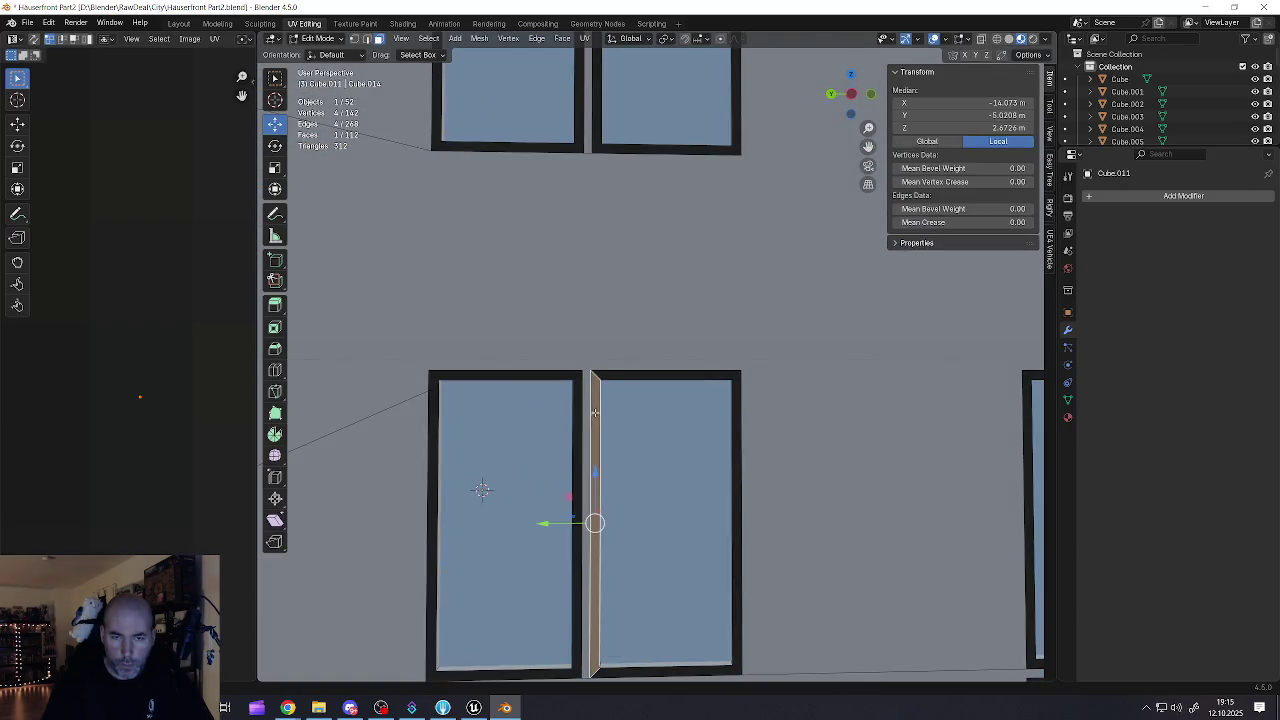
pyautogui.moveTo(597, 420); pyautogui.dragTo(511, 371)
pyautogui.scroll(3, 511, 371)
# Step: Add the left and right window openings' reveal faces to the selection
pyautogui.keyDown('alt'); pyautogui.click(561, 432); pyautogui.keyUp('alt')
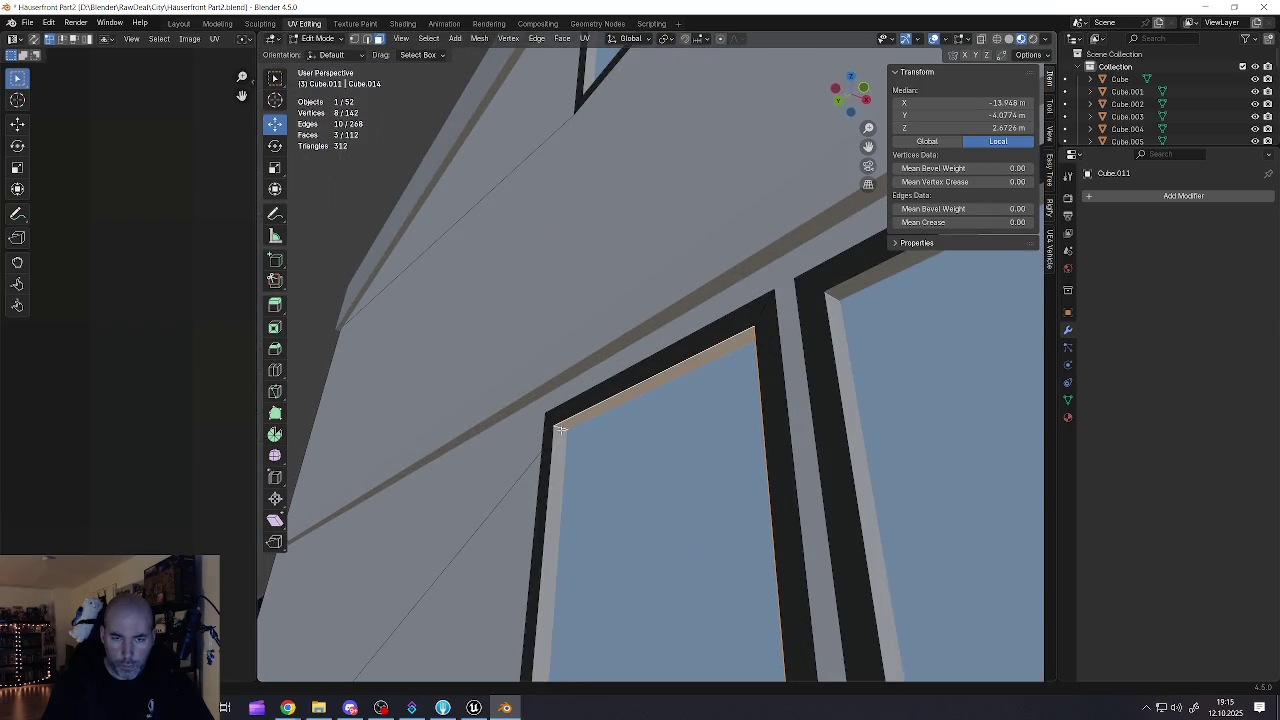
pyautogui.scroll(-2, 565, 428)
pyautogui.moveTo(562, 436); pyautogui.dragTo(421, 447)
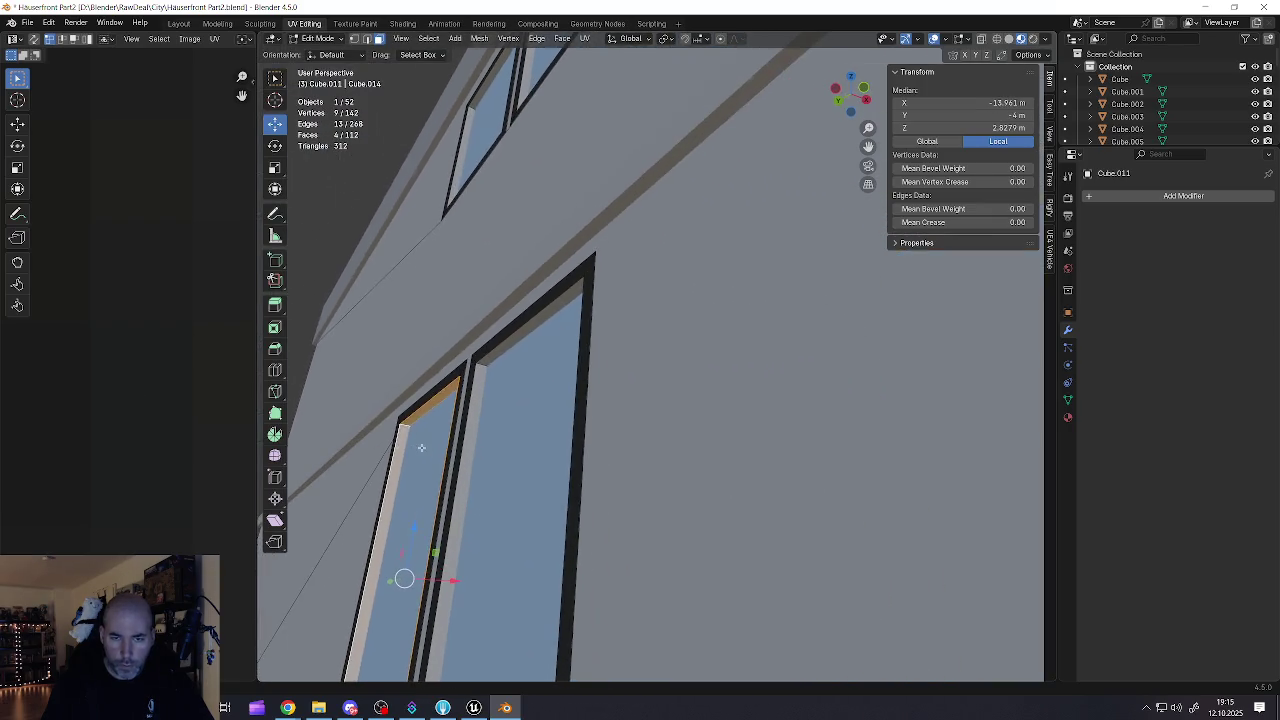
pyautogui.keyDown('alt'); pyautogui.keyDown('shift'); pyautogui.click(485, 360); pyautogui.keyUp('shift'); pyautogui.keyUp('alt')
pyautogui.moveTo(482, 387)
pyautogui.mouseDown()
pyautogui.moveTo(594, 500)
pyautogui.moveTo(640, 376)
pyautogui.mouseUp()
pyautogui.scroll(-3, 640, 376)
pyautogui.scroll(8, 715, 578)
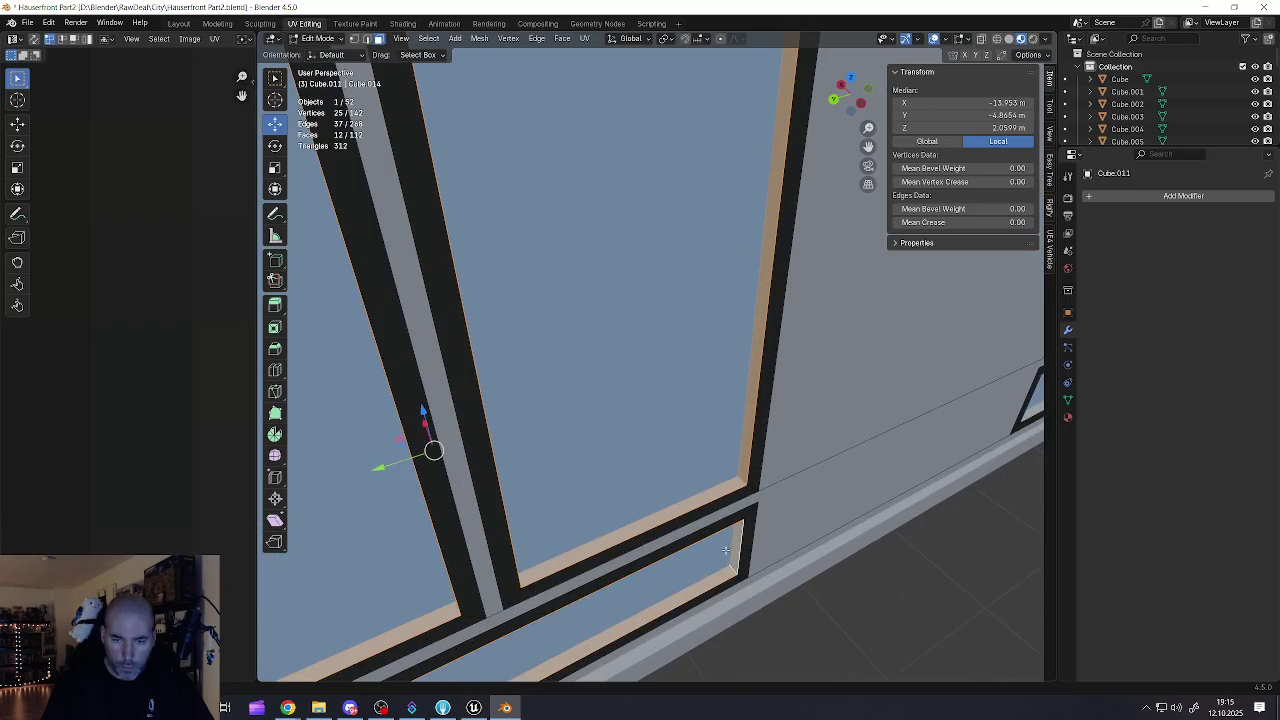
pyautogui.scroll(-5, 727, 555)
pyautogui.scroll(5, 670, 412)
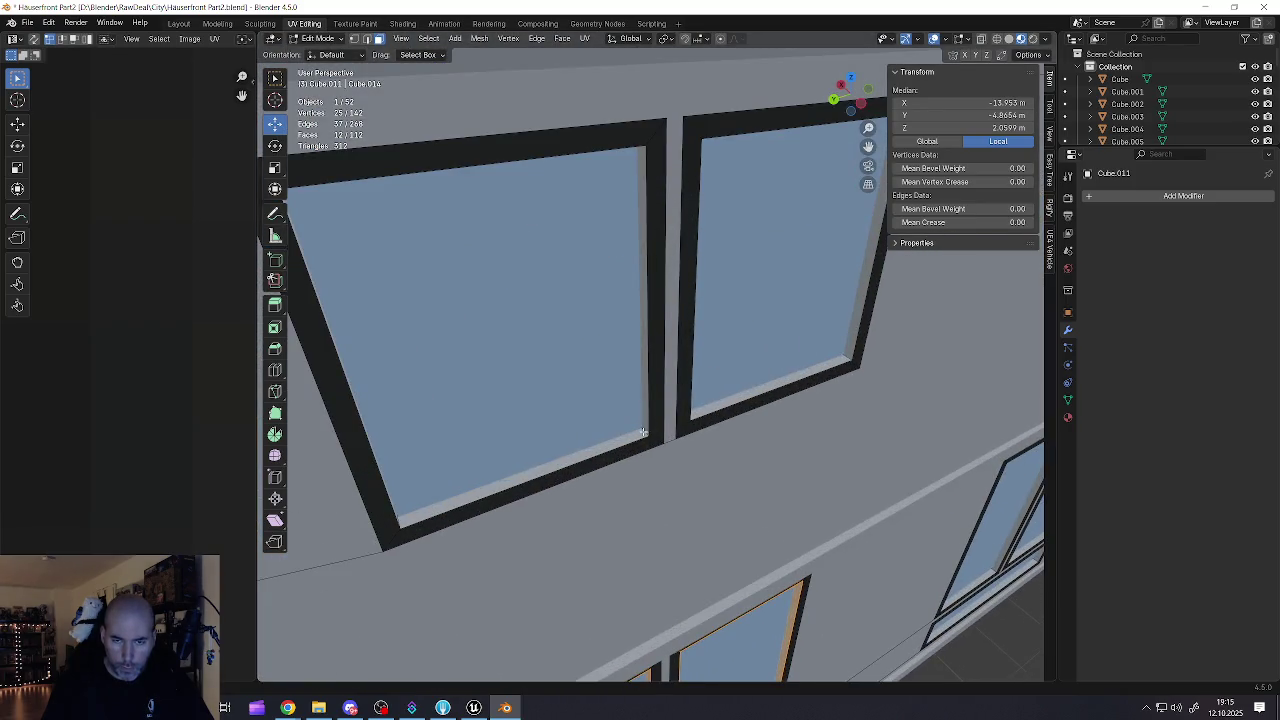
# Step: Add the upper-left and upper-right windows' inner edge loops to the selection
pyautogui.keyDown('alt'); pyautogui.keyDown('shift'); pyautogui.click(645, 432); pyautogui.keyUp('shift'); pyautogui.keyUp('alt')
pyautogui.keyDown('alt'); pyautogui.keyDown('shift'); pyautogui.click(844, 358); pyautogui.keyUp('shift'); pyautogui.keyUp('alt')
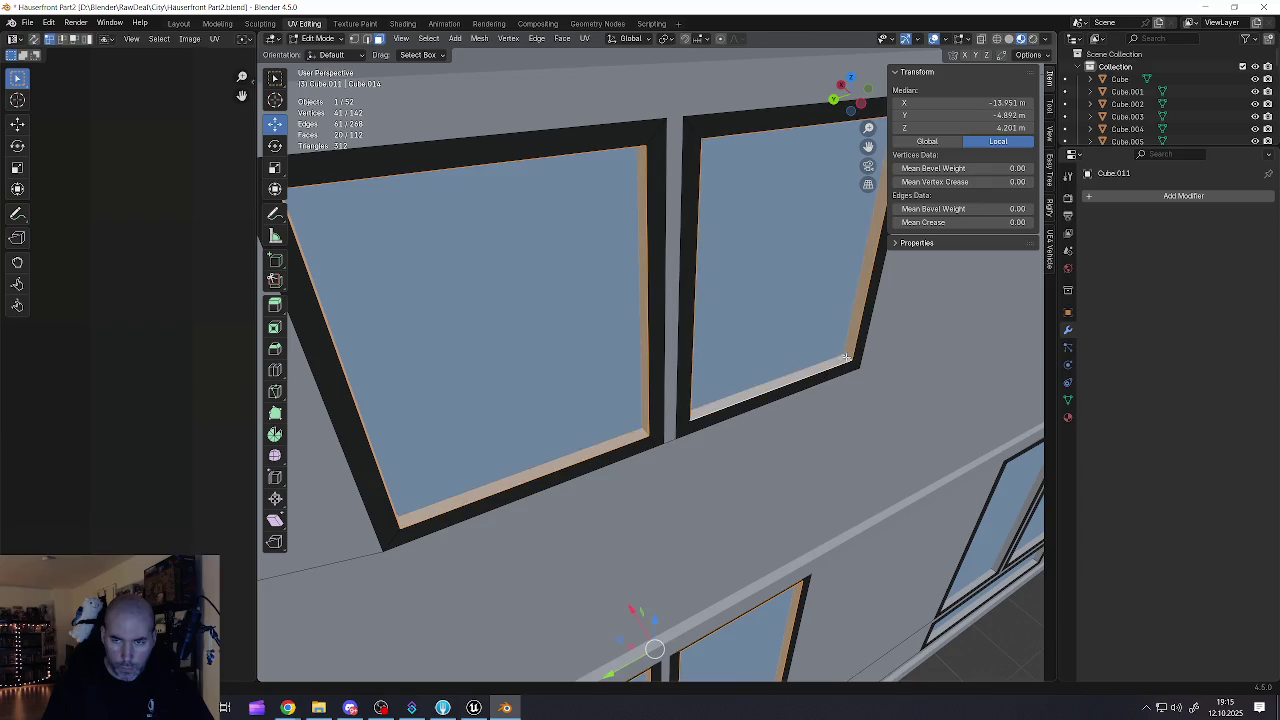
pyautogui.scroll(-5, 625, 340)
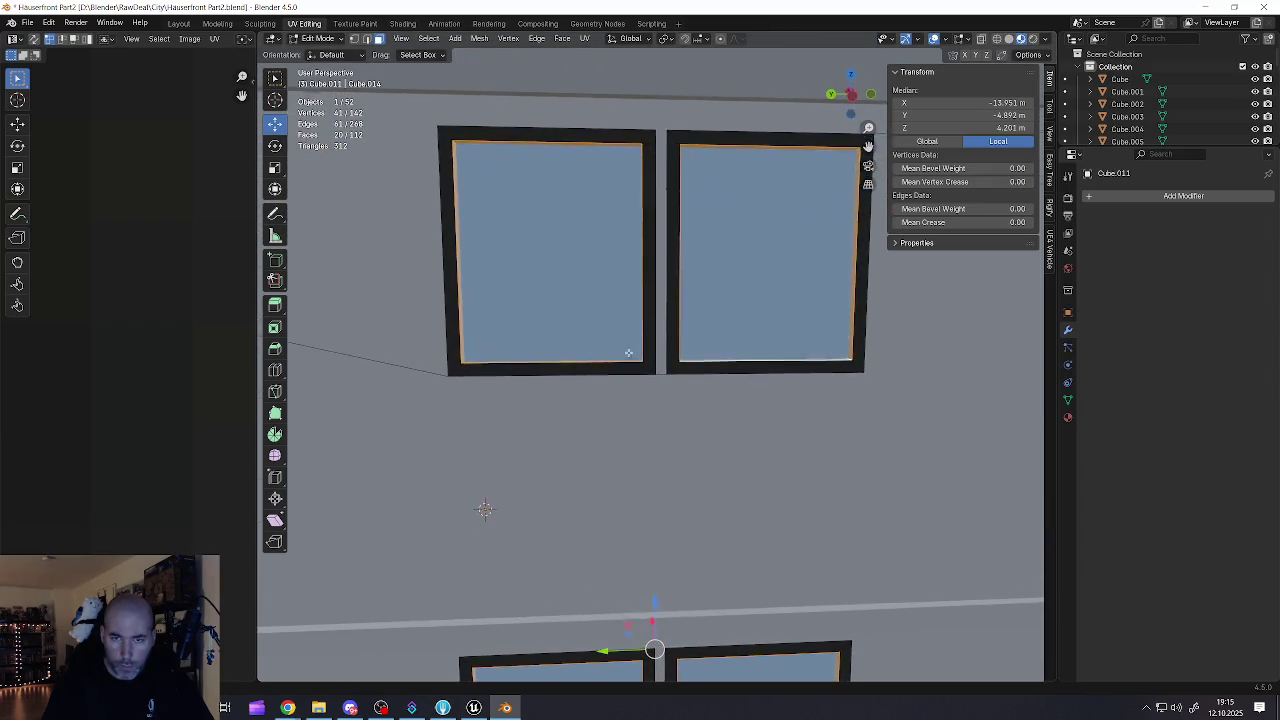
pyautogui.scroll(-5, 630, 400)
pyautogui.scroll(6, 726, 431)
pyautogui.scroll(2, 726, 431)
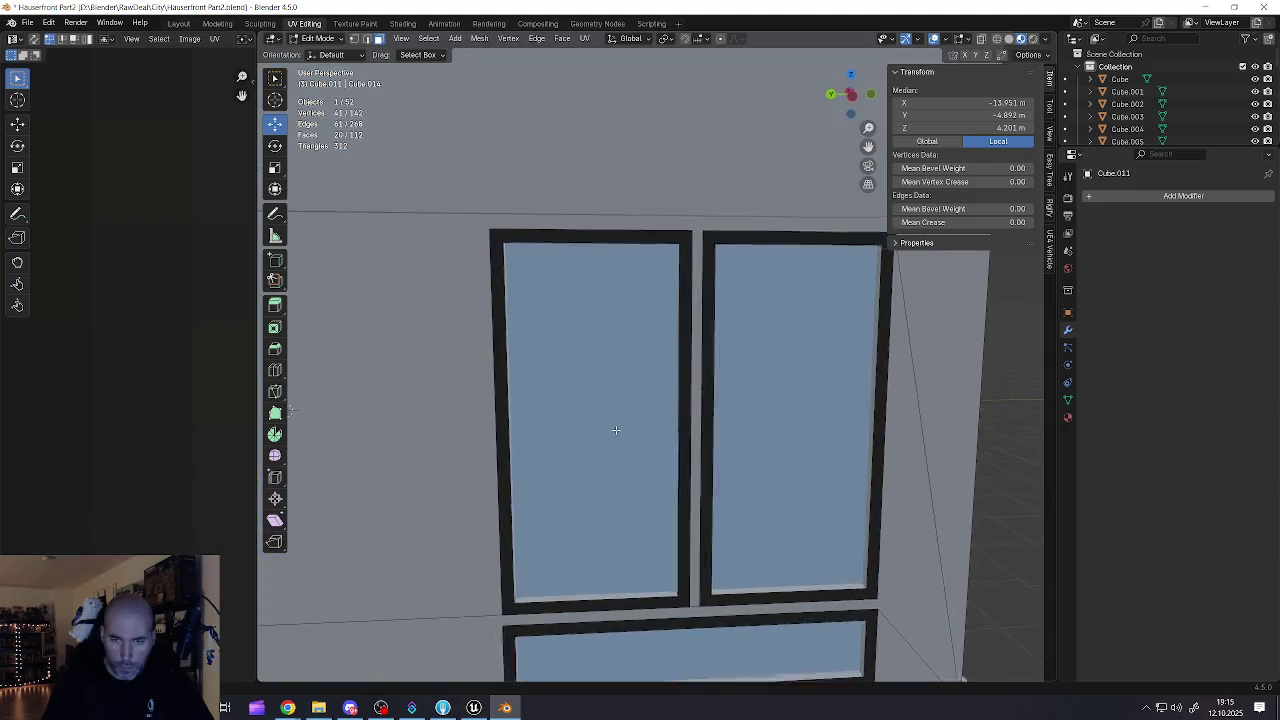